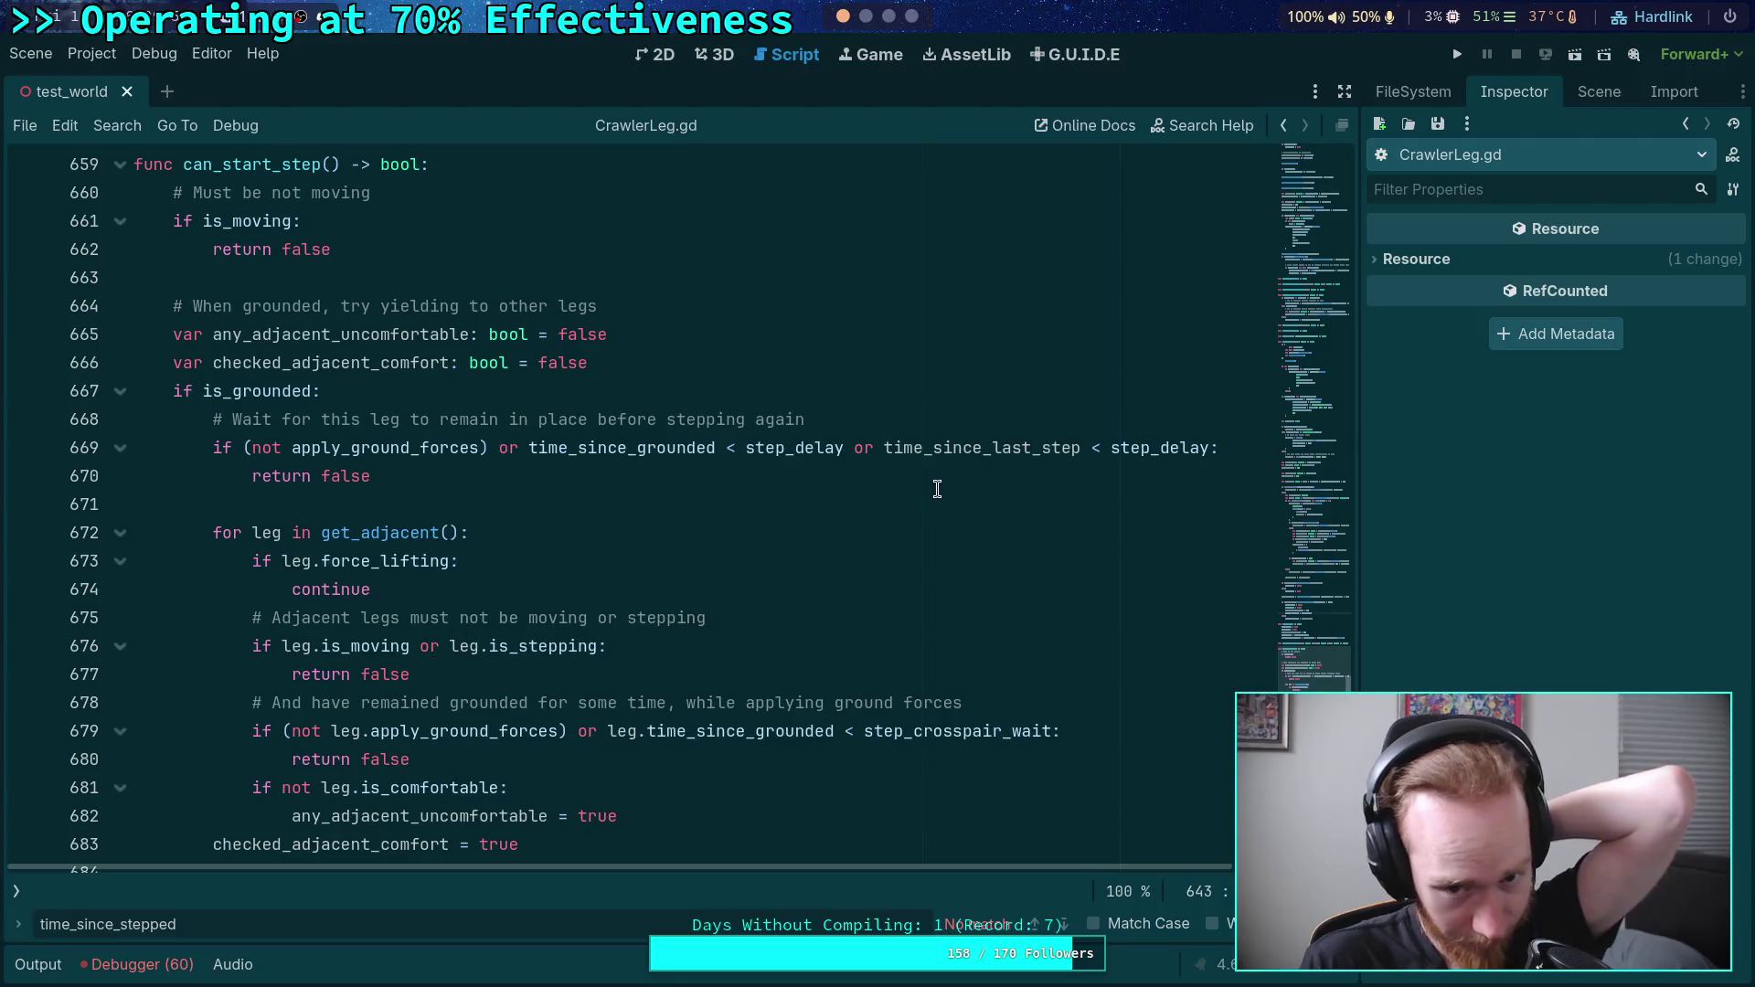
- Delete 'time_since_grounded < step_delay or ' from the condition on line 669
mouse_move(637, 449)
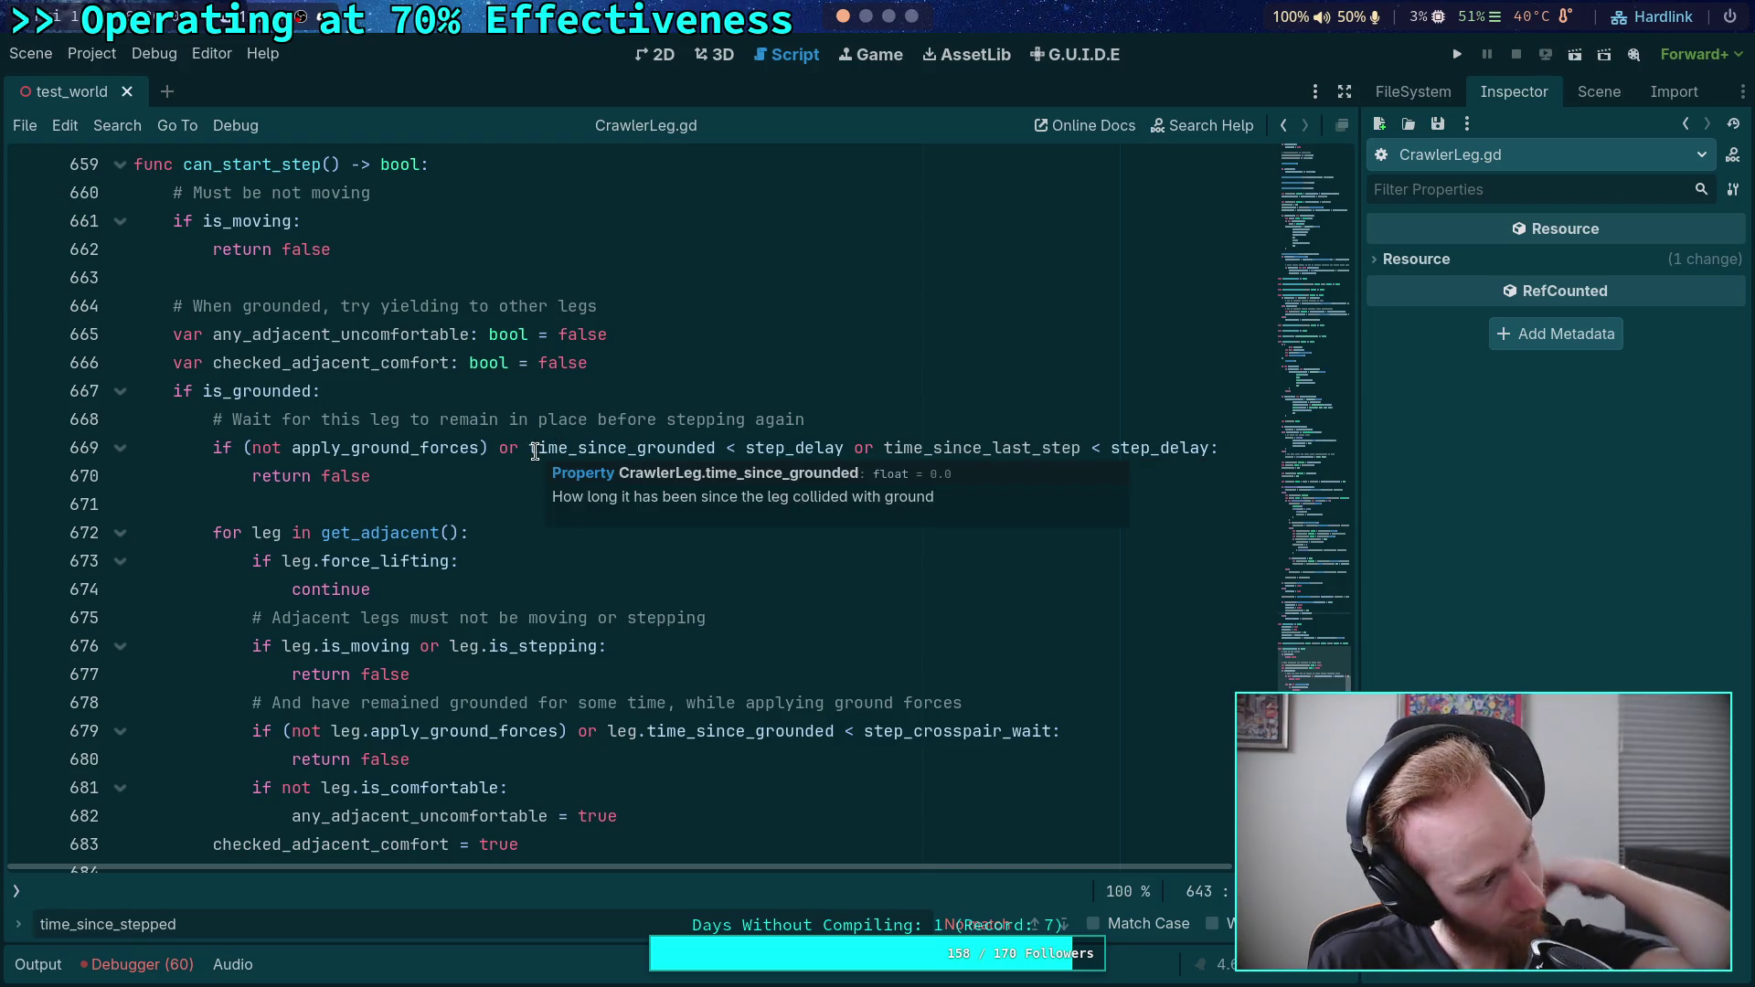
drag(537, 451, 885, 451)
key(BackSpace)
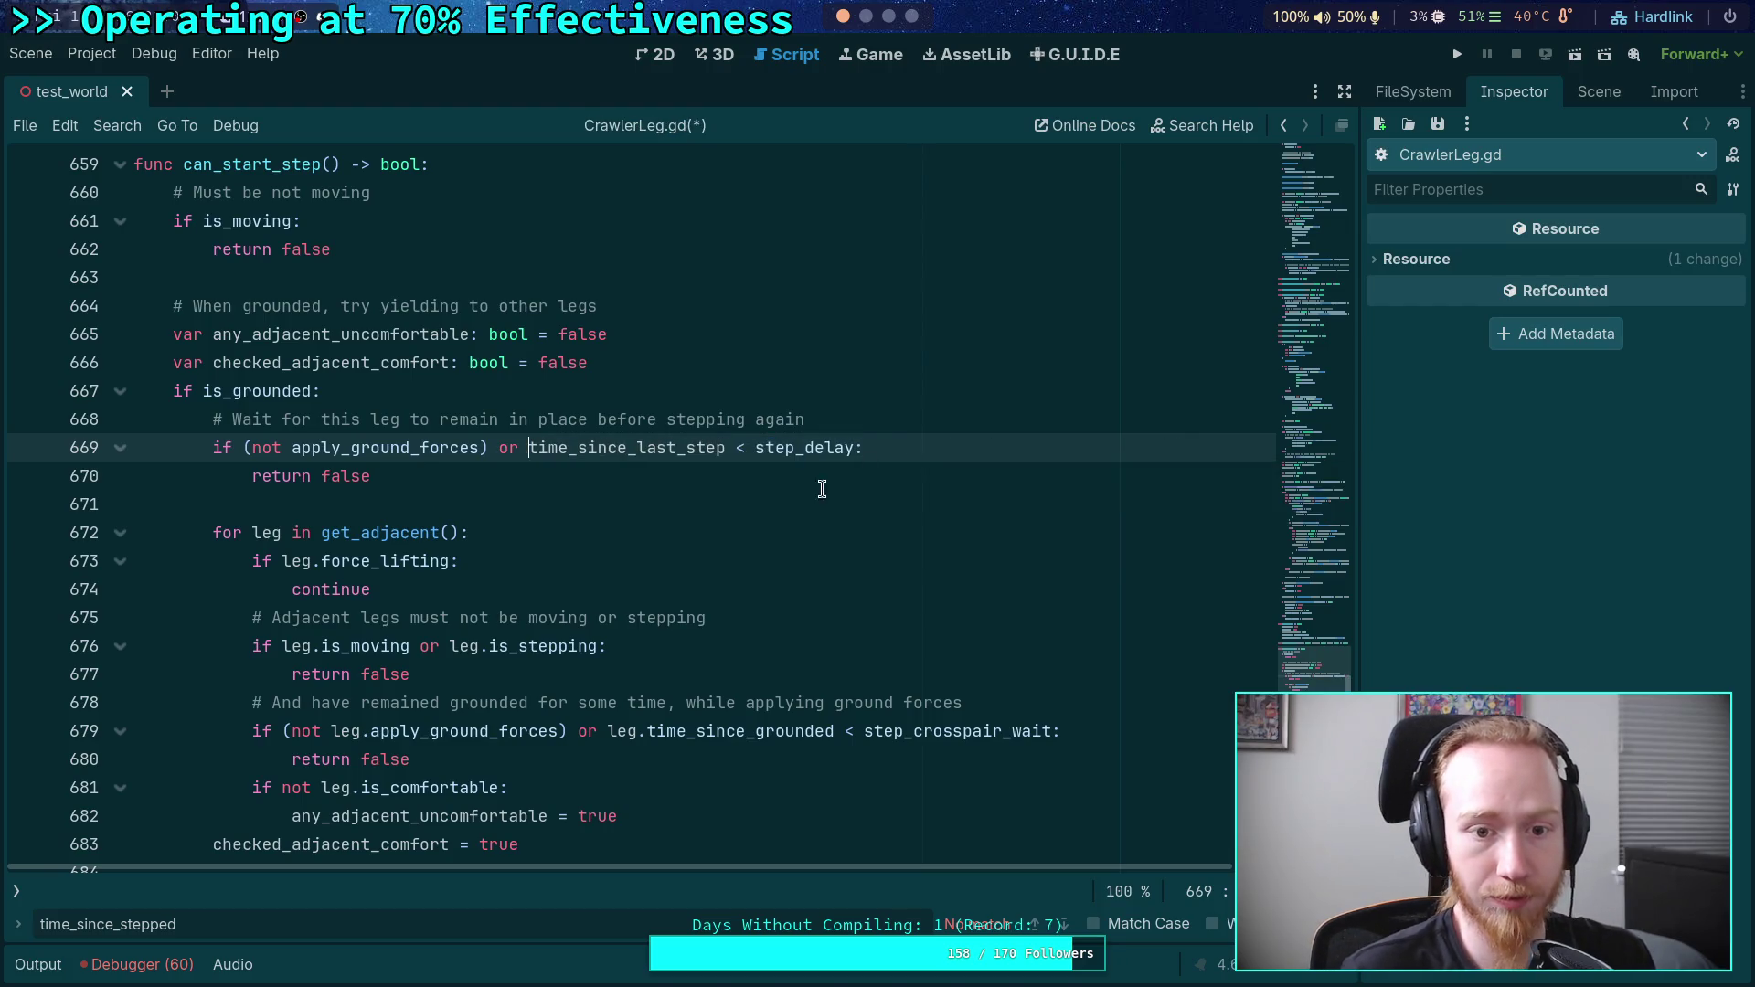
- Check other uses of apply_ground_forces and read time_since_last_step's tooltip
click(752, 503)
click(391, 447)
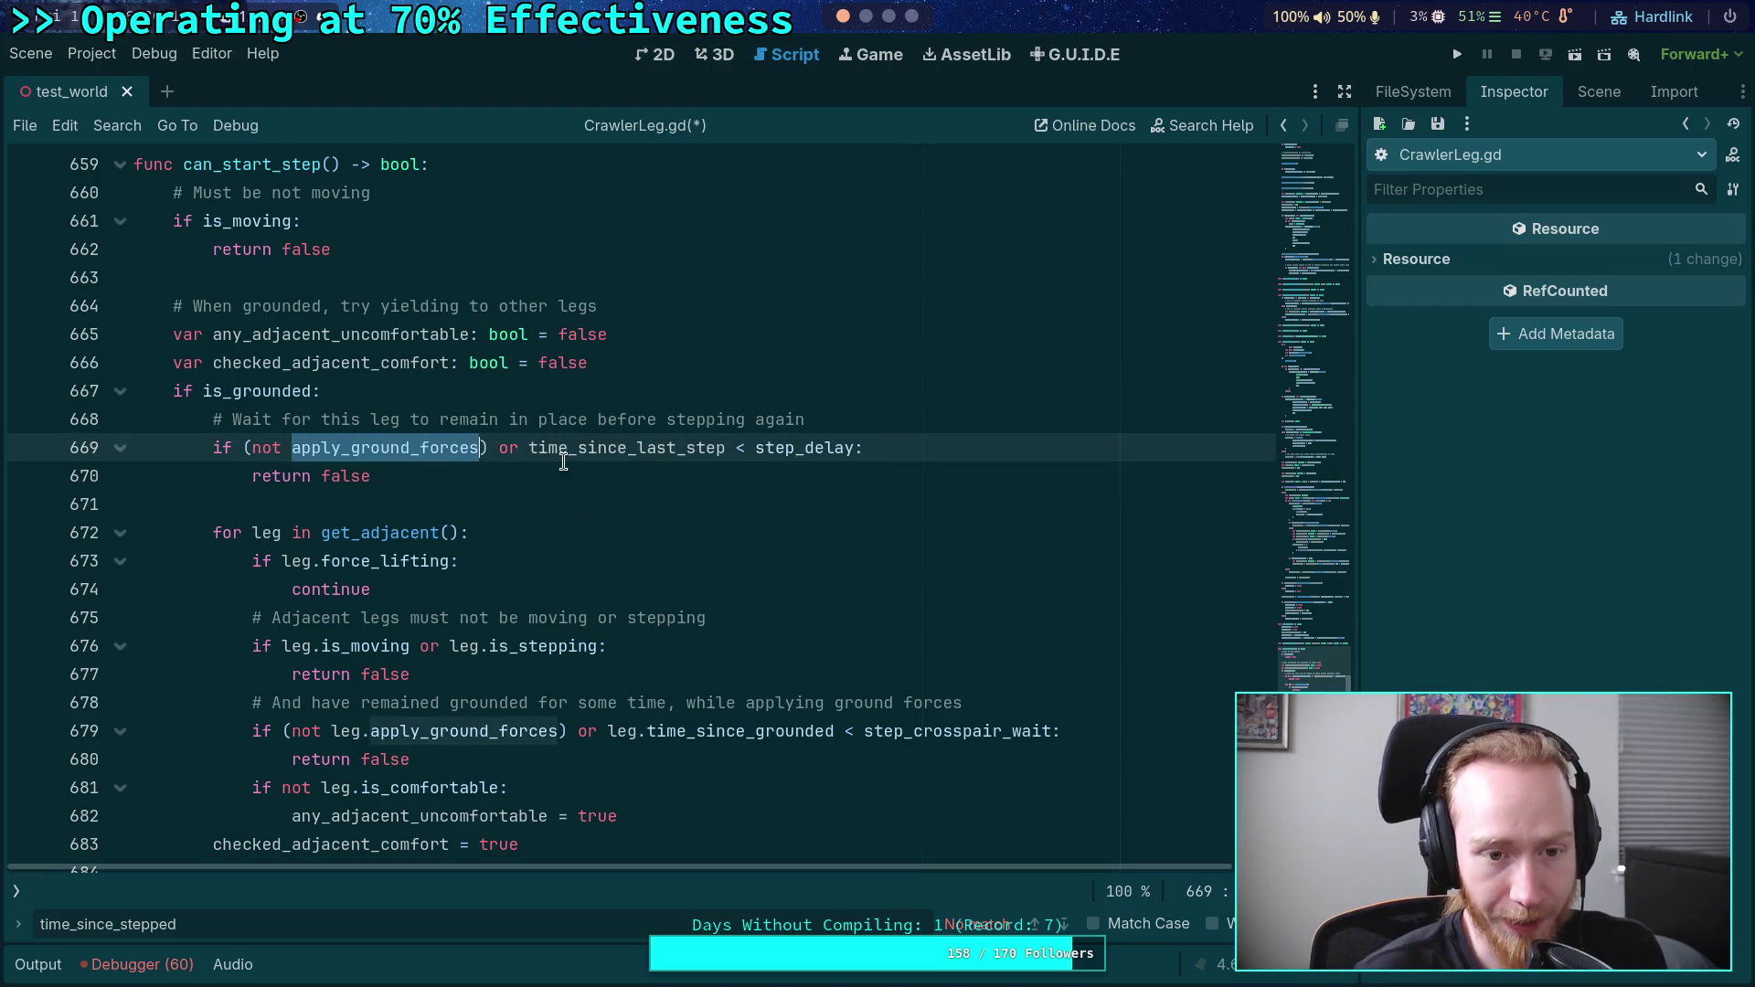
click(623, 450)
double_click(622, 450)
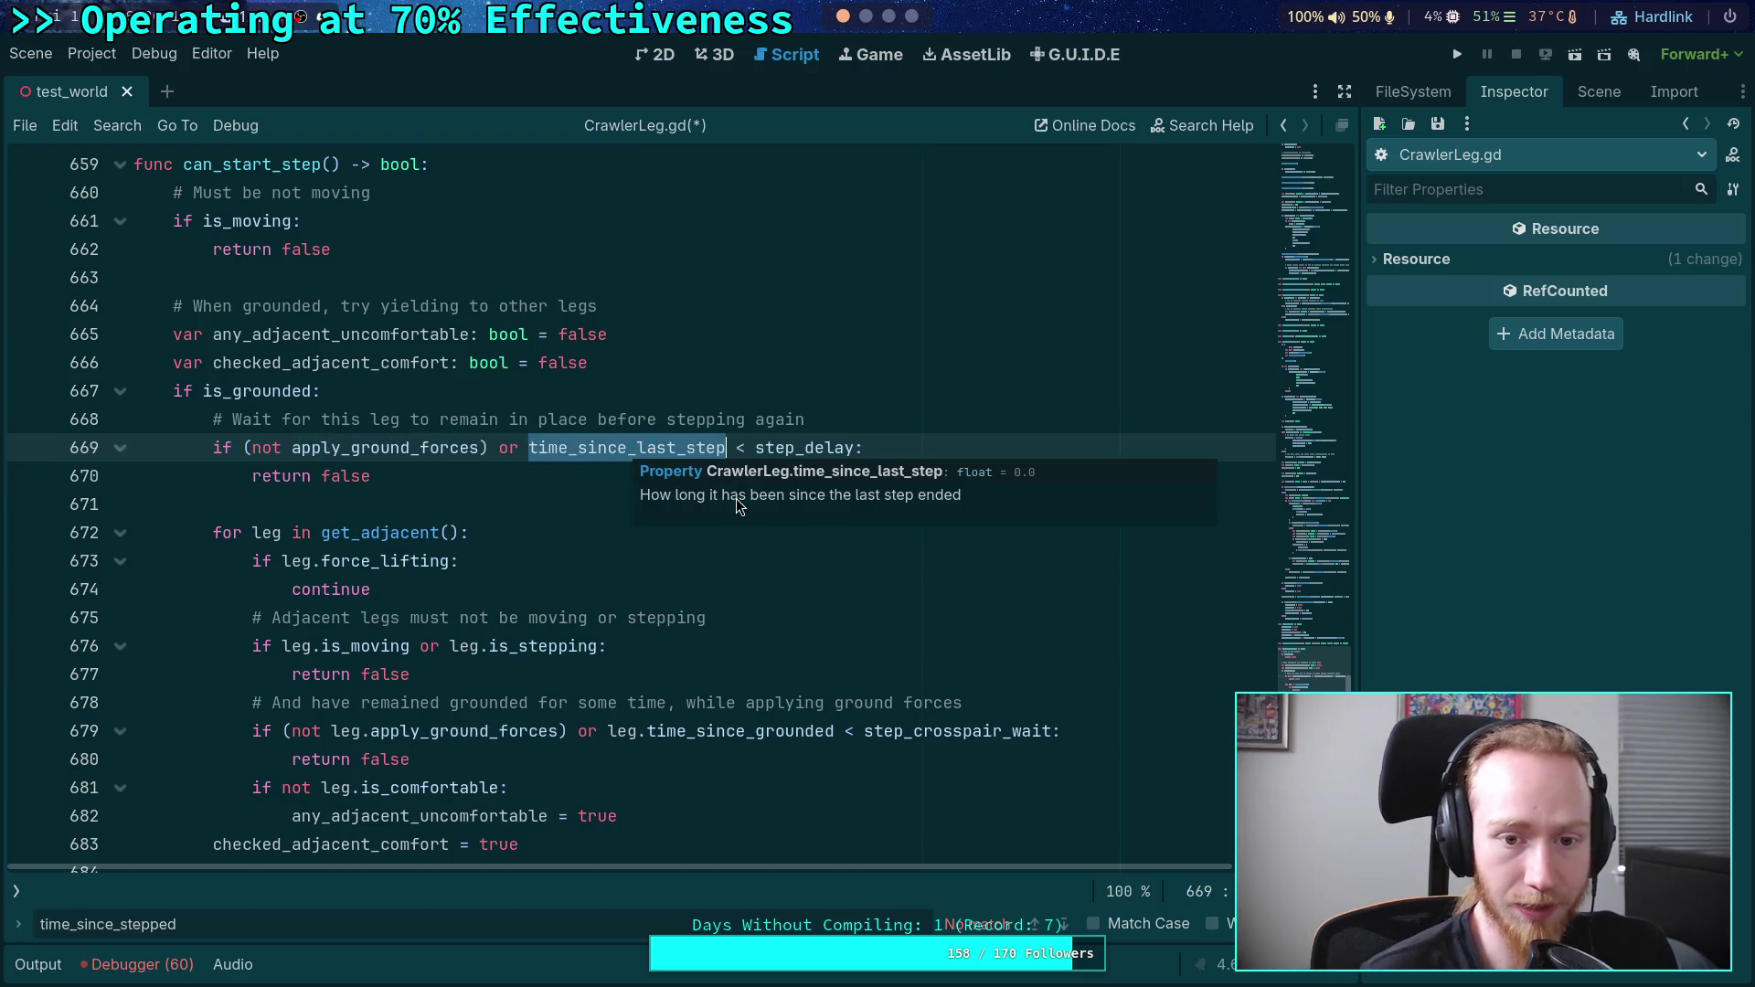
mouse_move(769, 439)
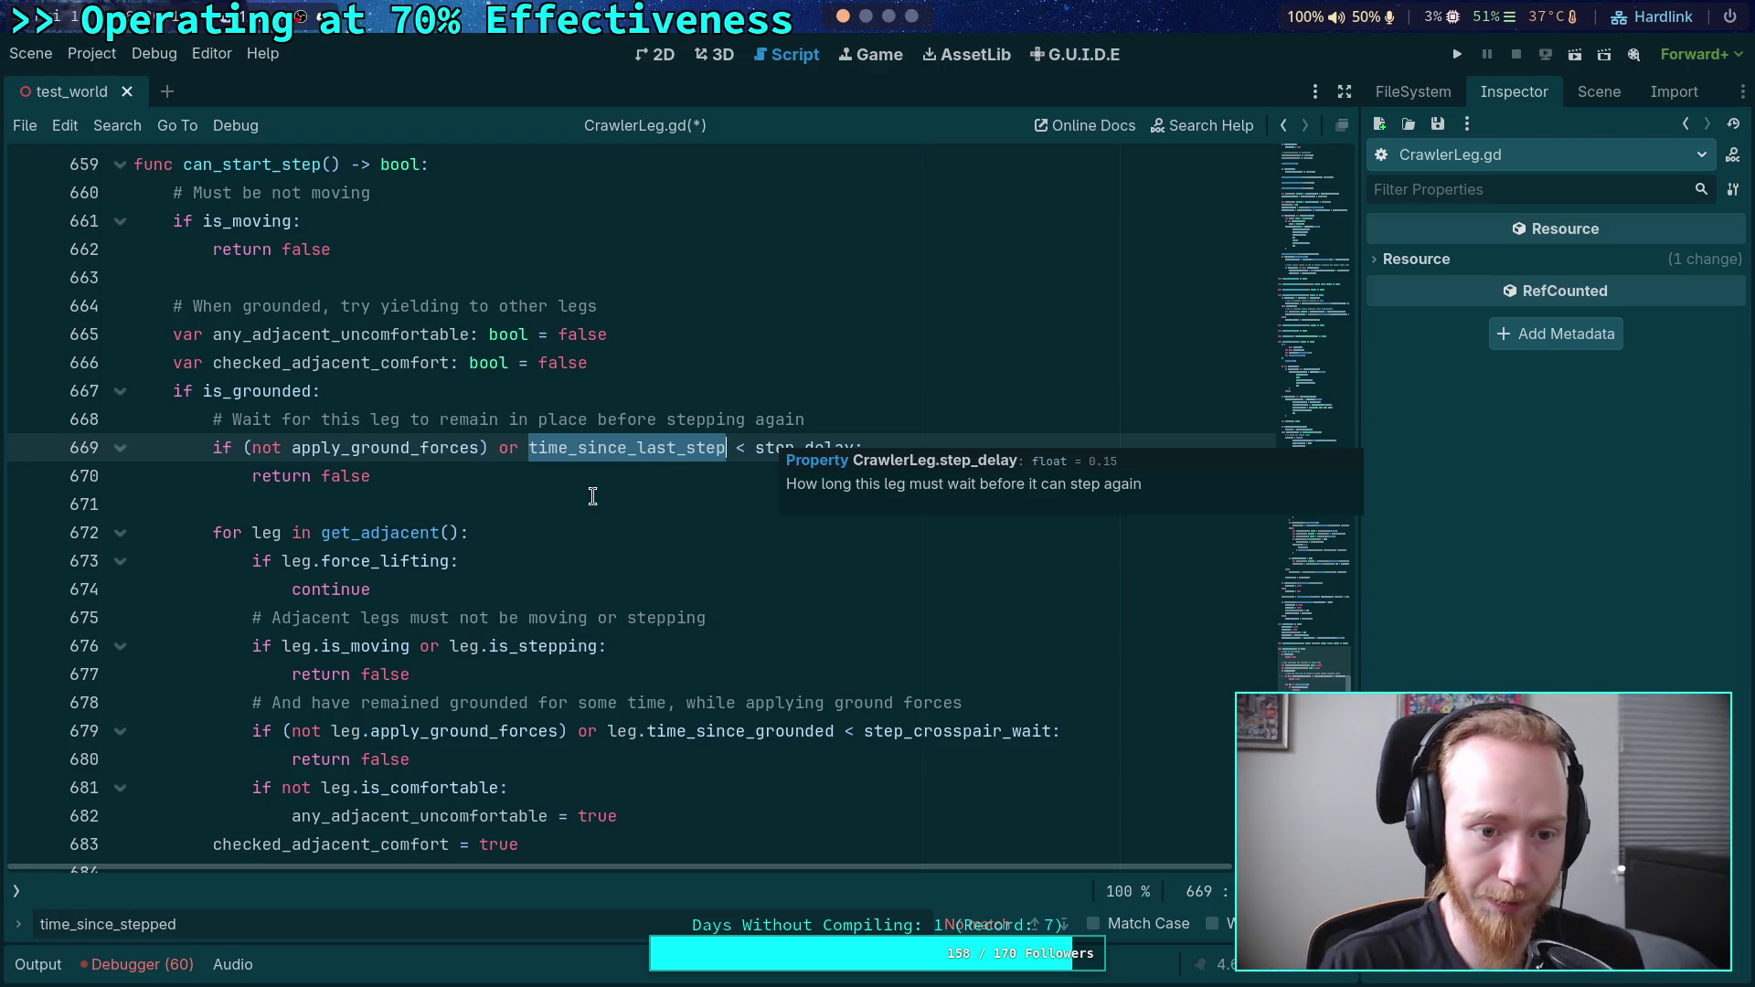
click(595, 497)
scroll(592, 496, down, 1)
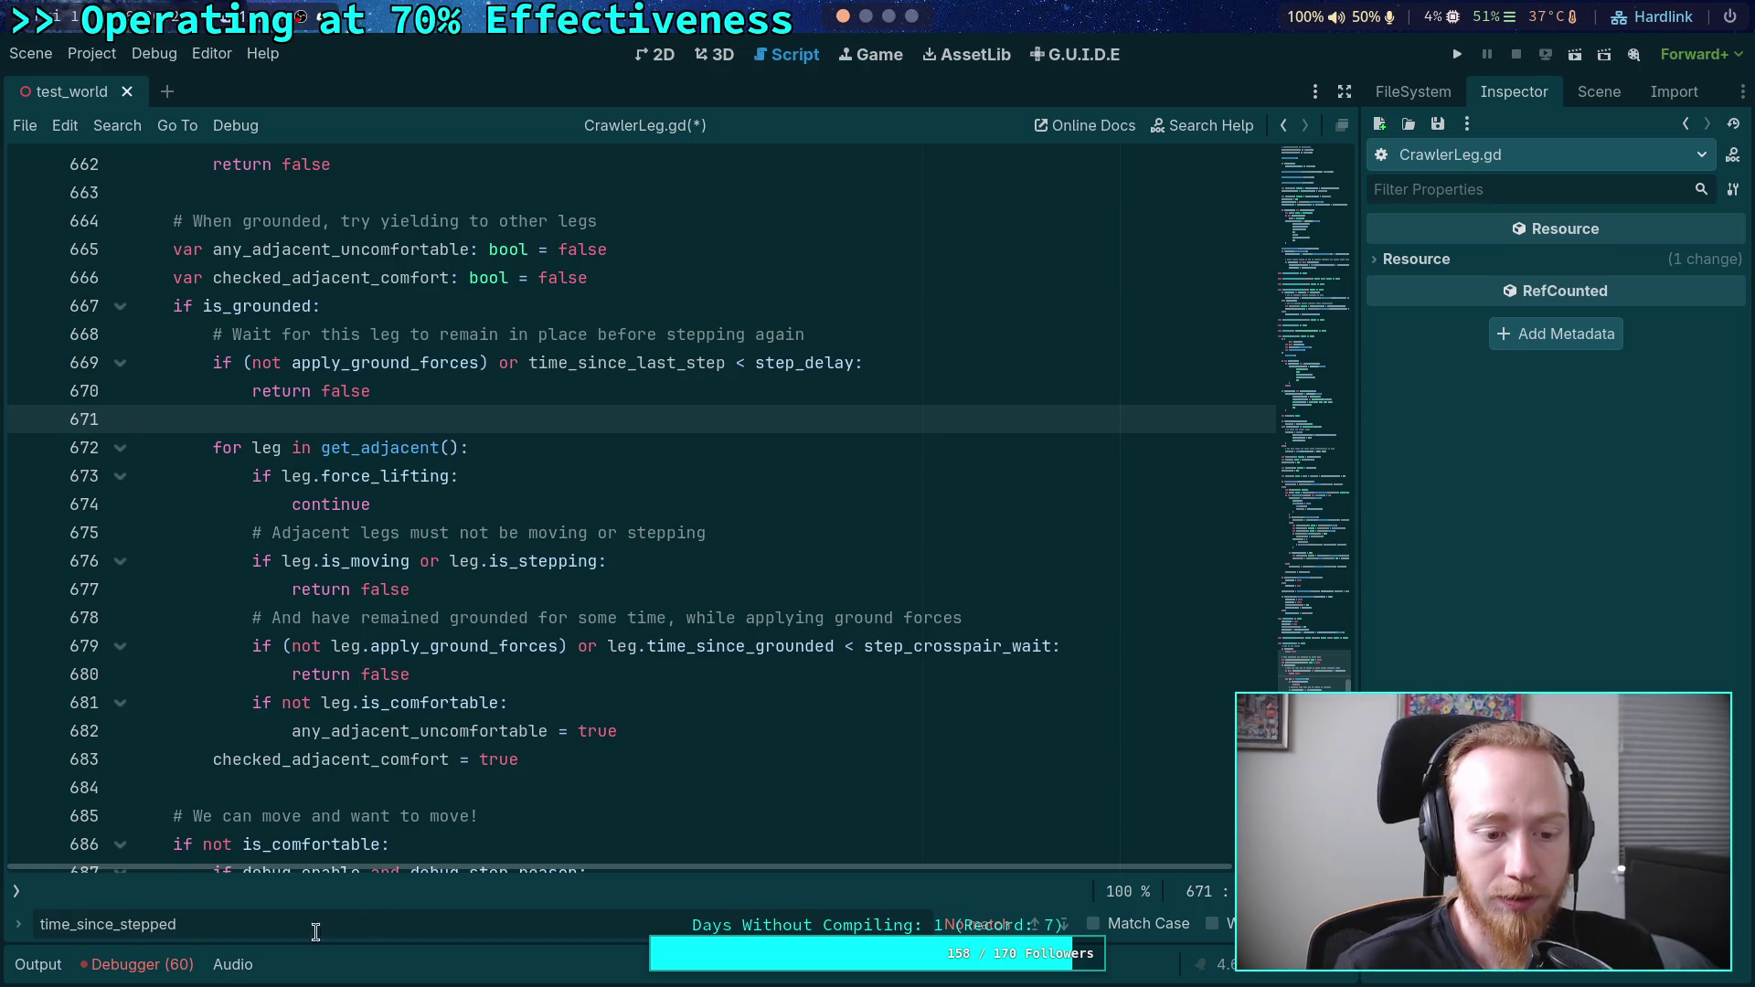
- Search the script for time_since_start_step and time_since_last_step, then close the Find bar
drag(212, 914, 123, 915)
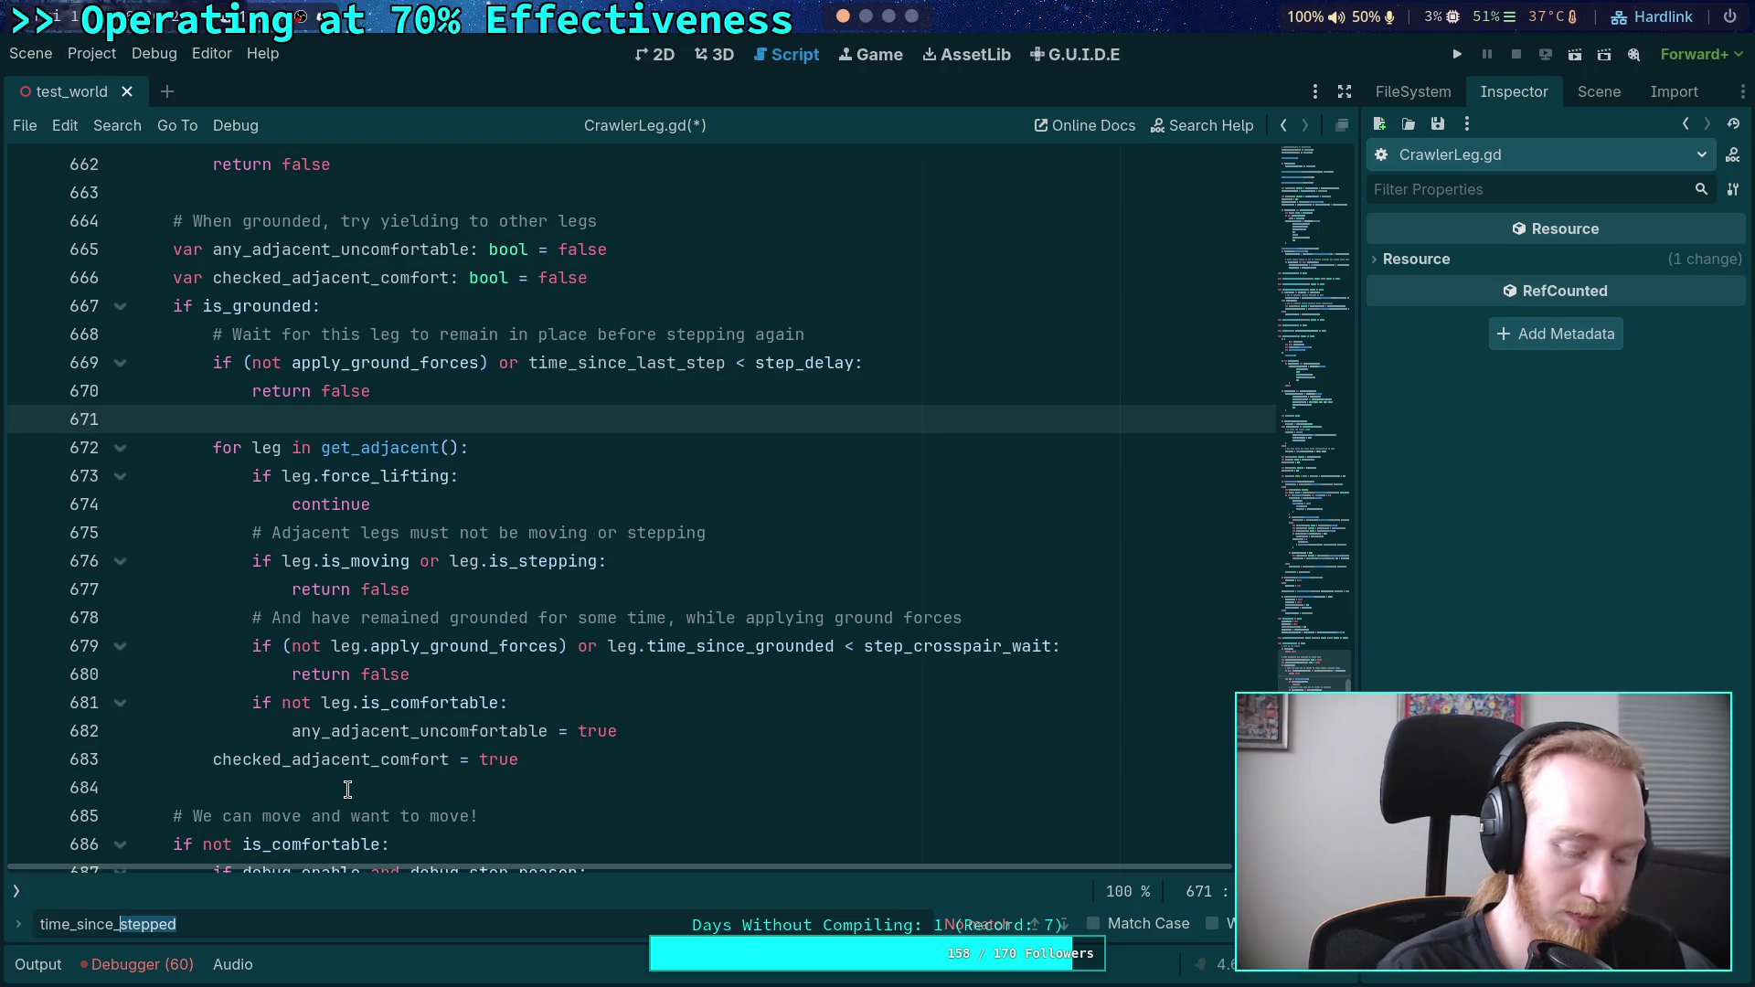
text(start_step)
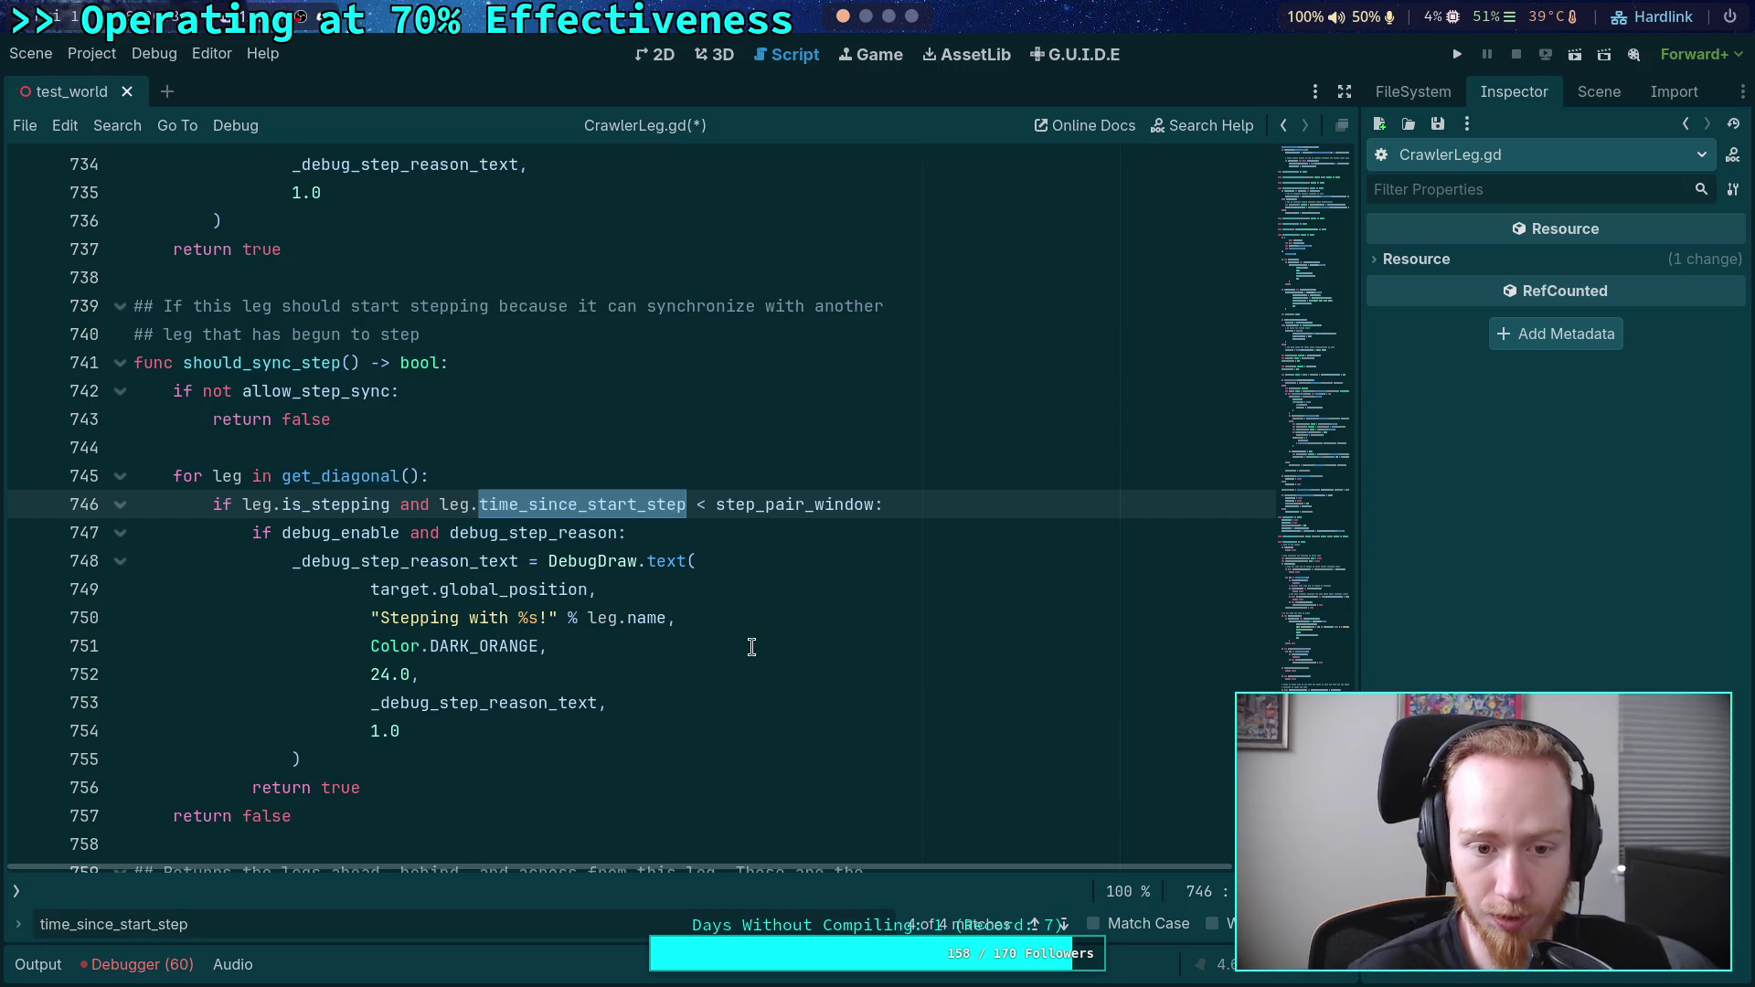
click(1064, 925)
click(1064, 925)
click(1064, 925)
double_click(133, 925)
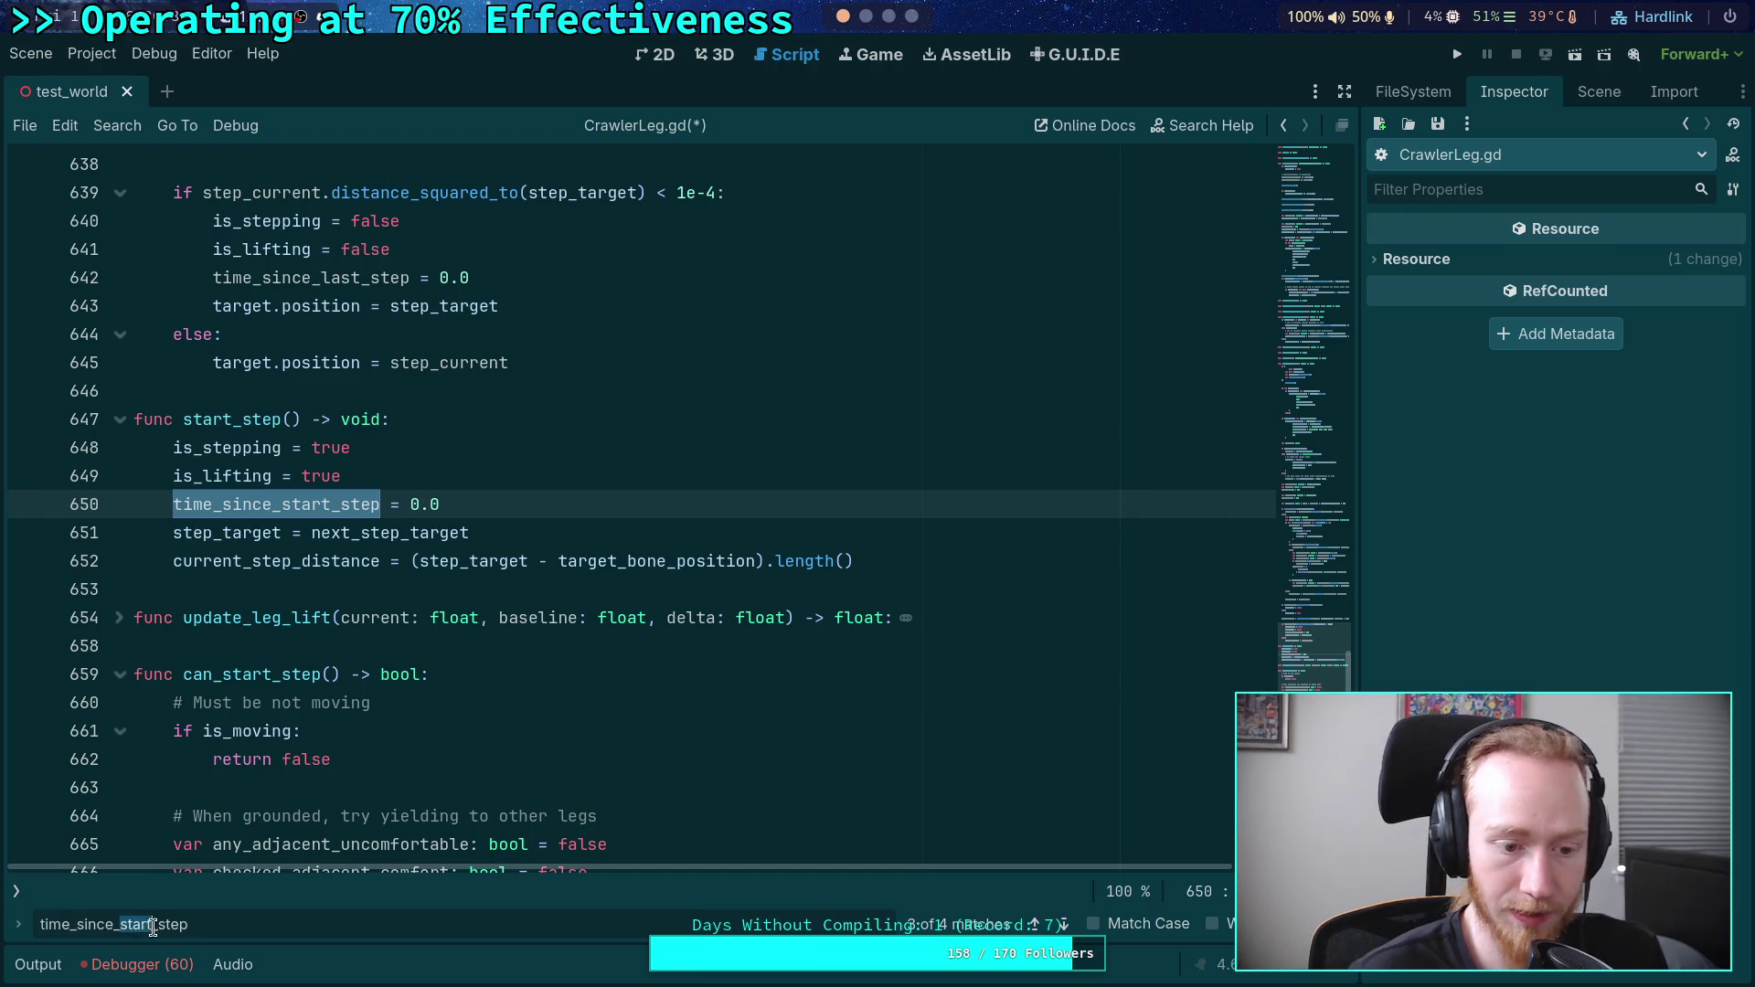
text(last)
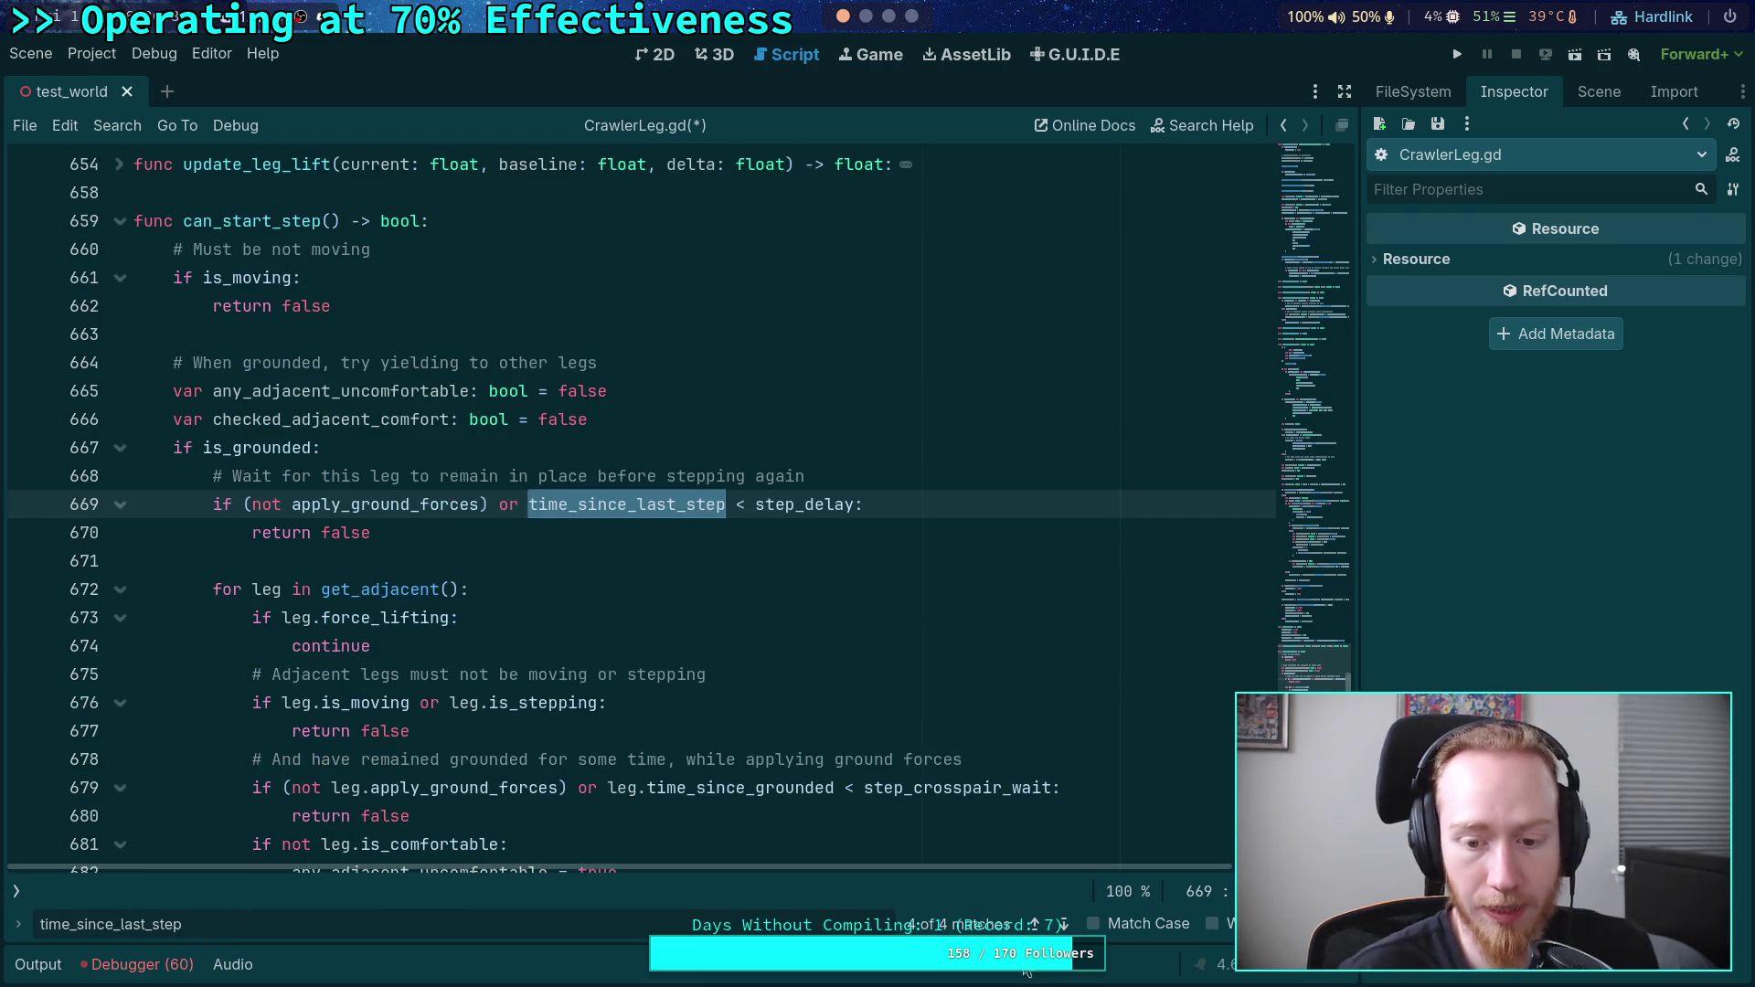
key(Escape)
- Save CrawlerLeg.gd and launch the project to test the legs
click(910, 674)
key(ctrl+s)
click(1459, 54)
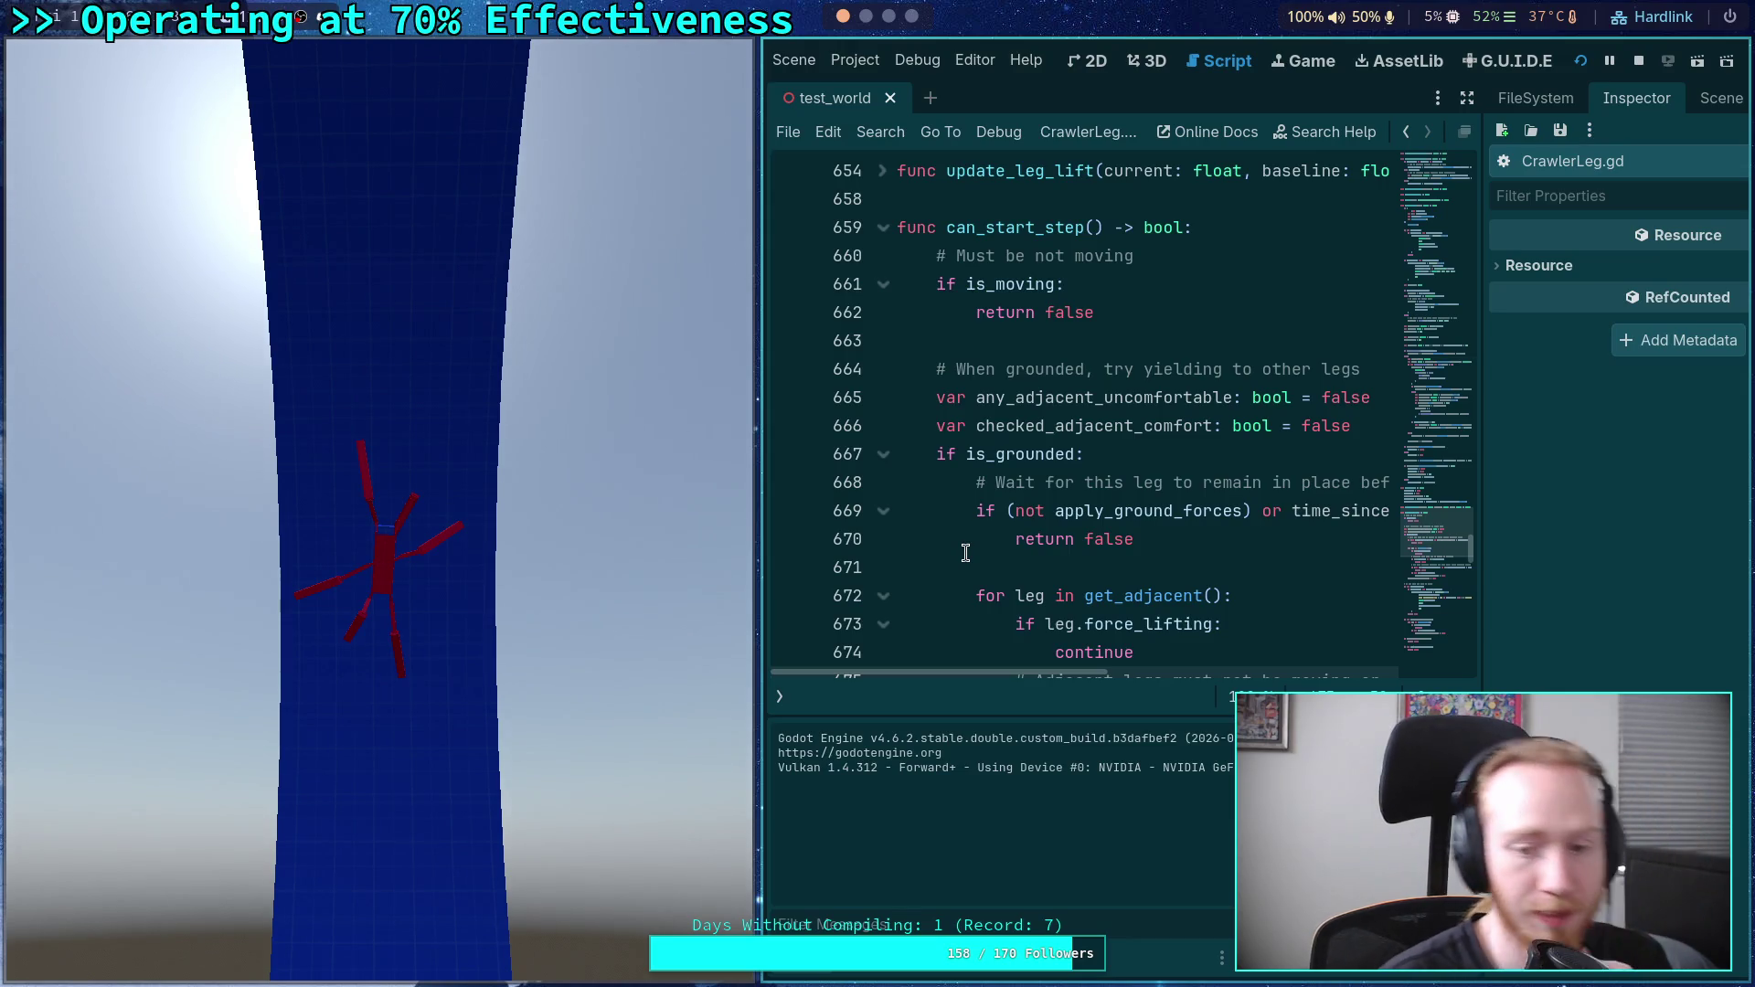
- Watch the crawler step, then drag the script editor down over the output area
drag(894, 686, 887, 891)
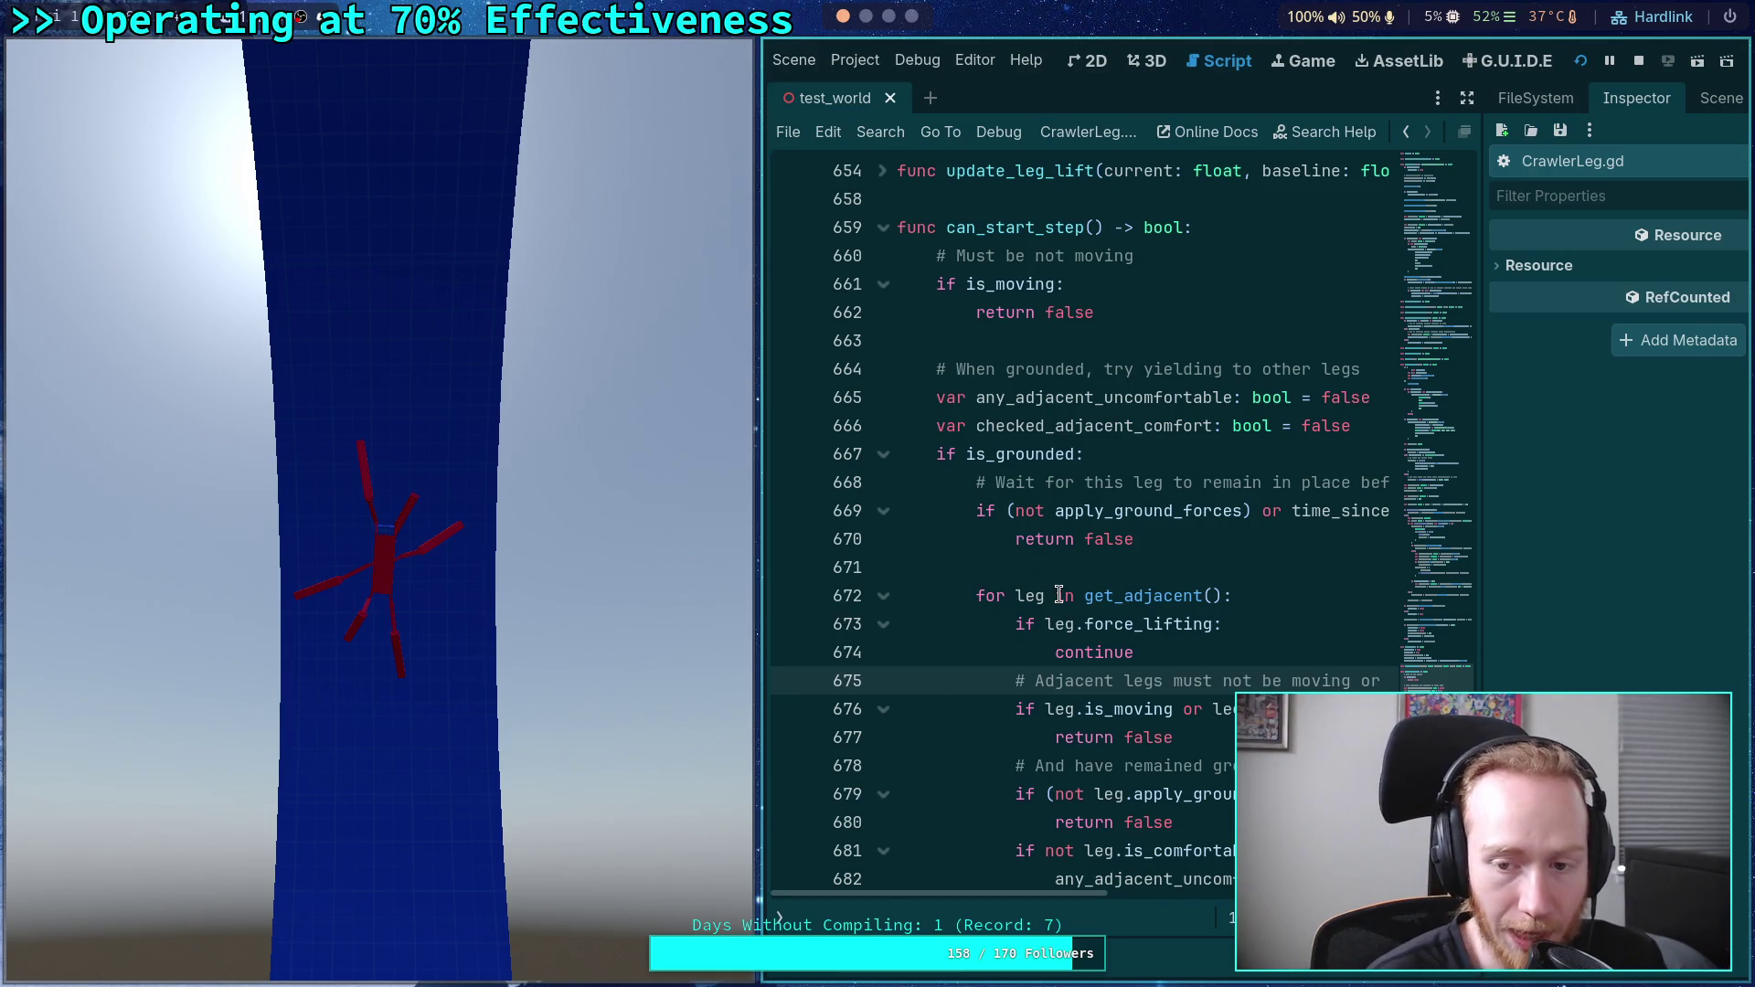
- Fold the can_start_step() function at line 659 into a single line
scroll(1081, 575, up, 2)
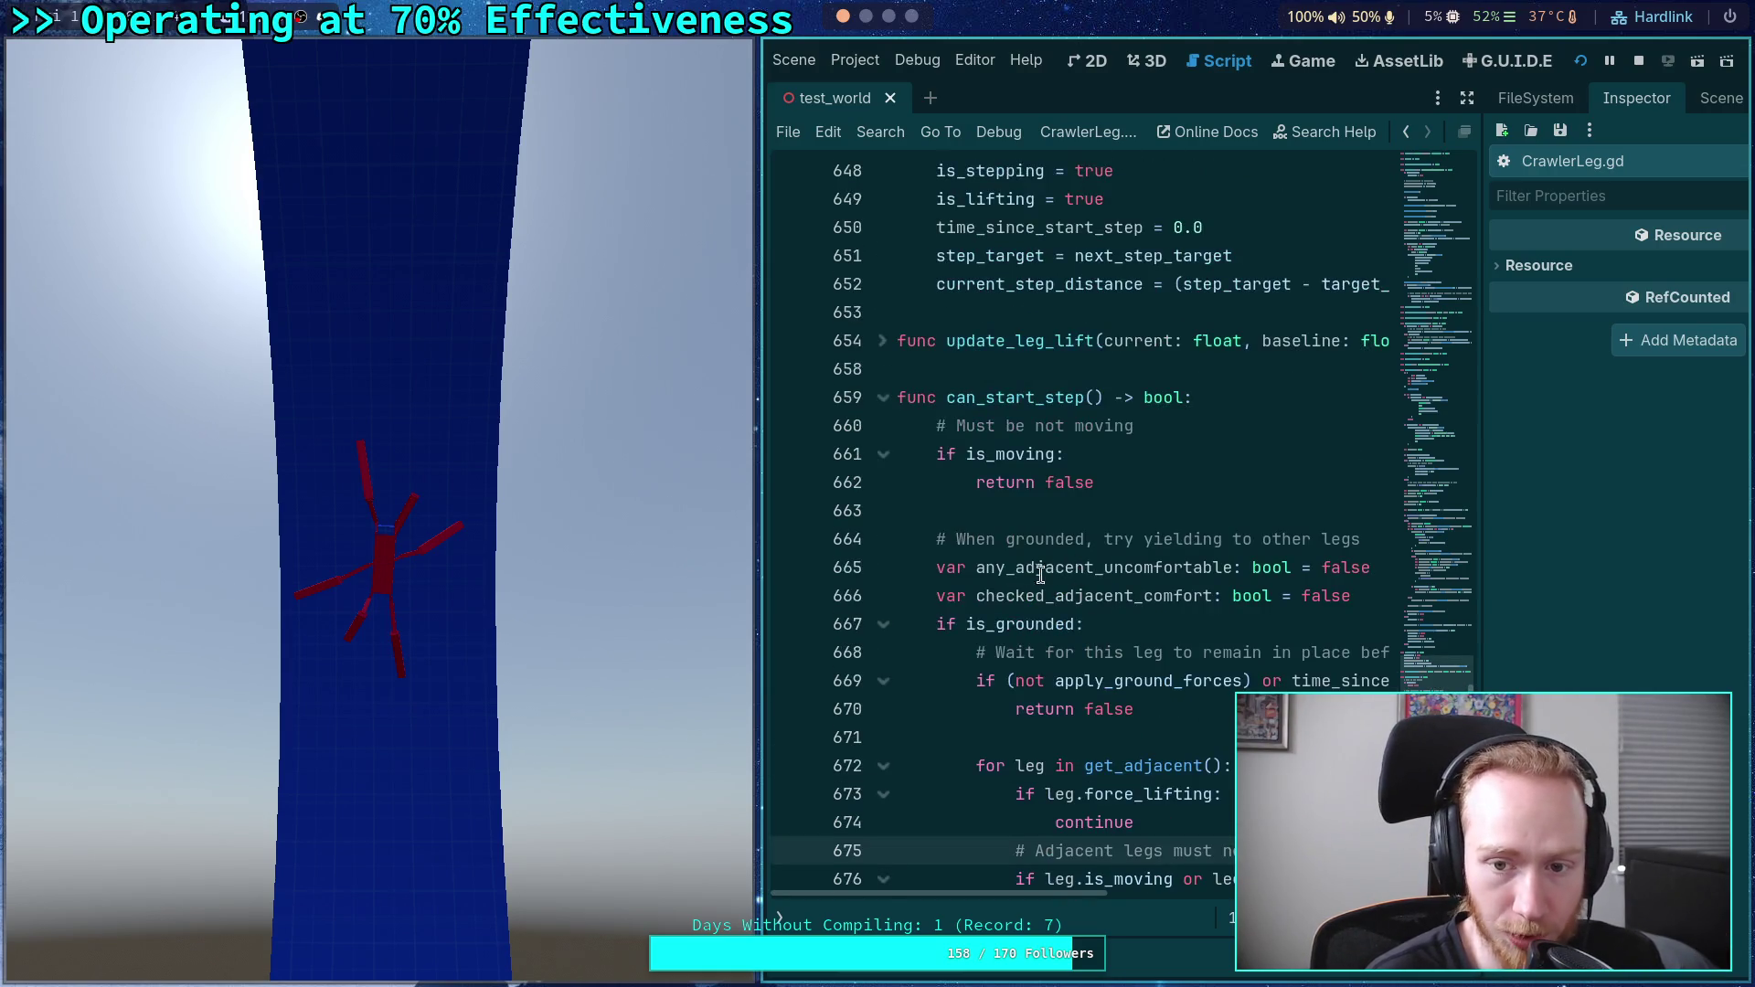
click(882, 396)
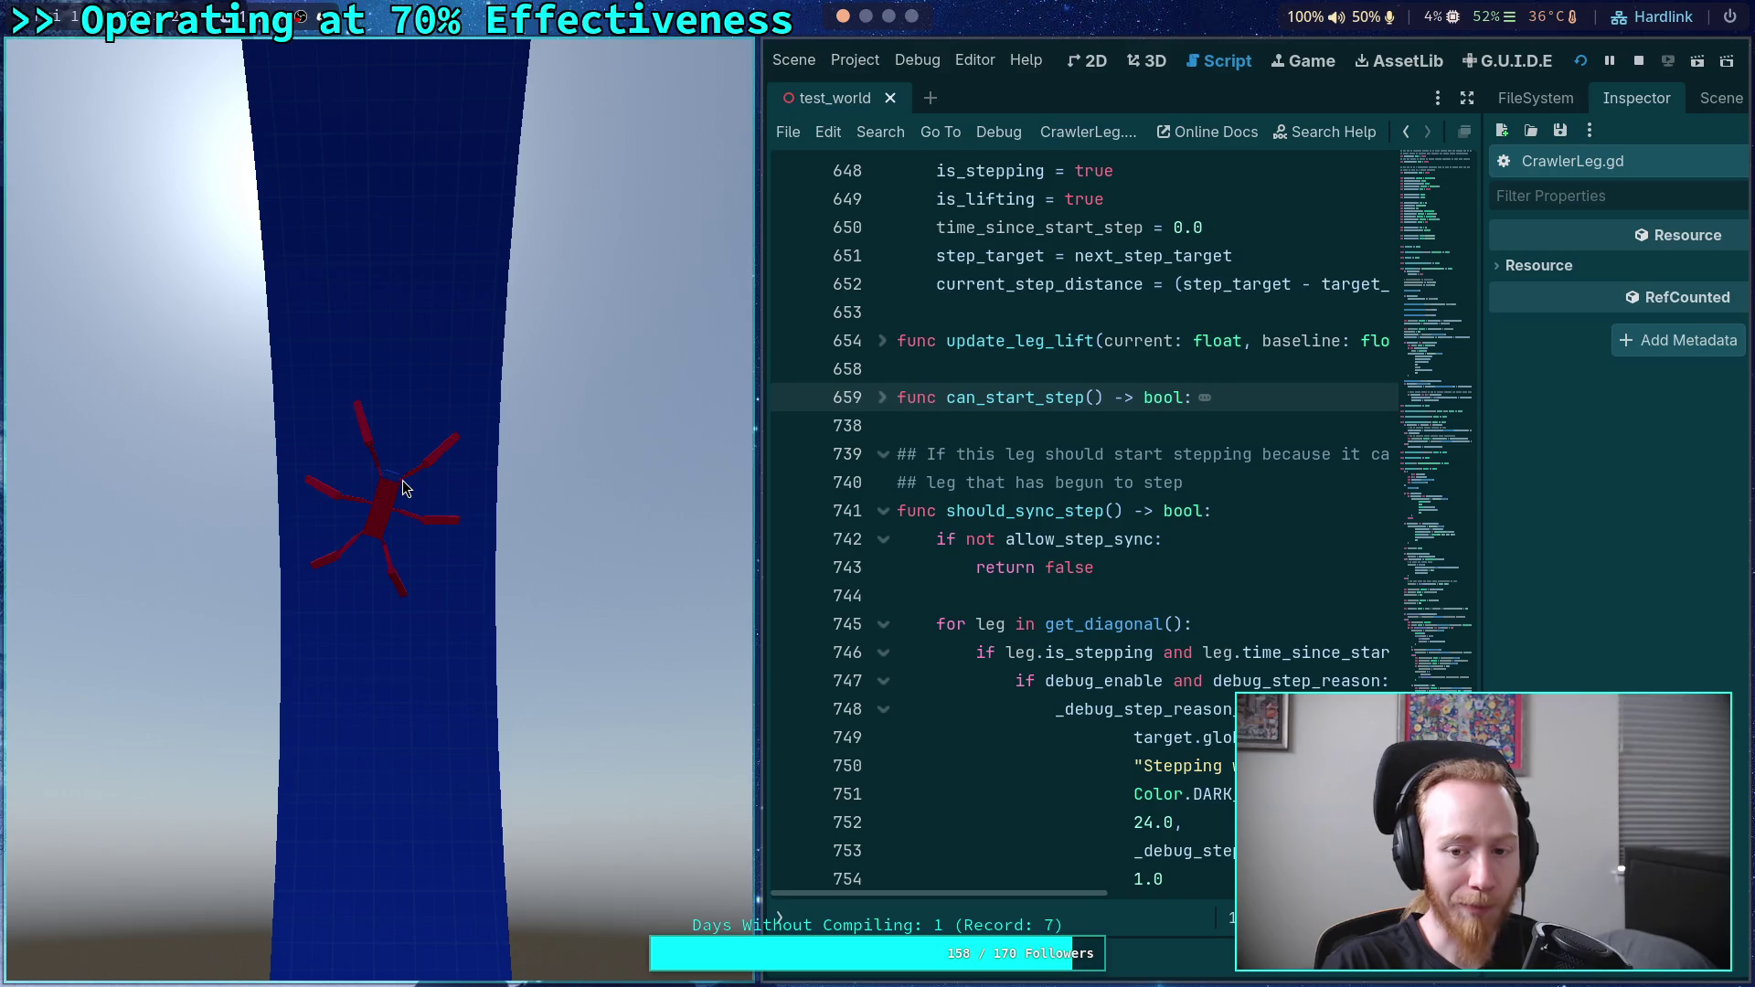
- Unfold can_start_step() and put the caret at the end of line 703 in the comfort loop
scroll(1123, 649, down, 2)
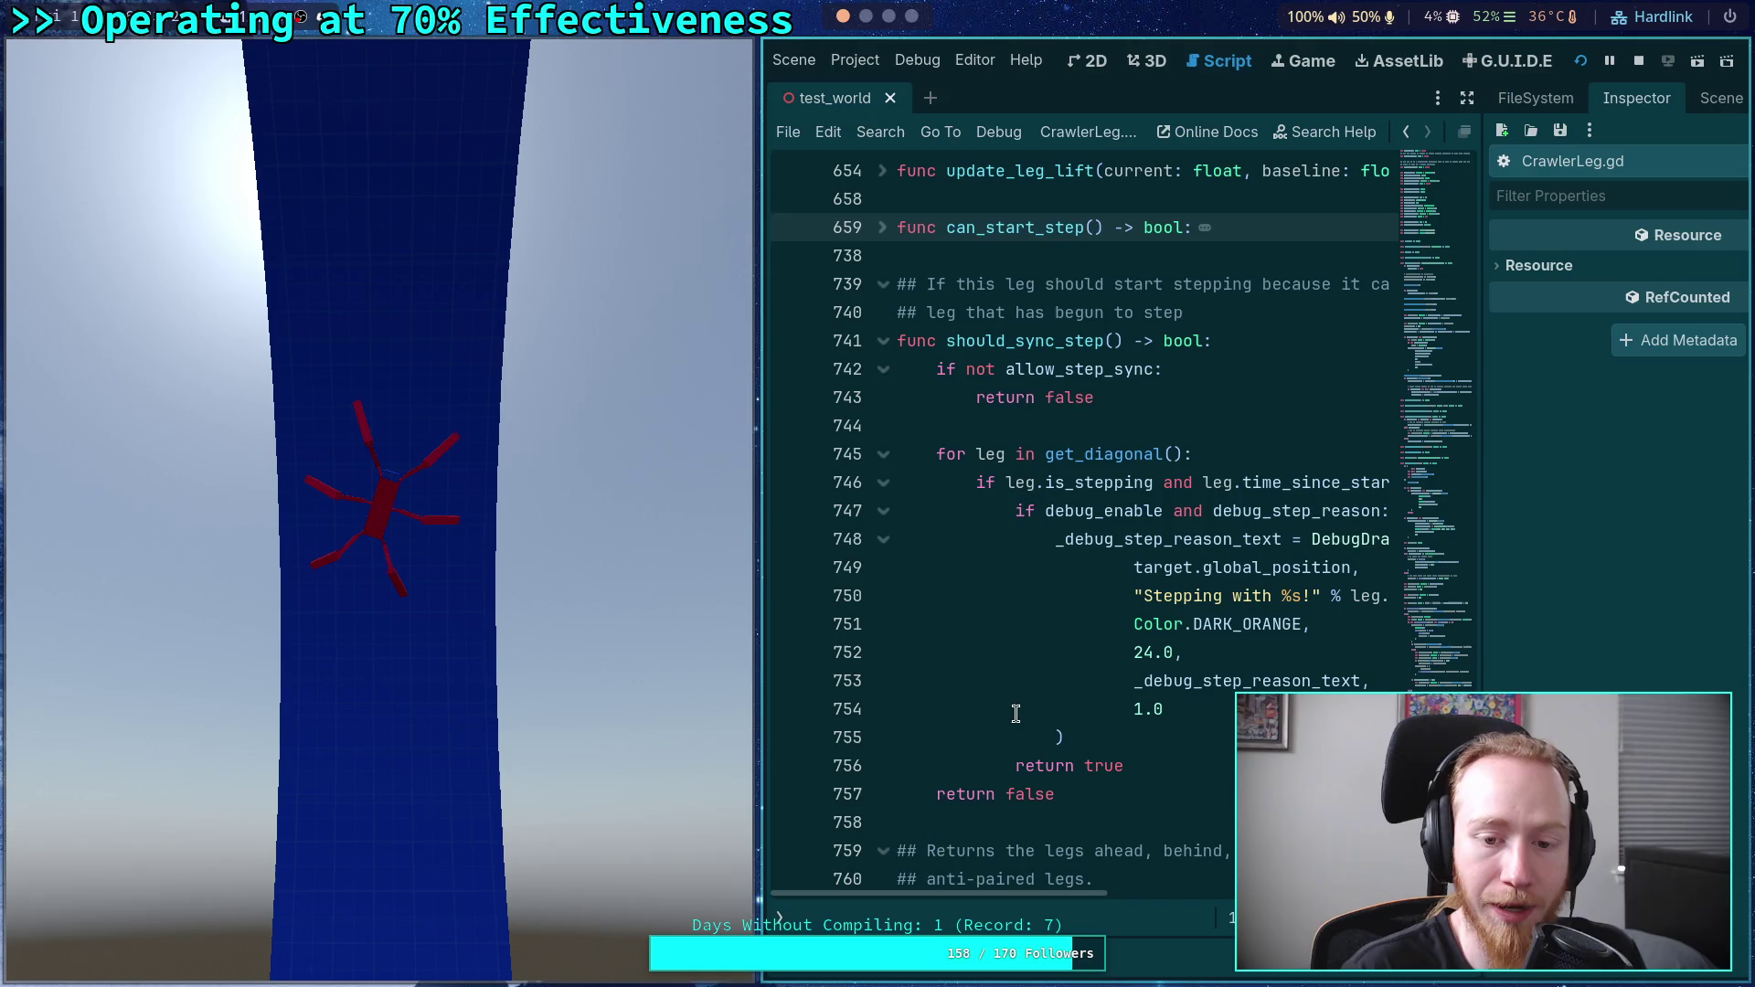
scroll(1008, 684, up, 1)
scroll(965, 629, up, 2)
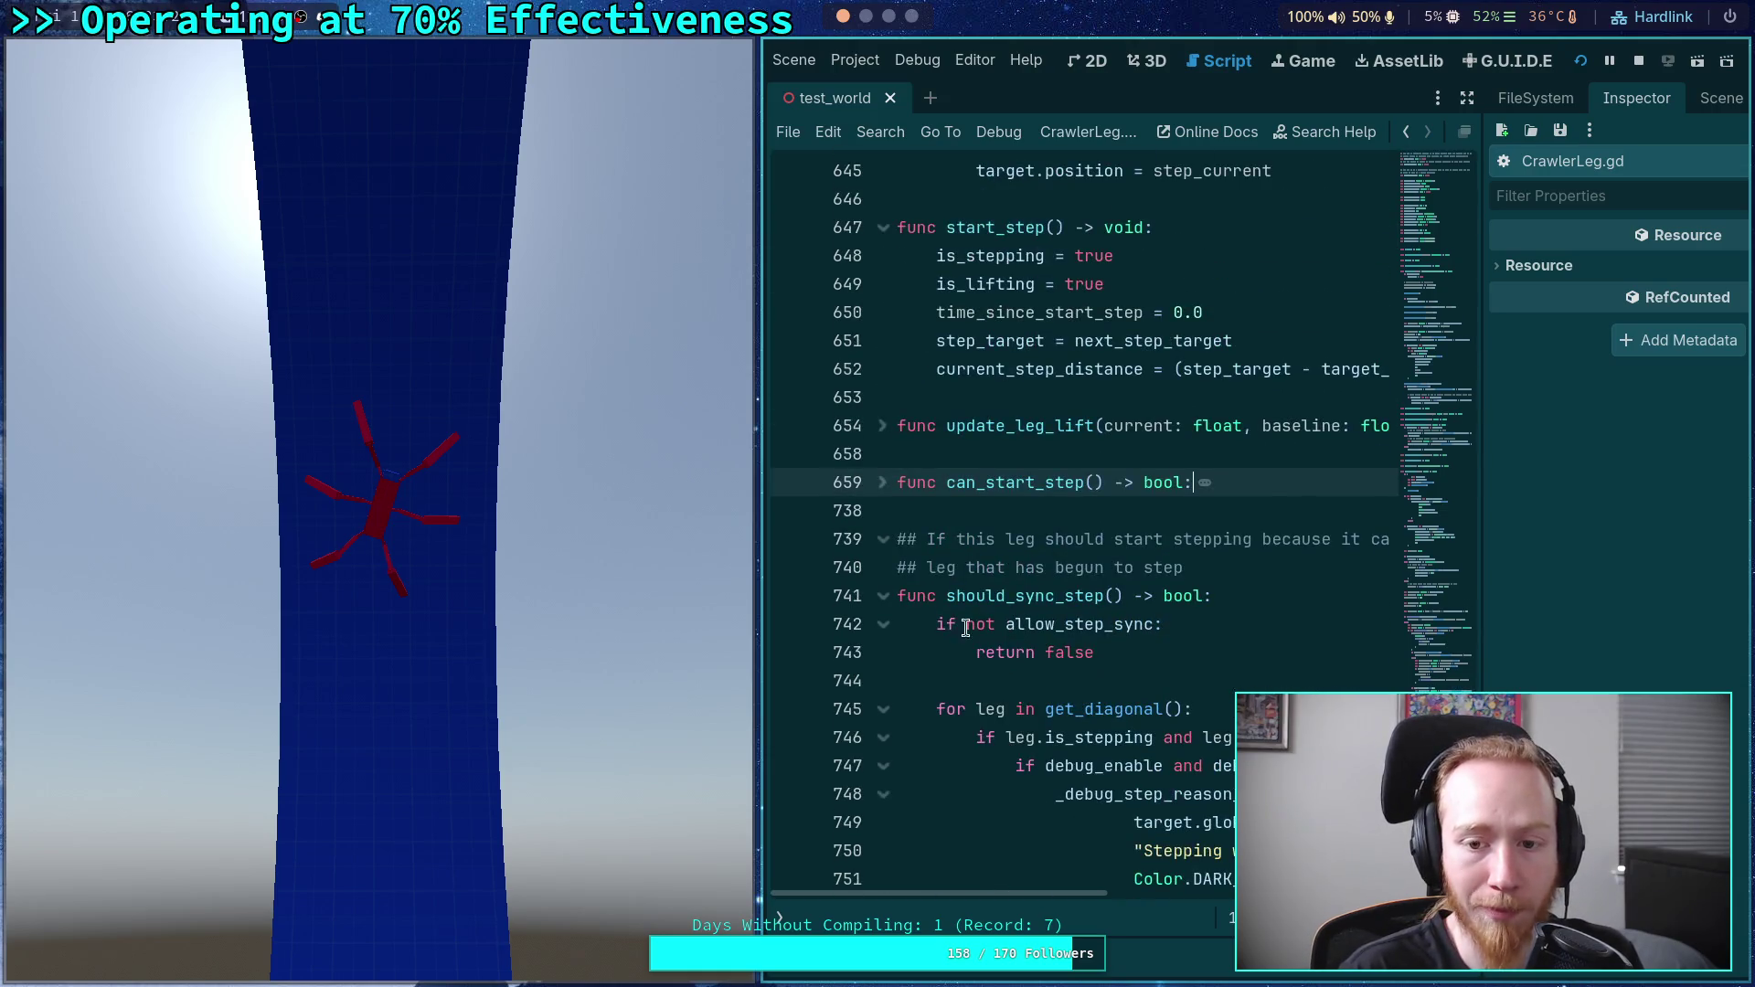
click(882, 485)
scroll(1156, 590, down, 5)
scroll(1156, 590, down, 3)
scroll(1155, 589, up, 2)
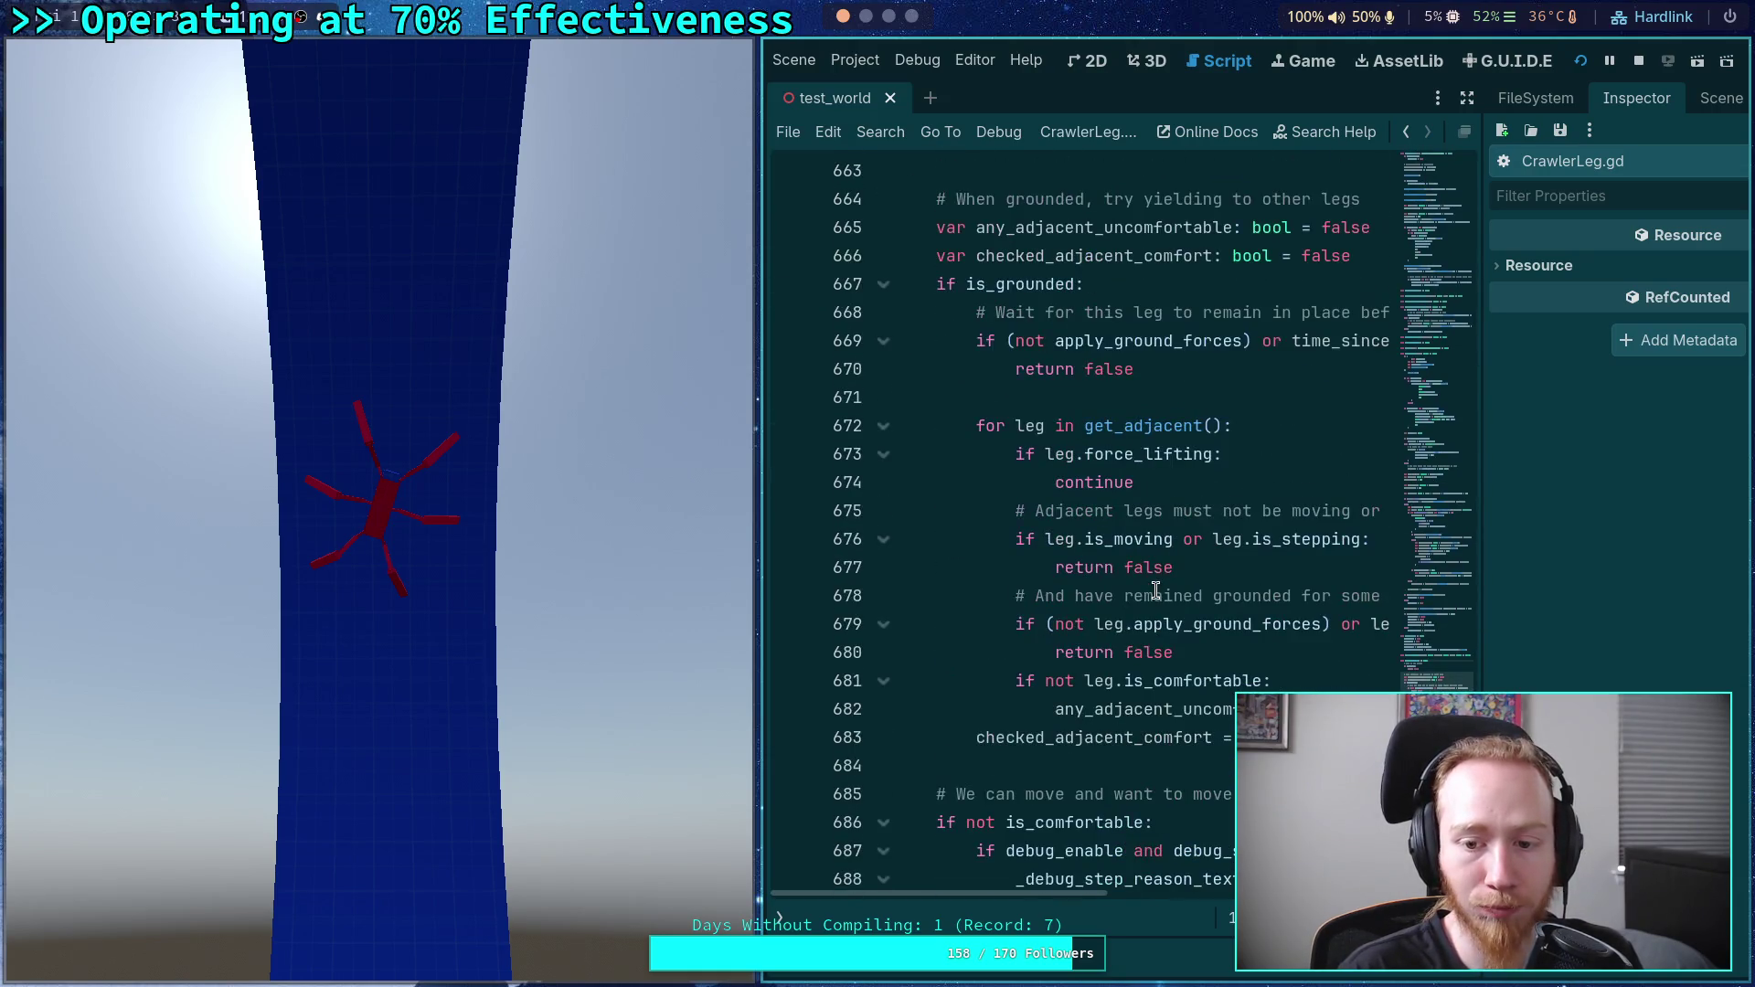
double_click(1085, 735)
scroll(1078, 727, down, 7)
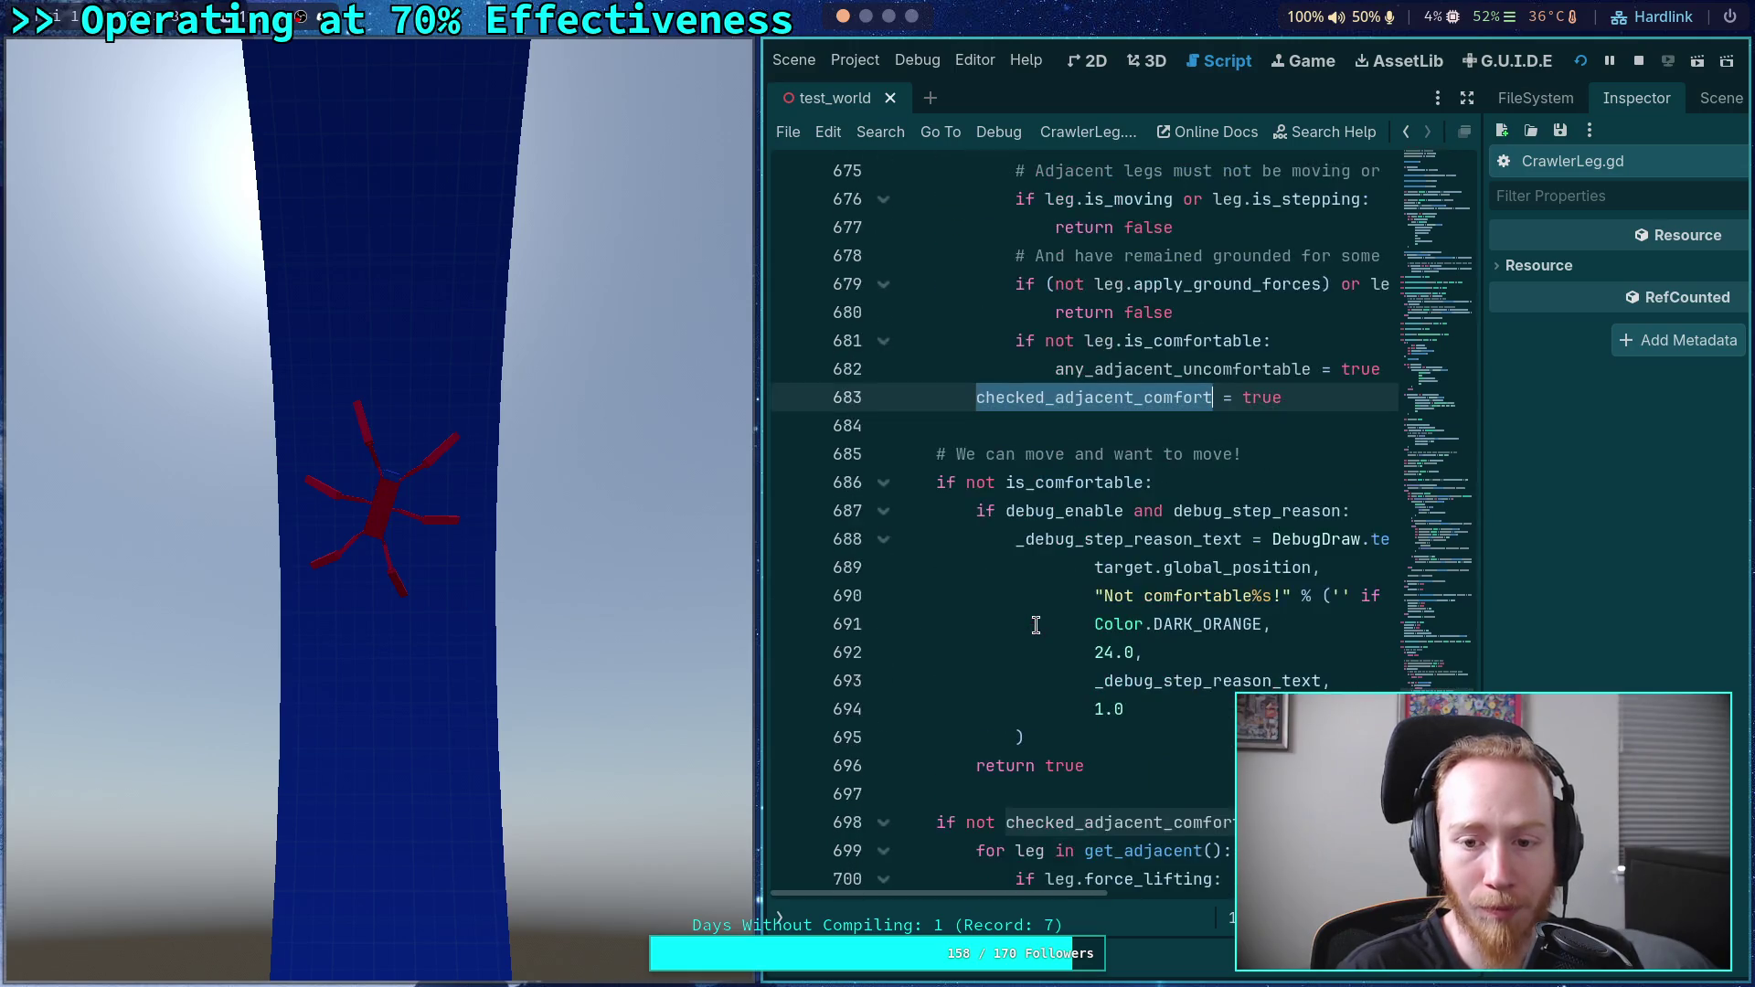
scroll(1071, 725, down, 1)
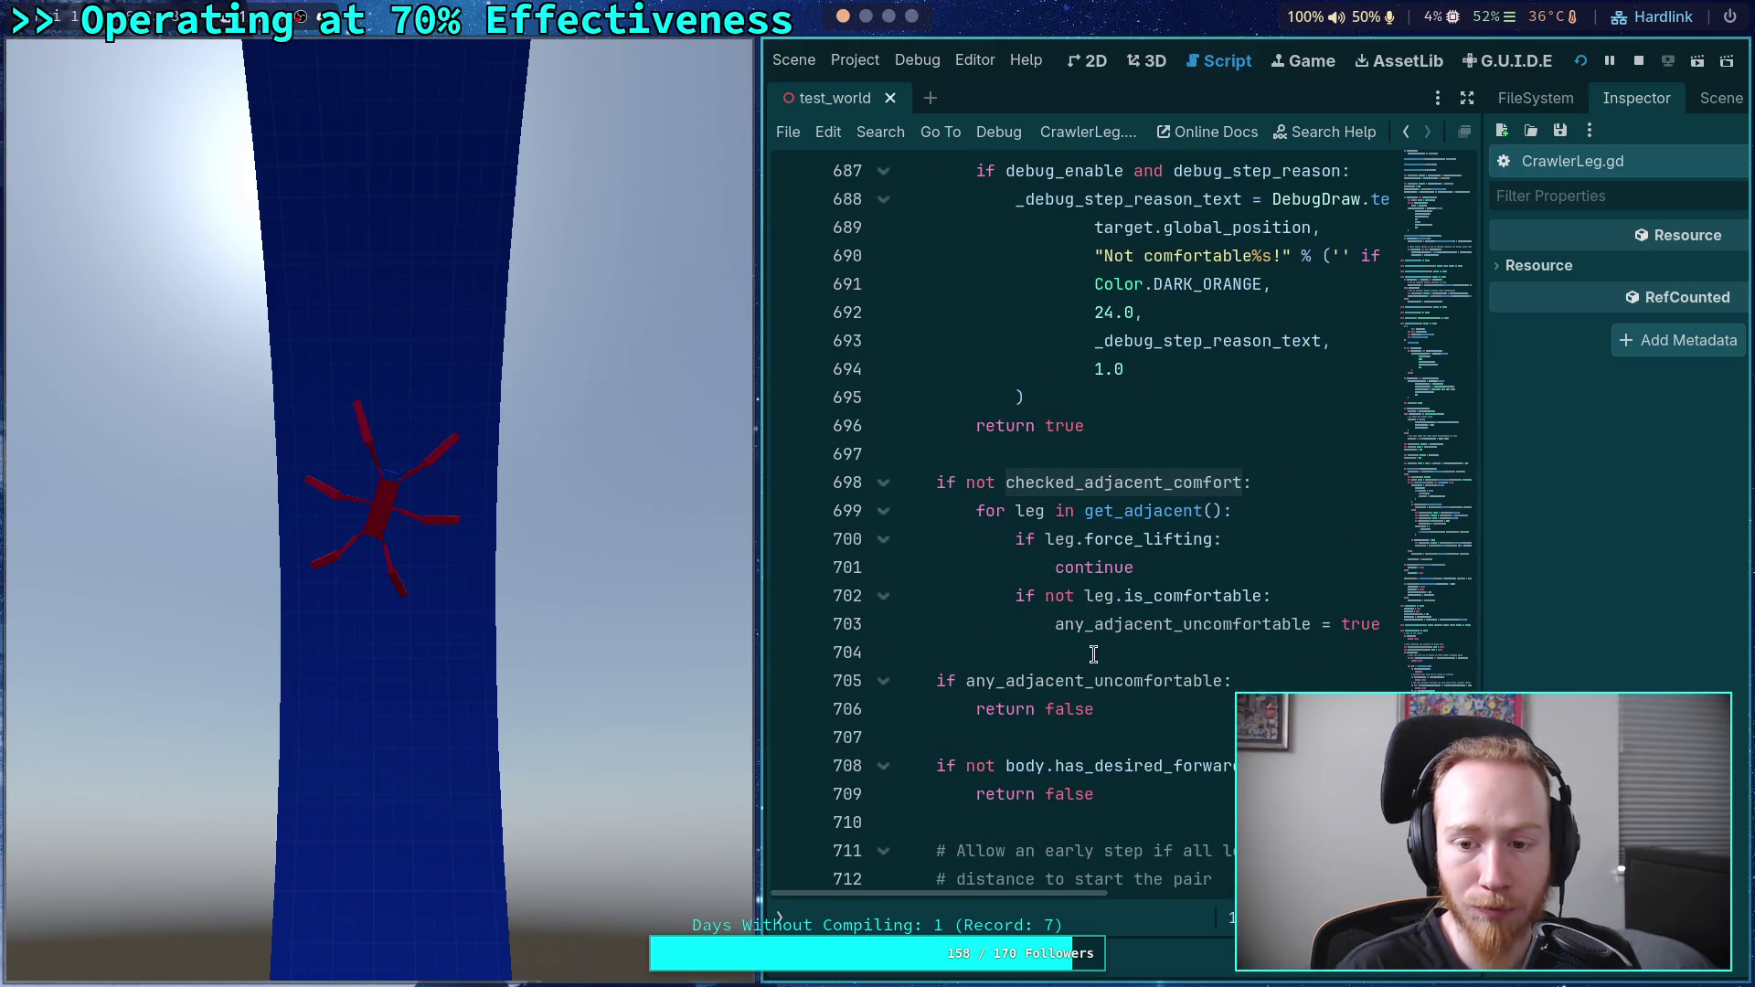
click(1275, 627)
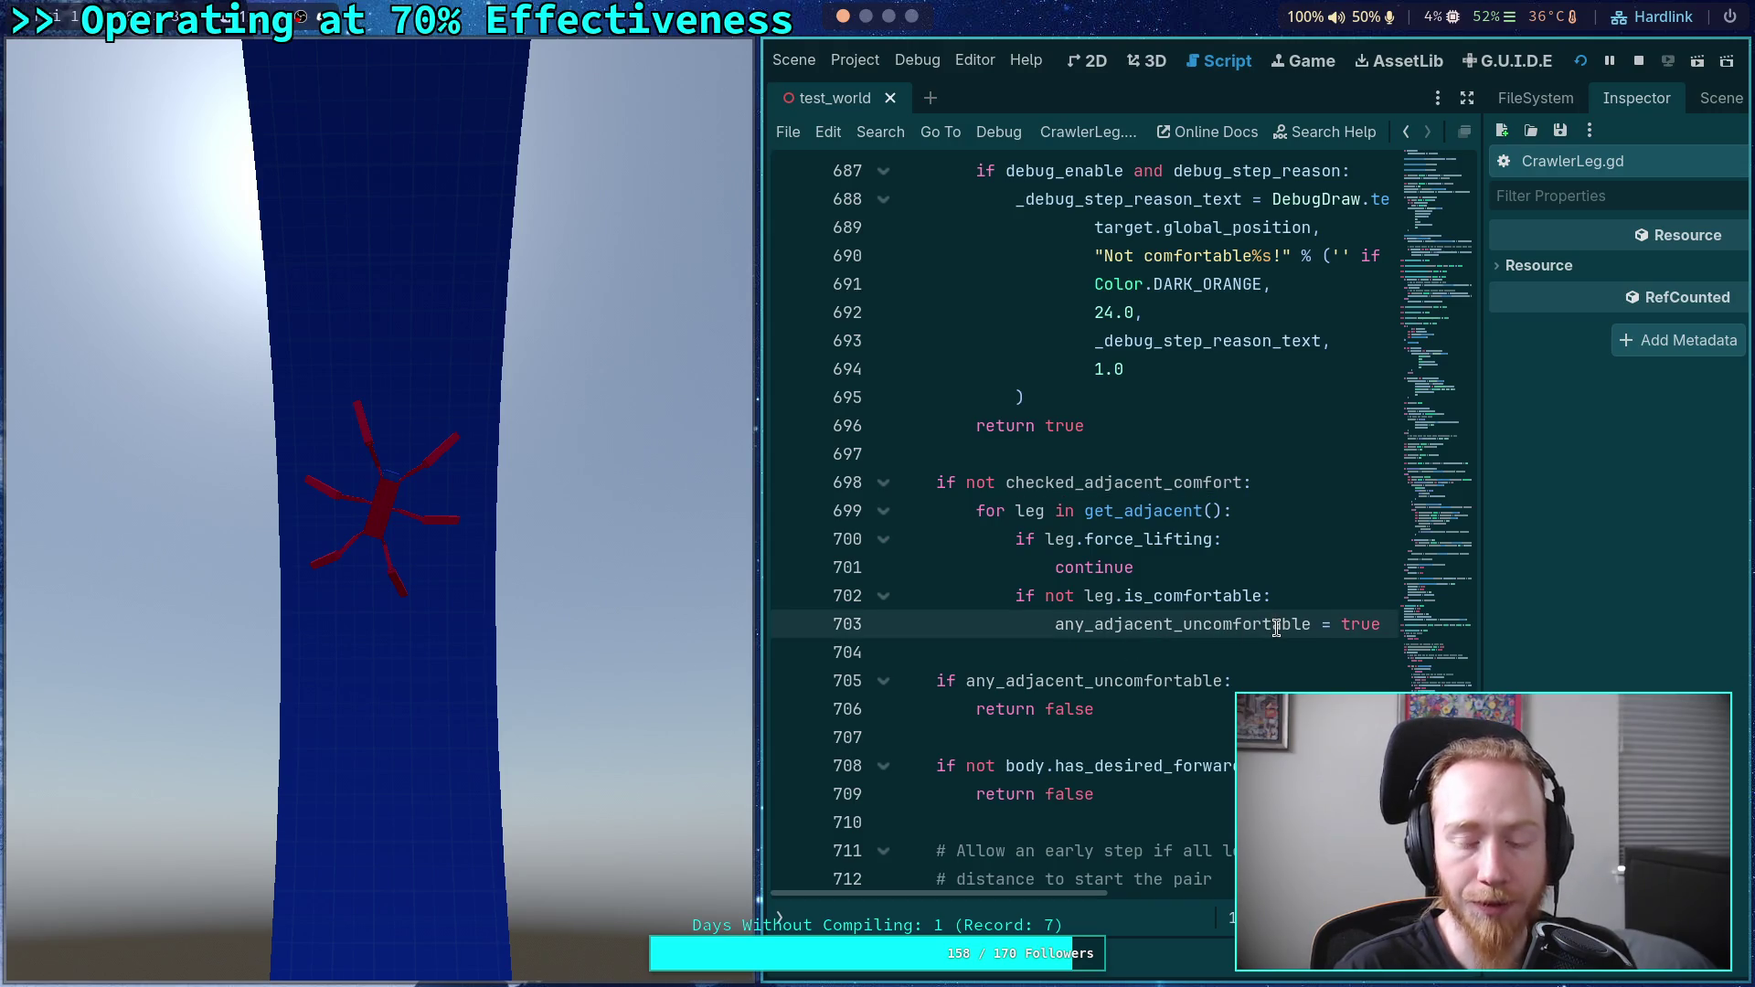
- Start a new line 704 after line 703 and begin typing the break keyword
key(End)
key(Return)
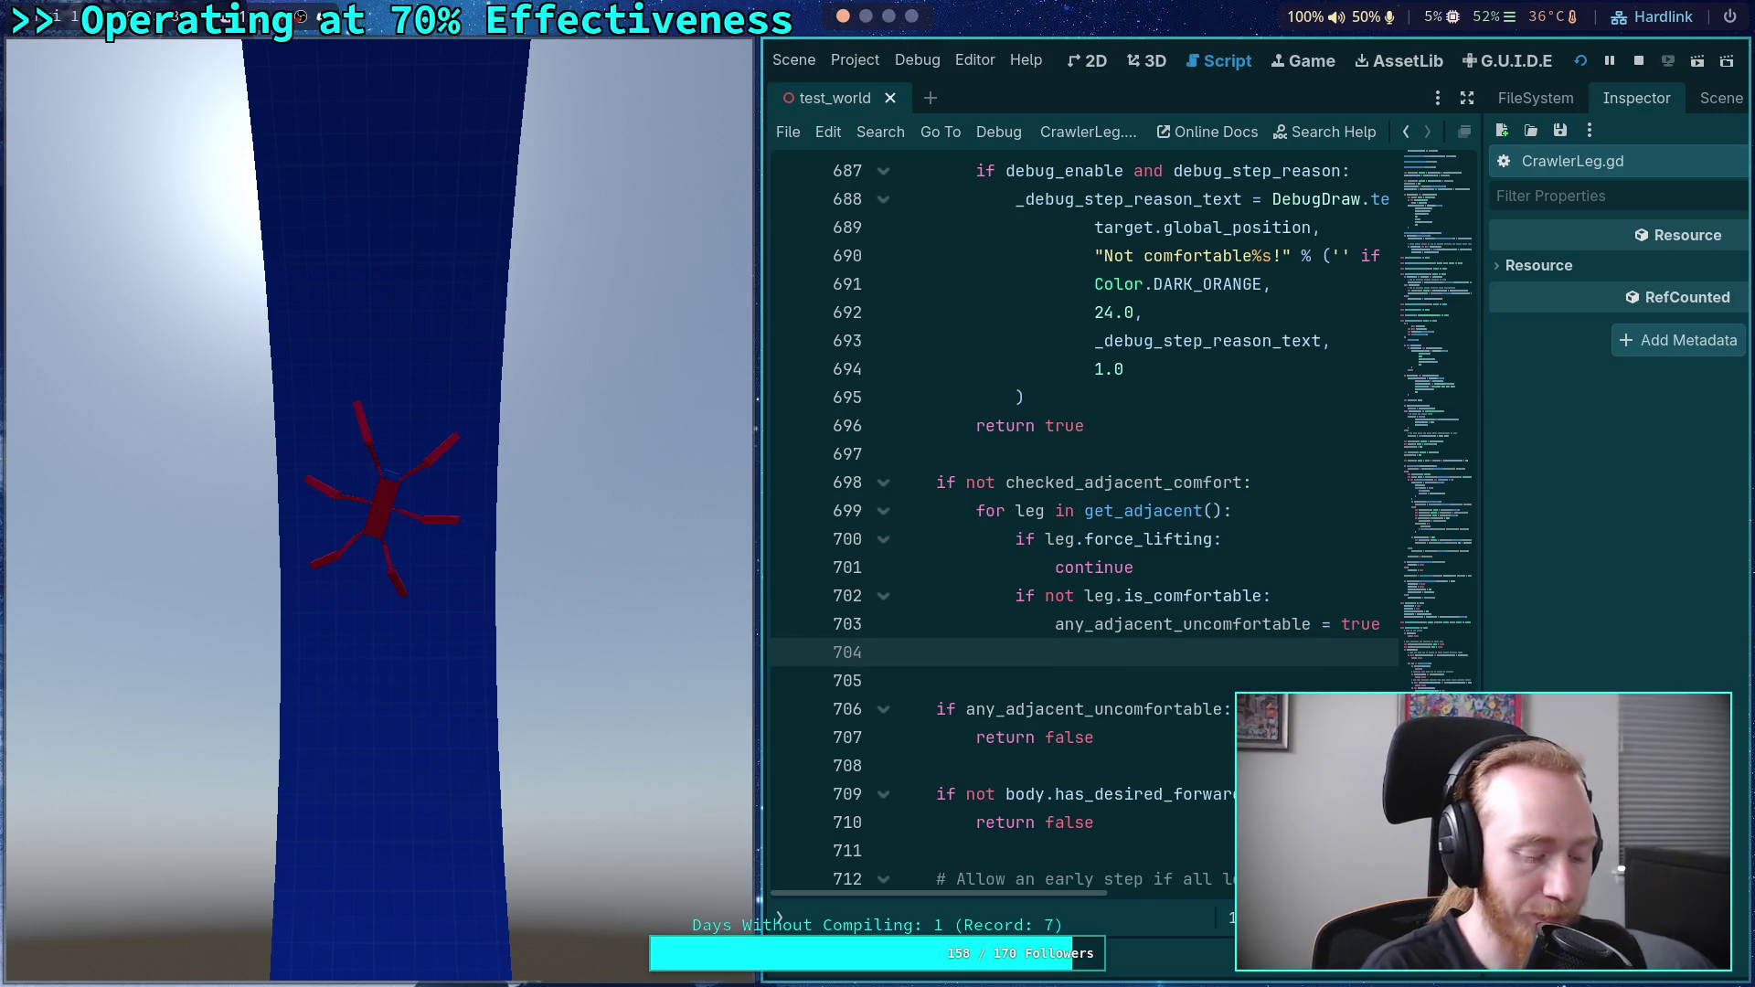
text(breo)
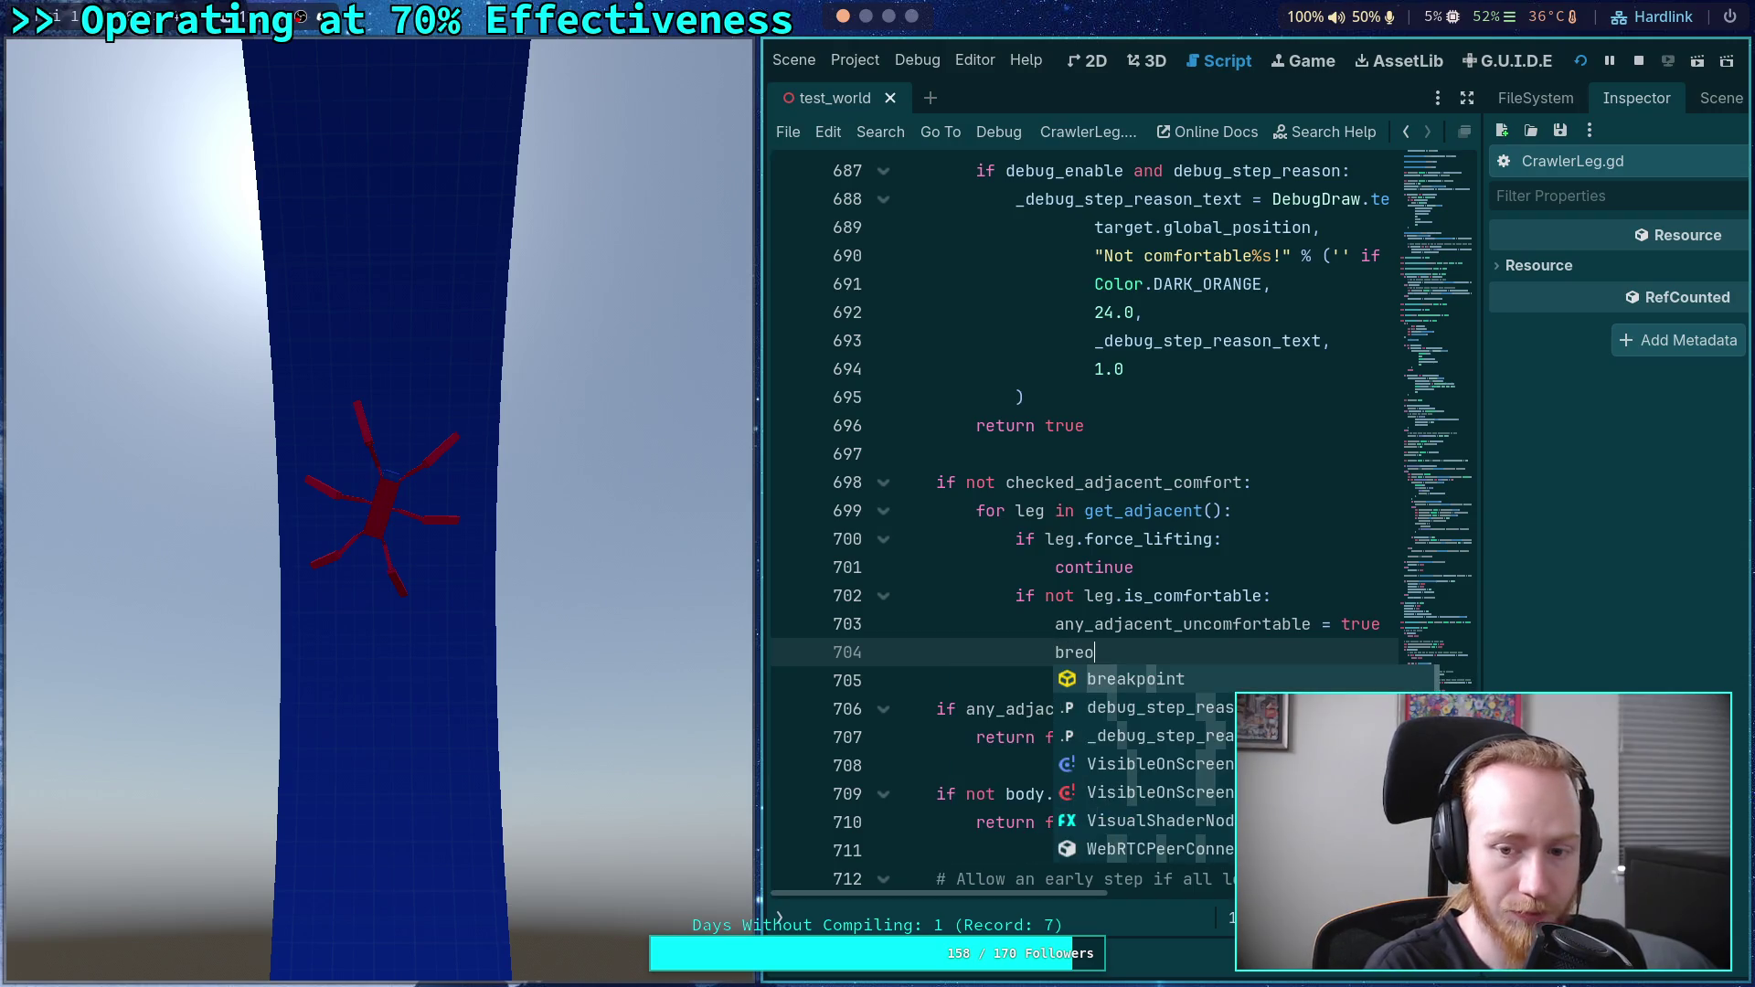
key(BackSpace)
text(o)
key(BackSpace)
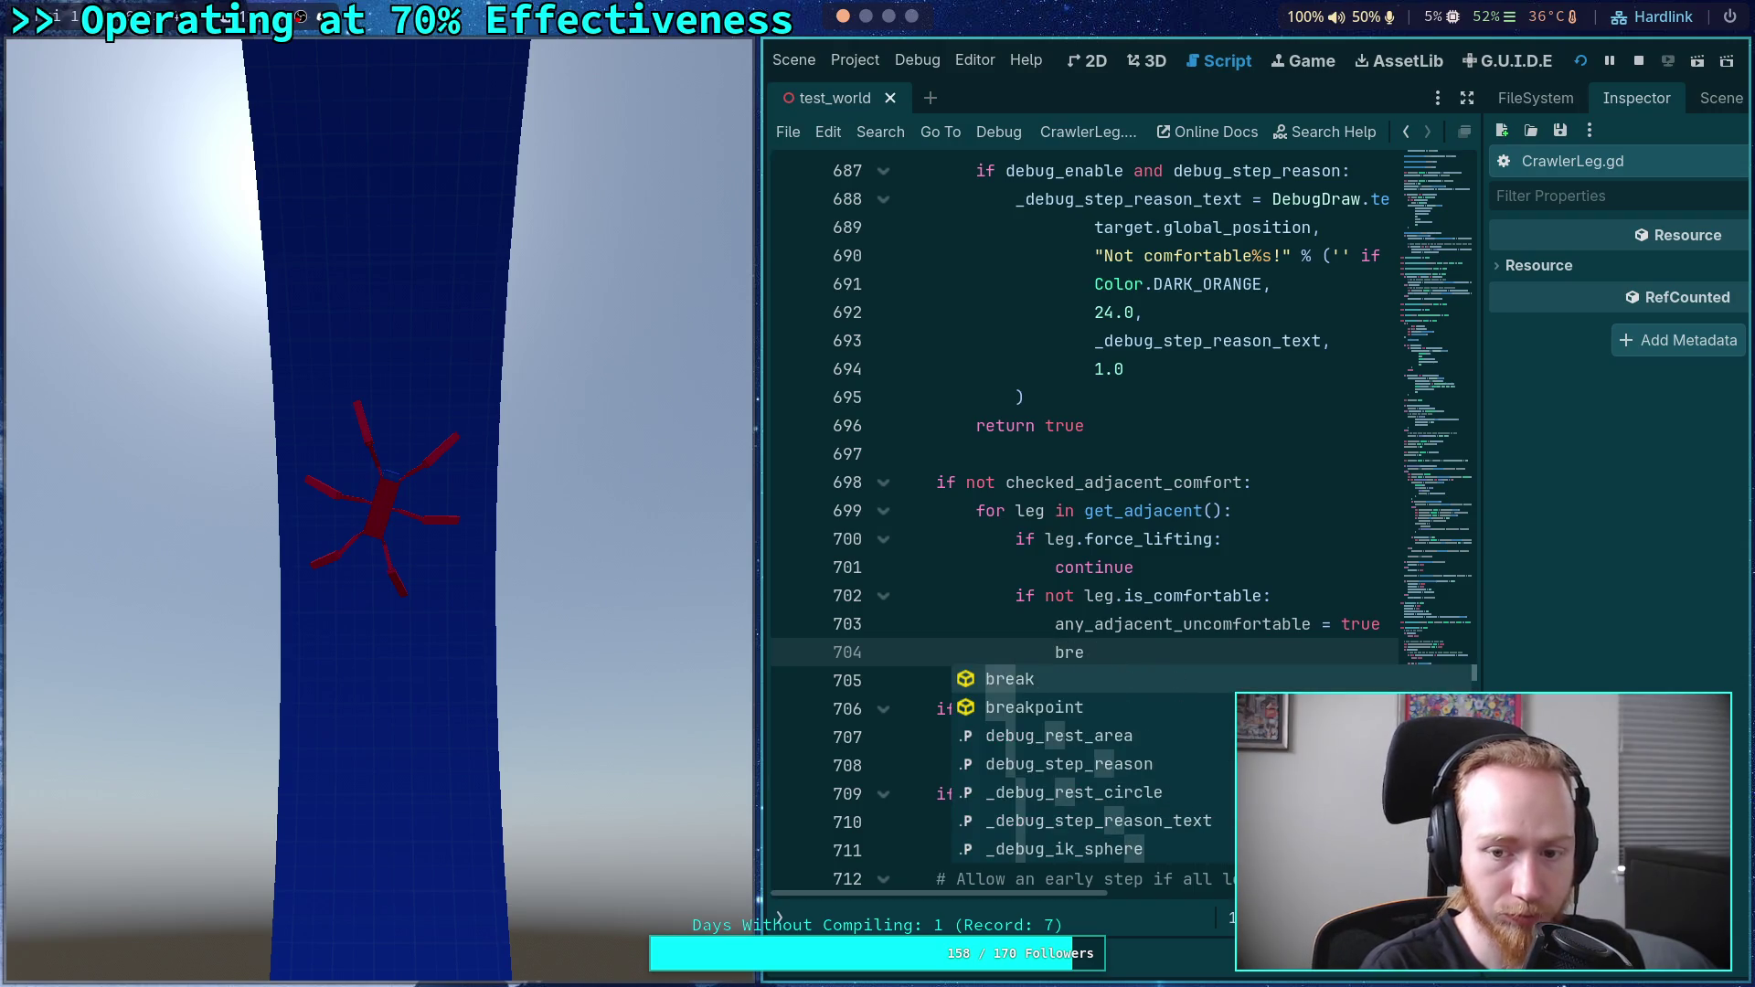
click(1283, 565)
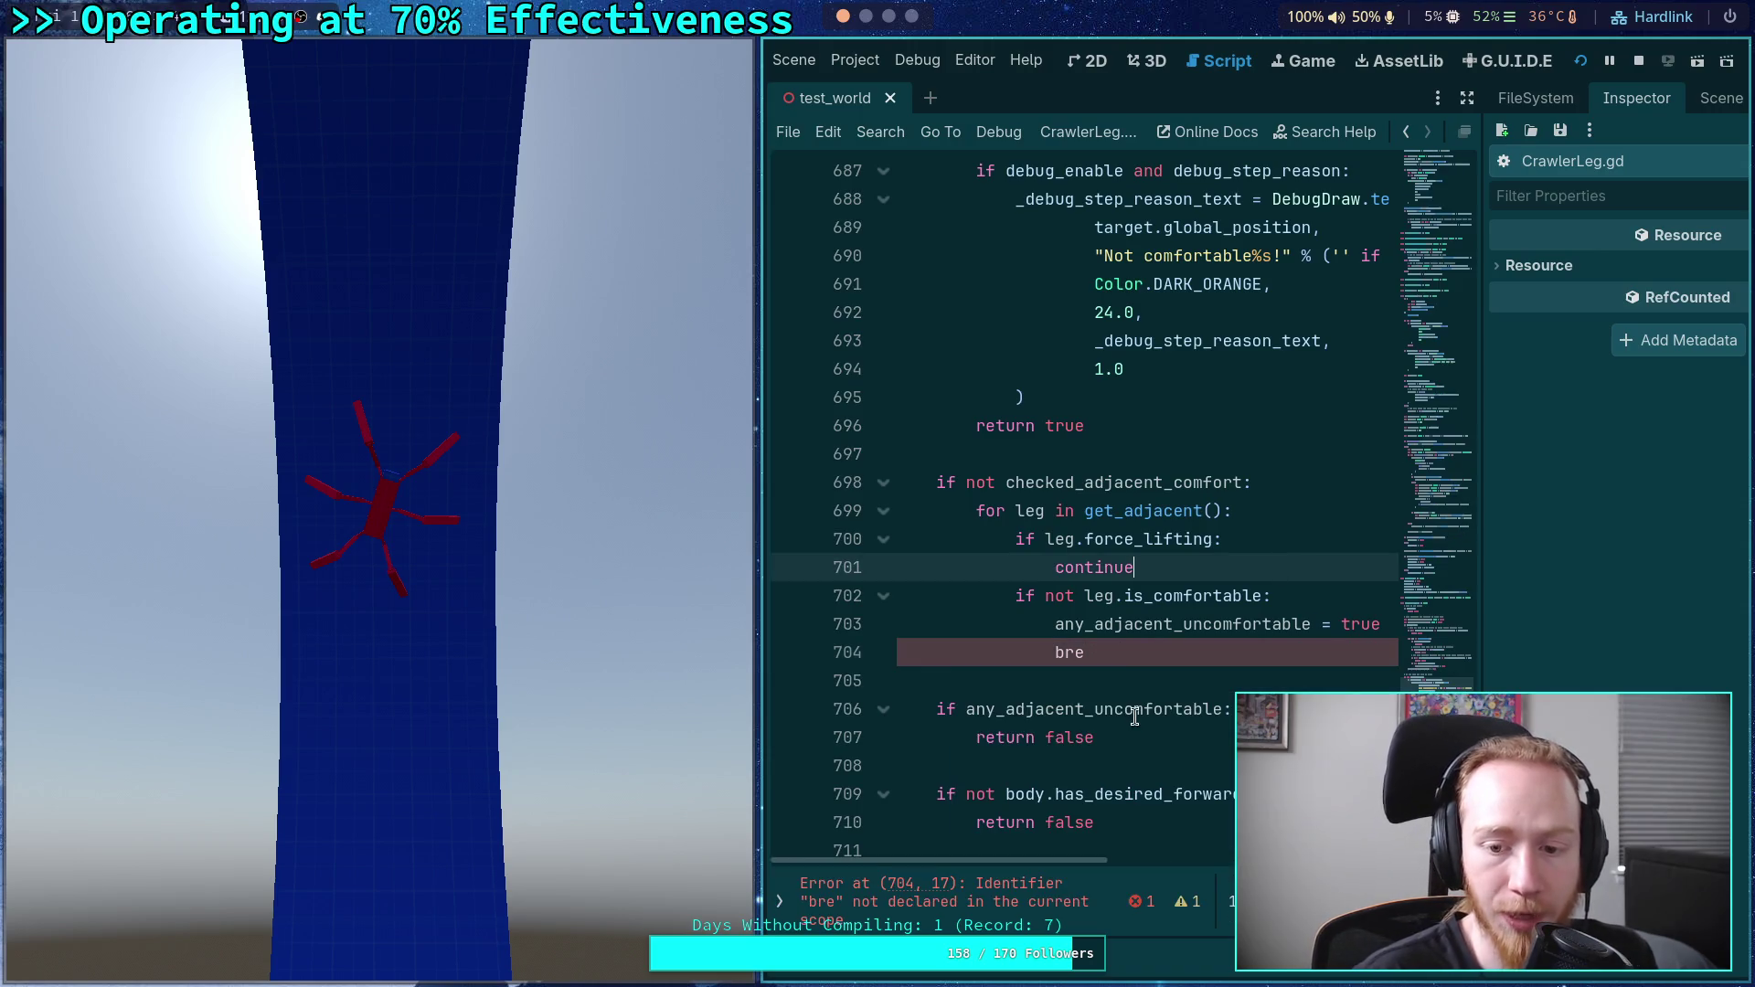
- Finish 'bre' into 'break' on line 704 so the error clears
double_click(1120, 655)
click(1100, 654)
drag(1100, 654, 1058, 625)
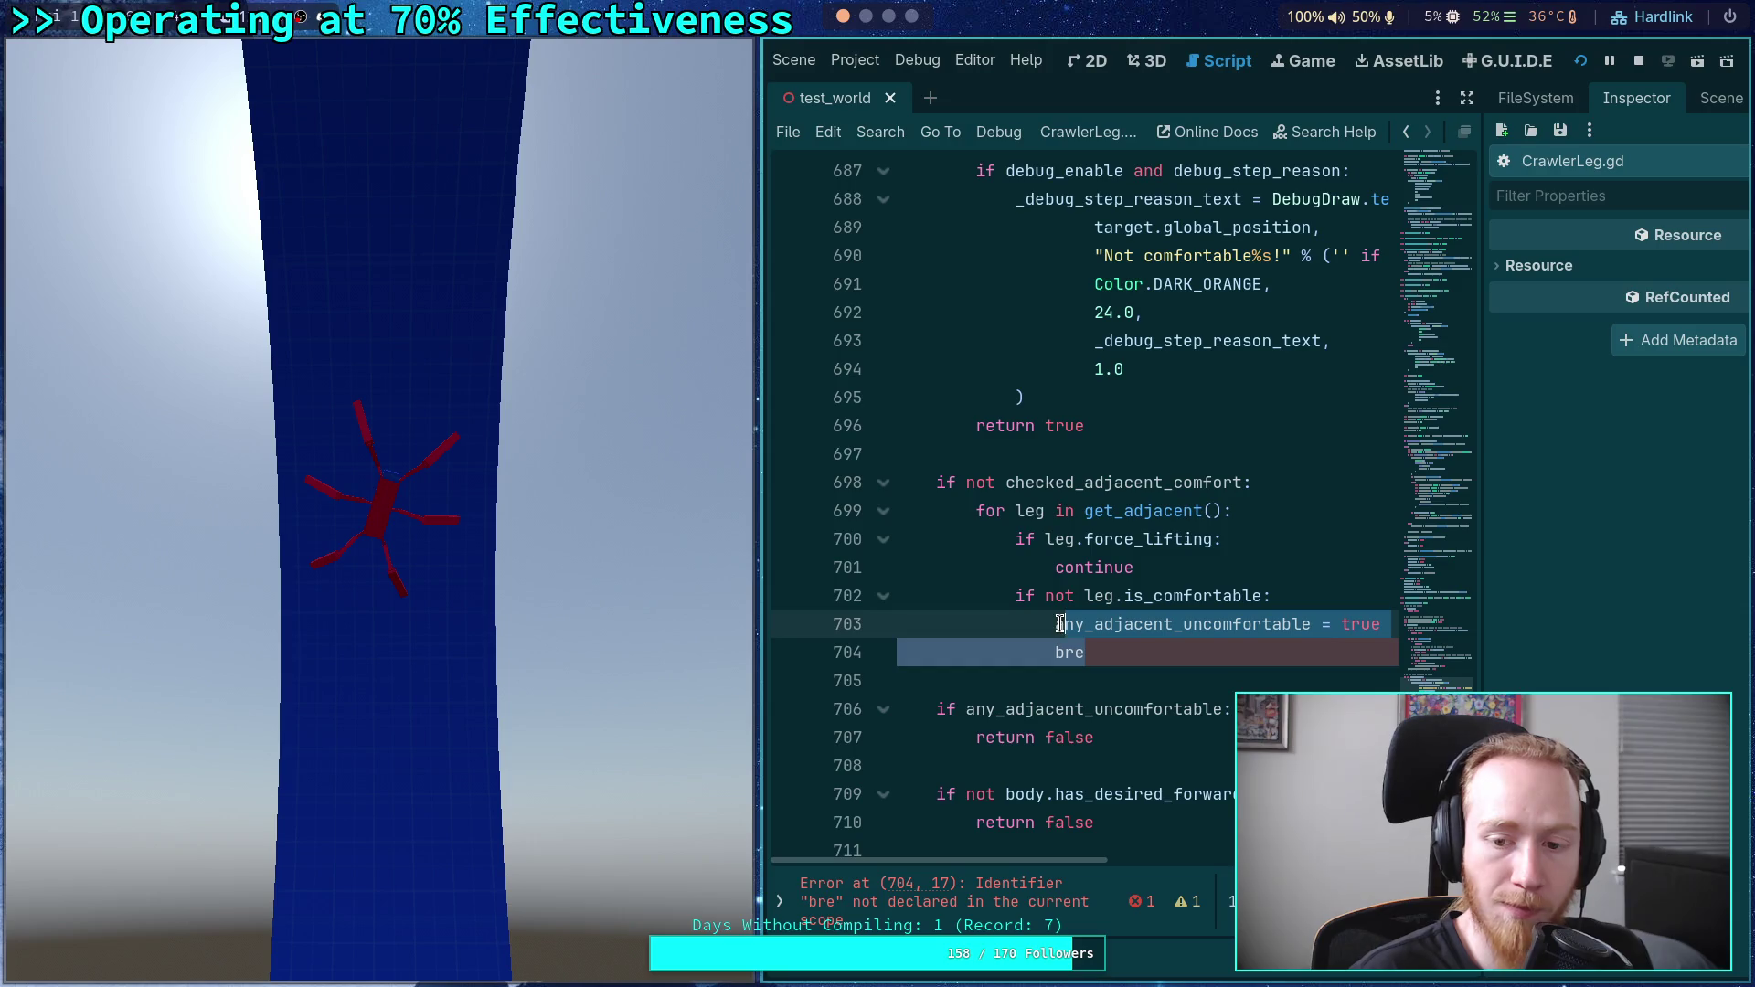
click(1121, 652)
text(ak)
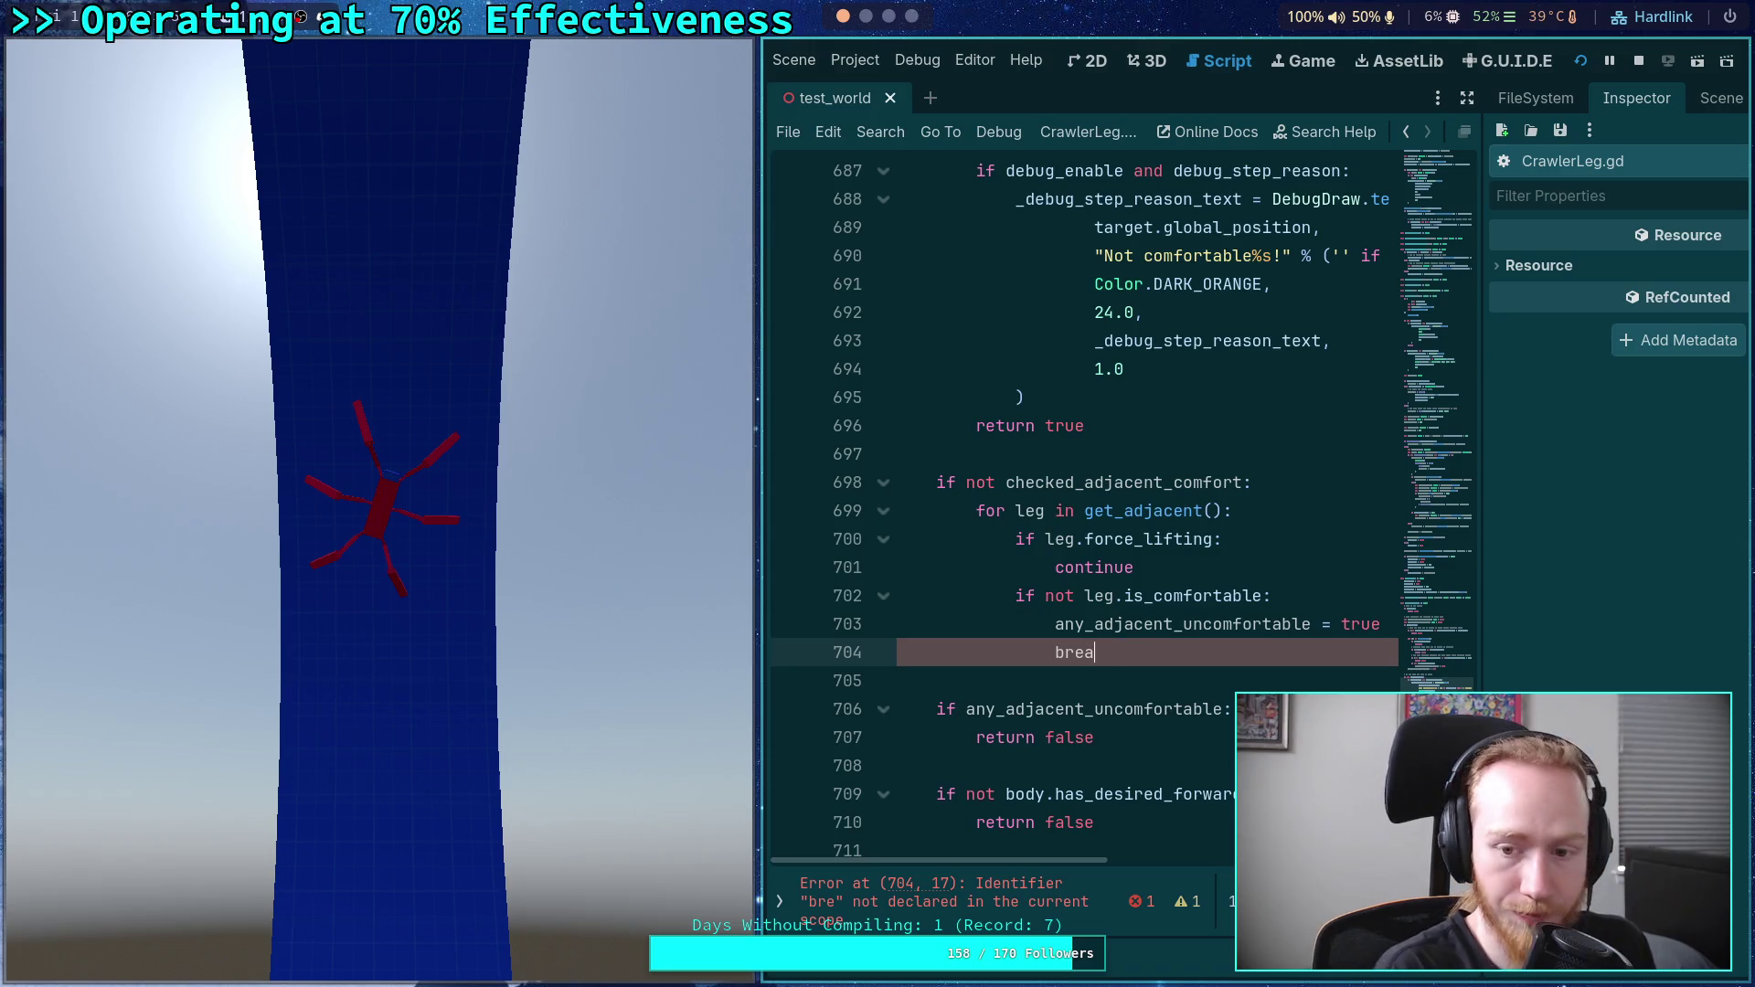
click(1077, 679)
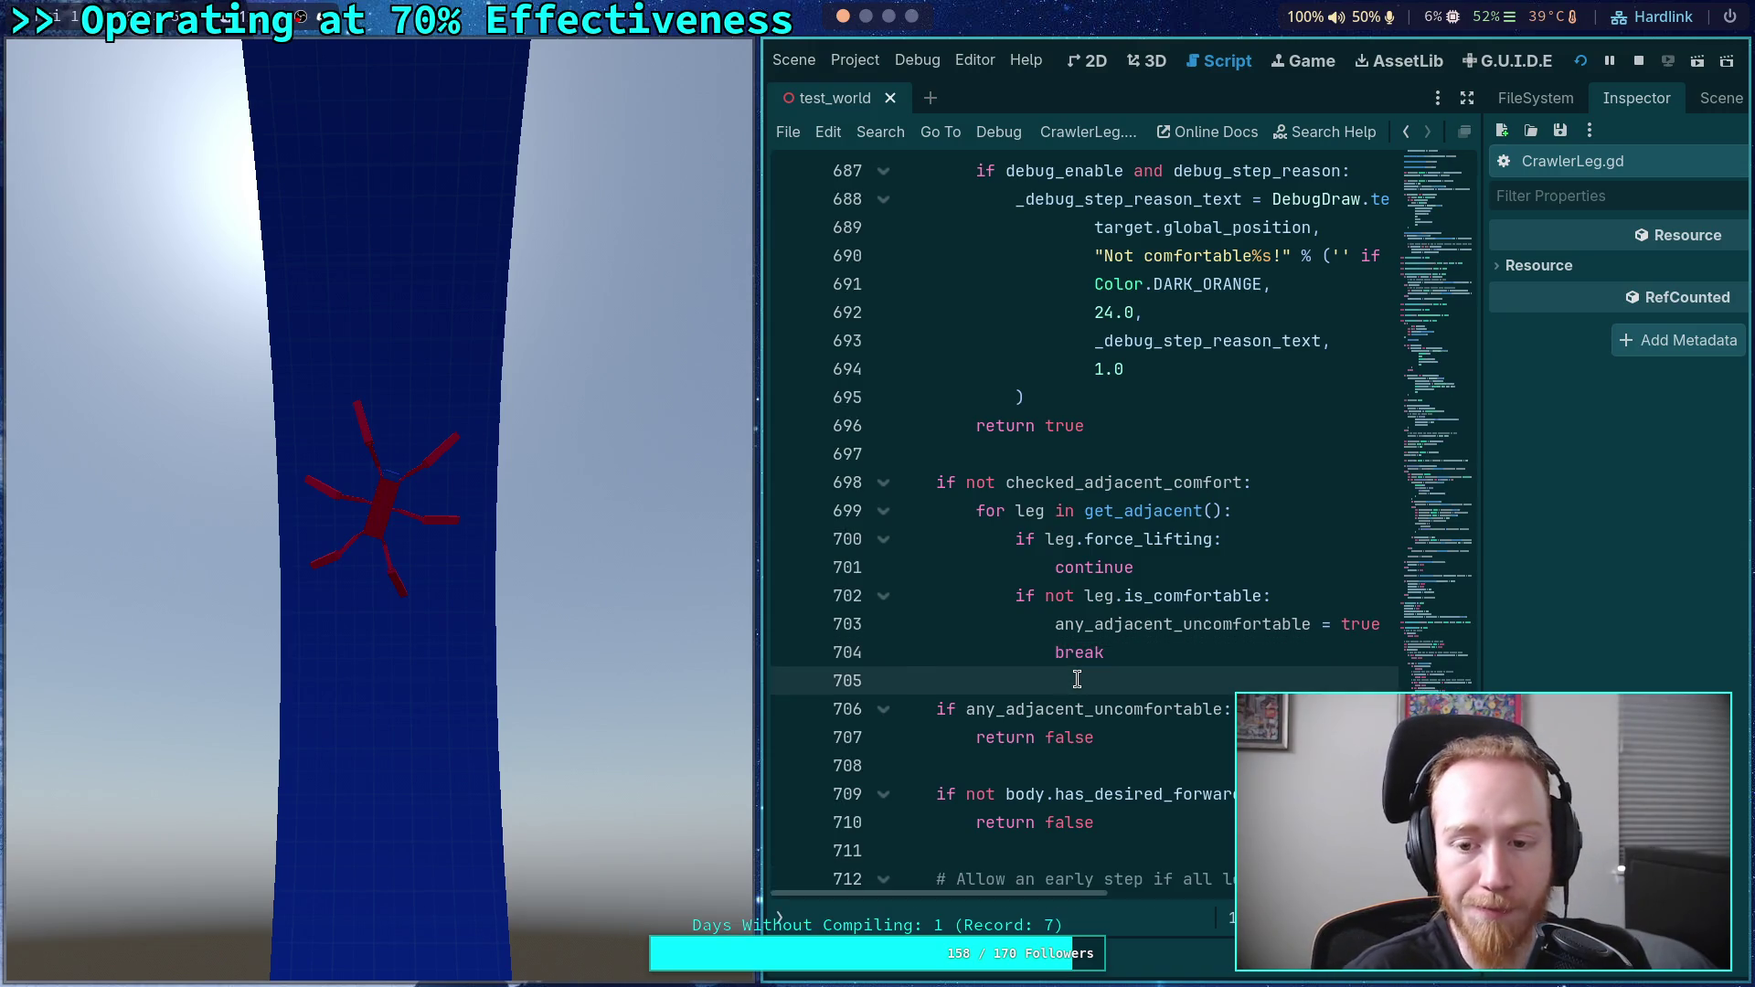
click(1136, 736)
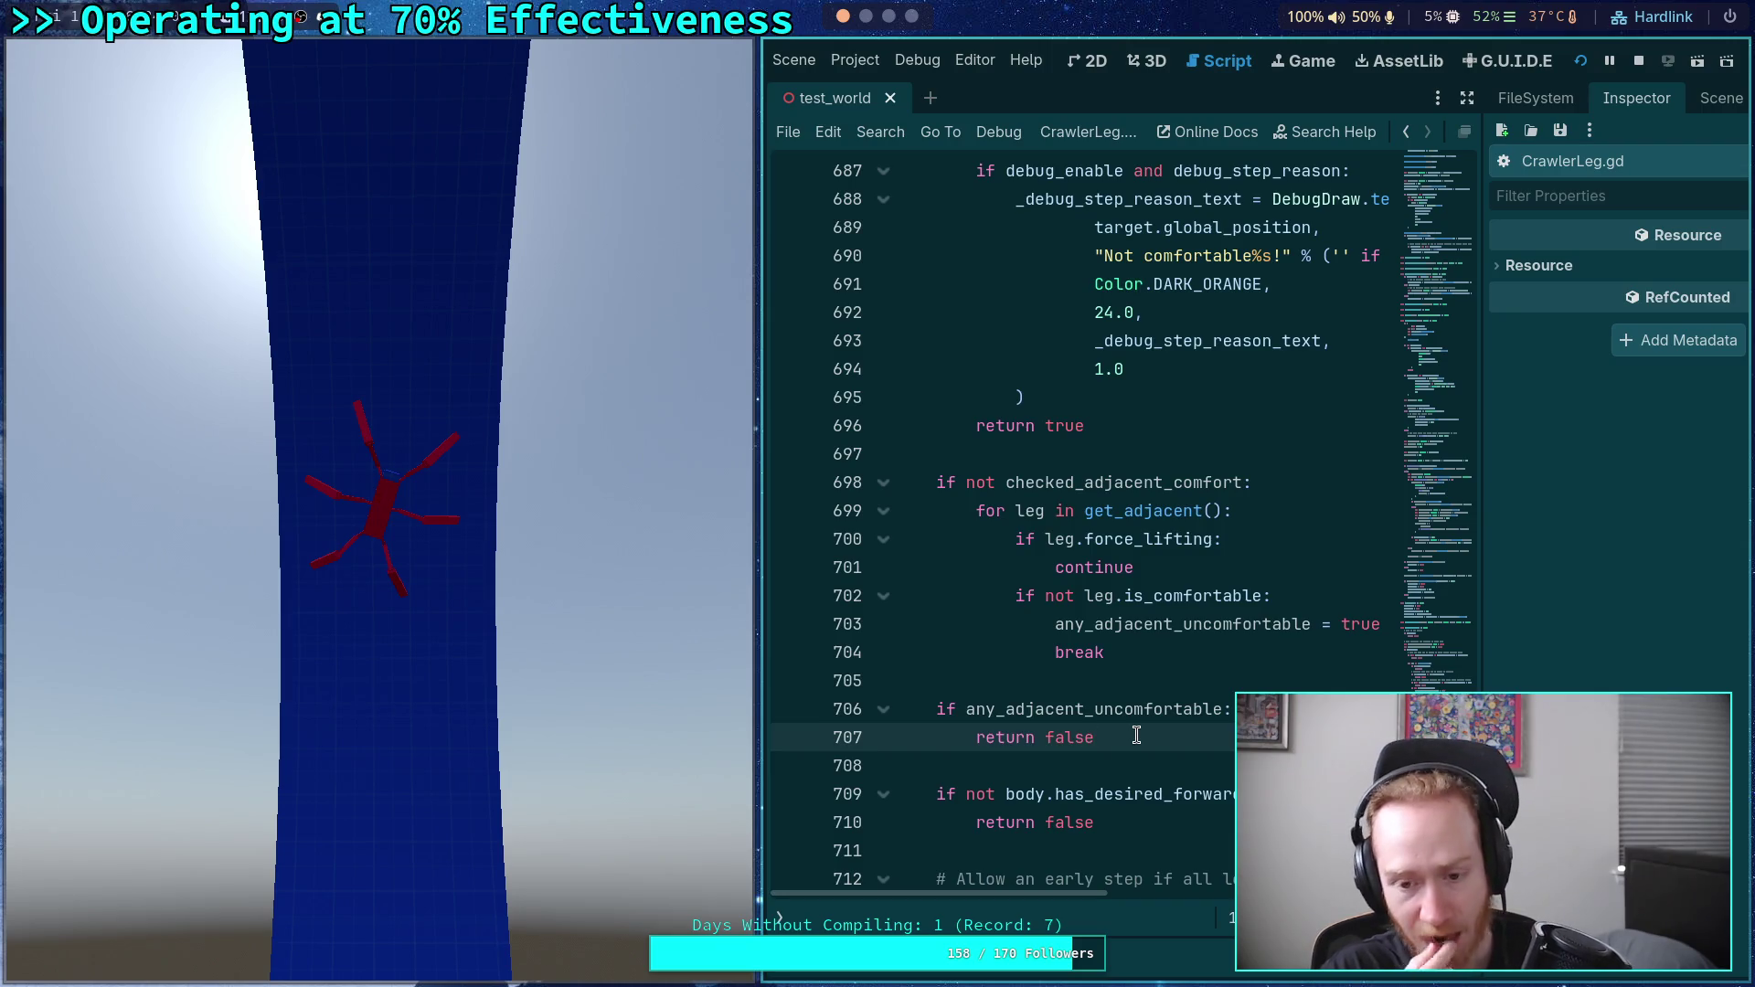
scroll(1176, 607, down, 4)
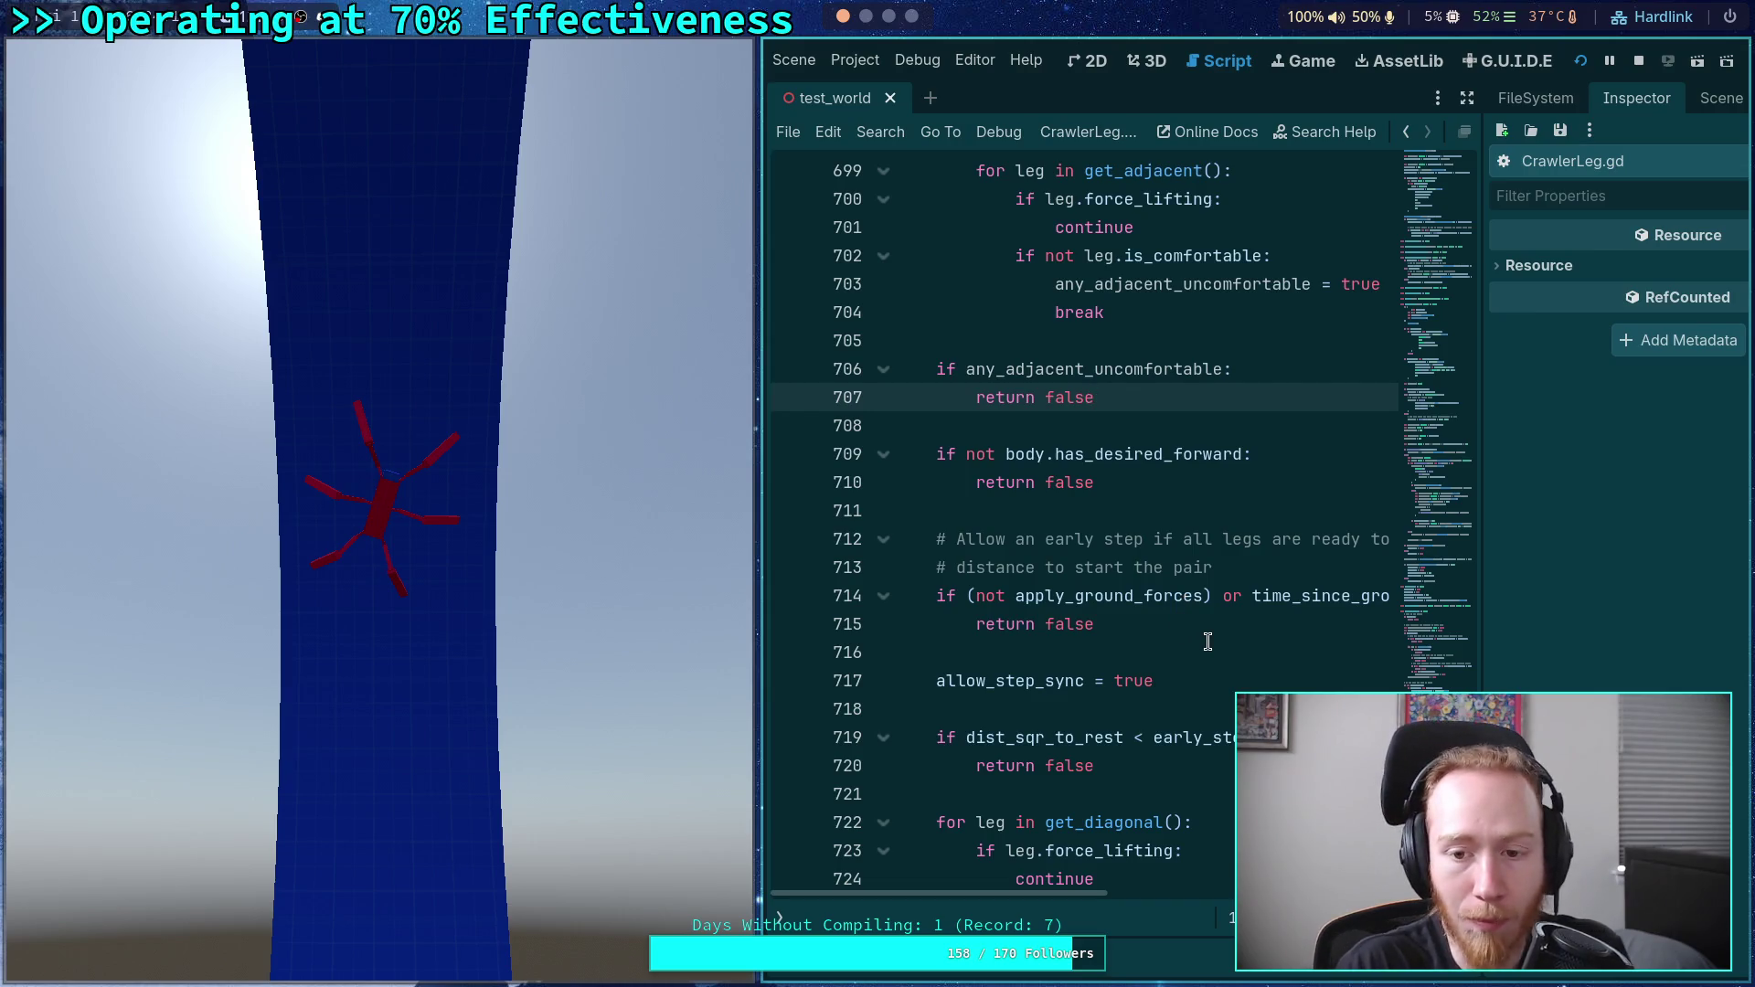
scroll(1201, 638, up, 8)
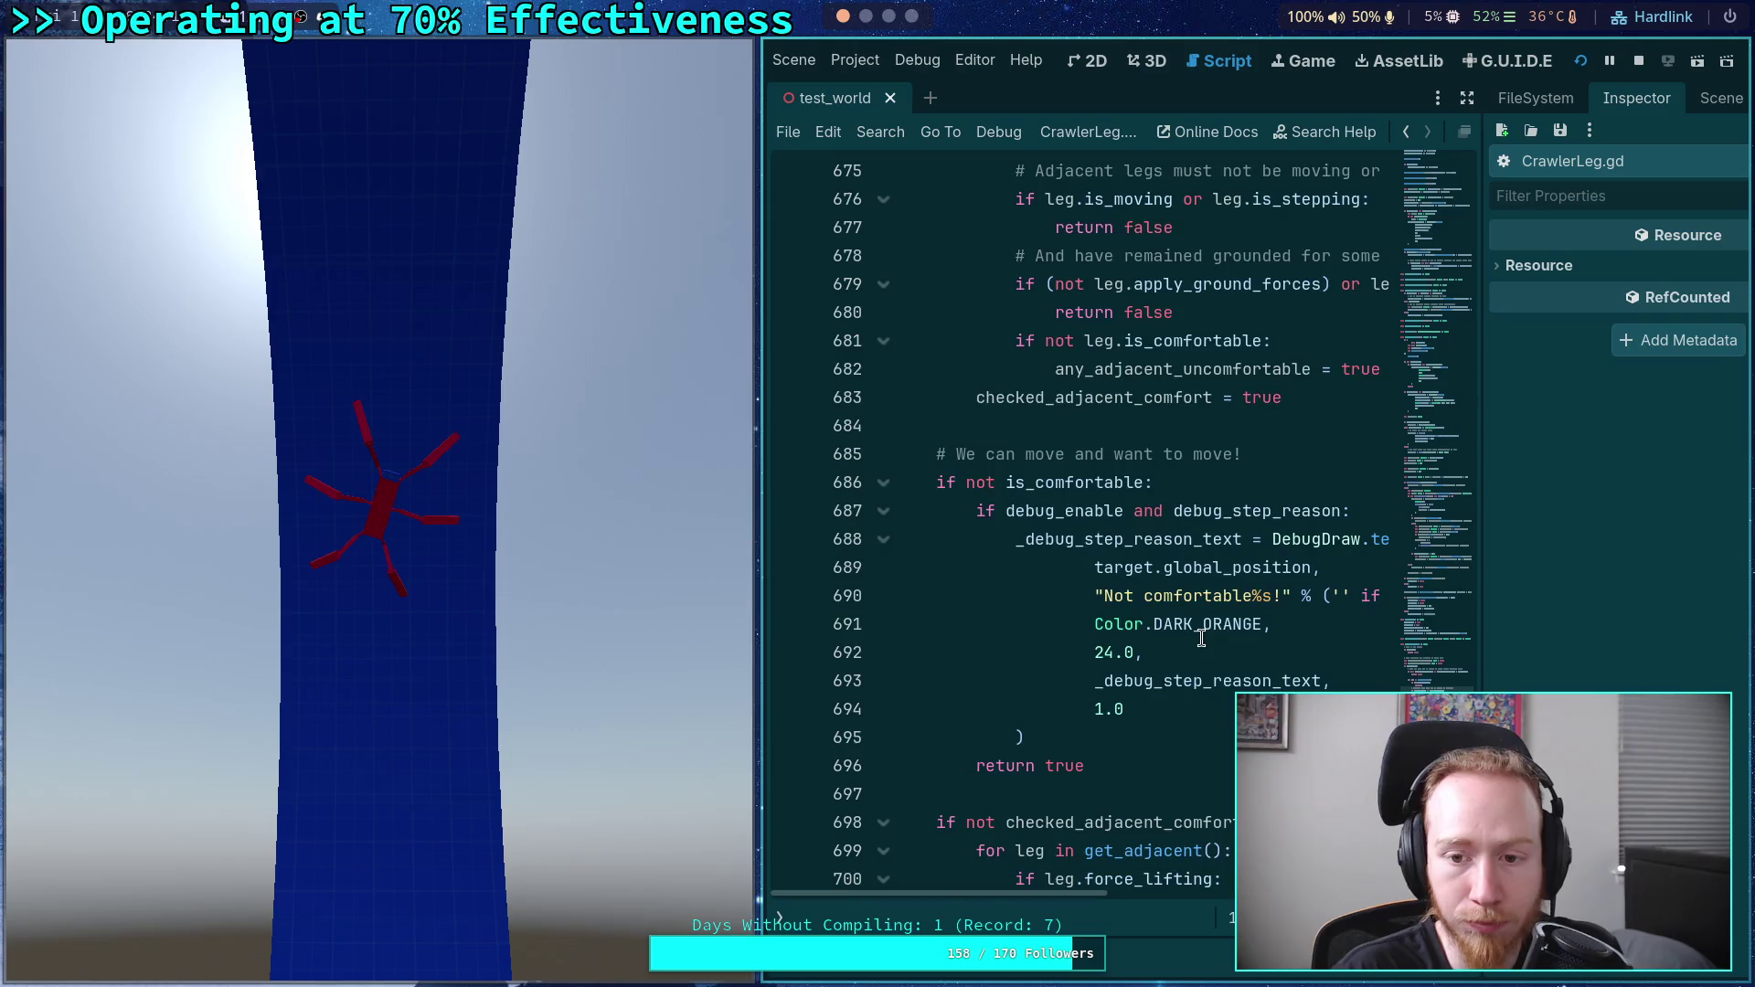
scroll(1201, 638, up, 3)
scroll(1201, 638, up, 3)
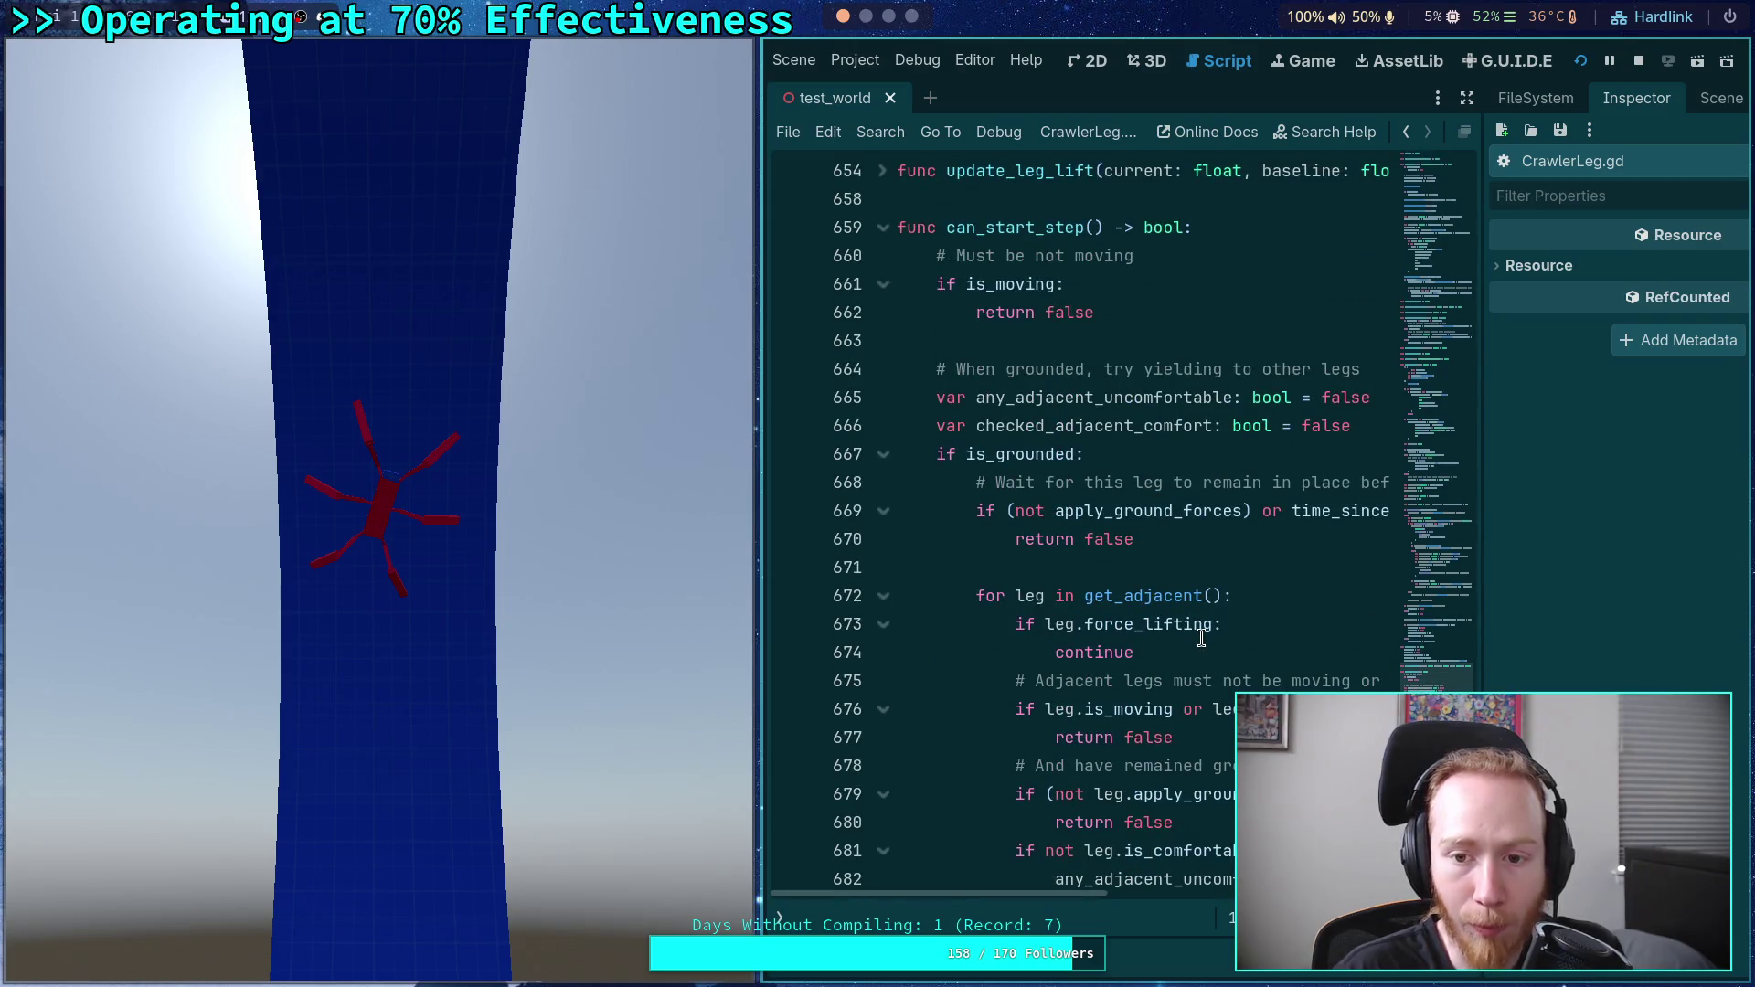
scroll(1201, 638, down, 6)
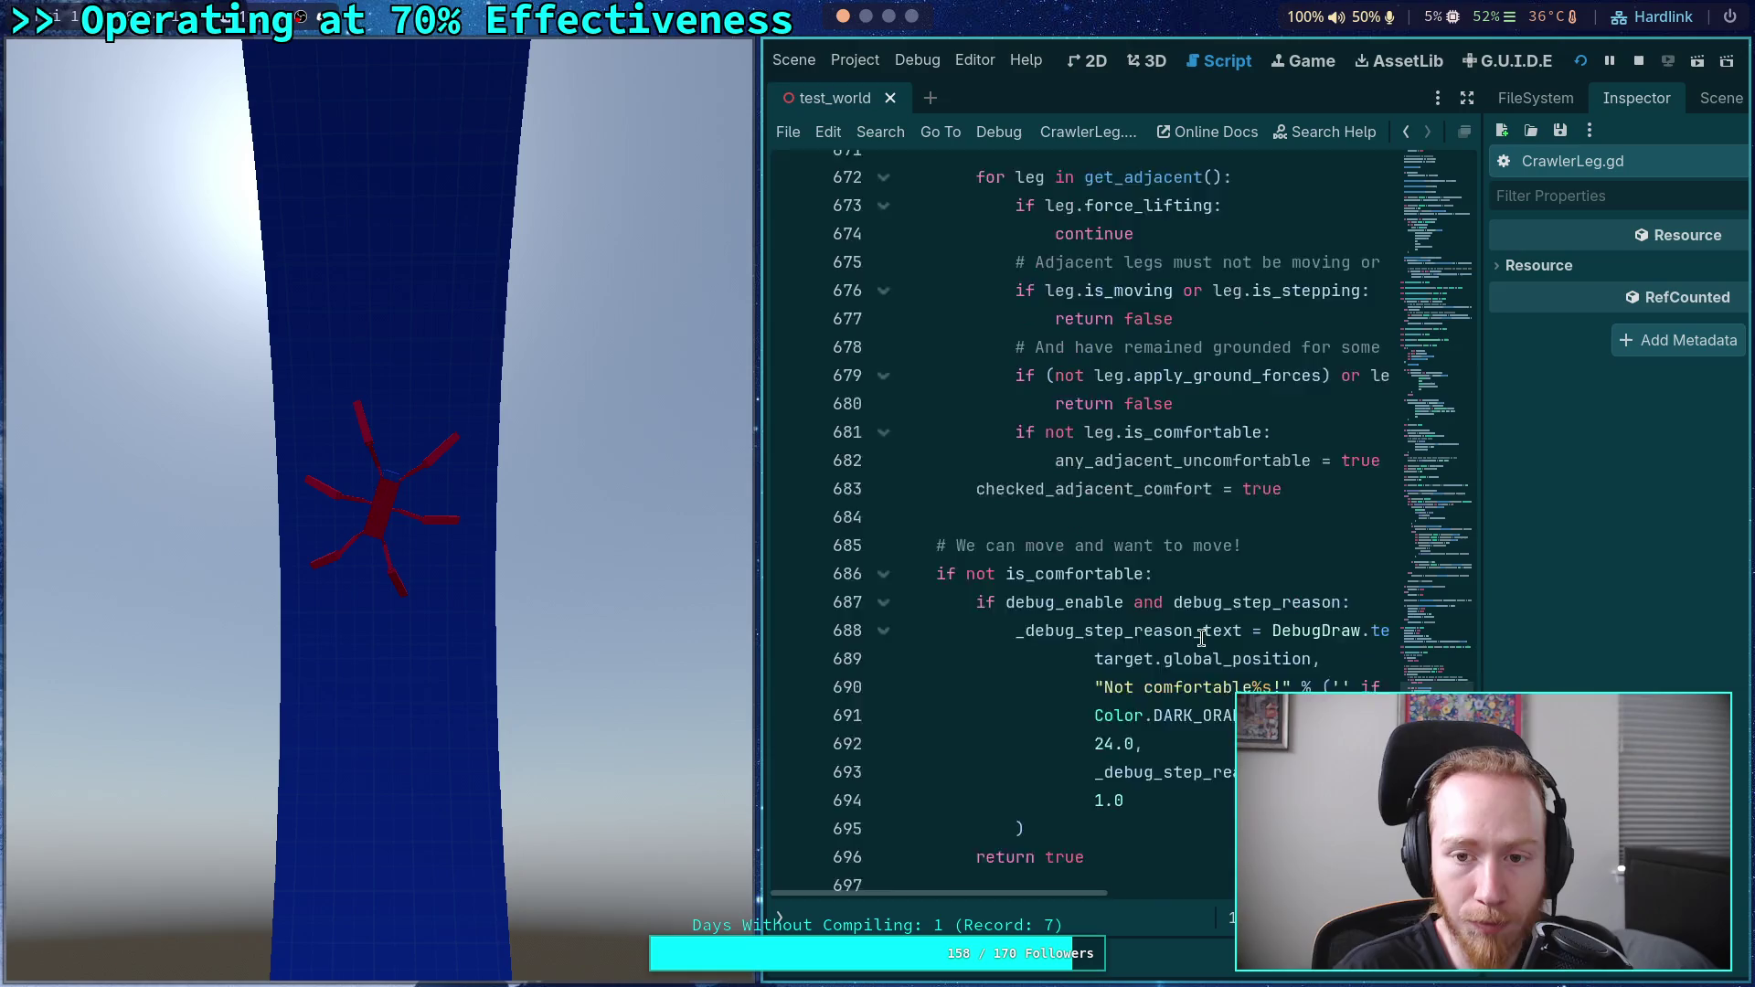
scroll(1133, 736, down, 1)
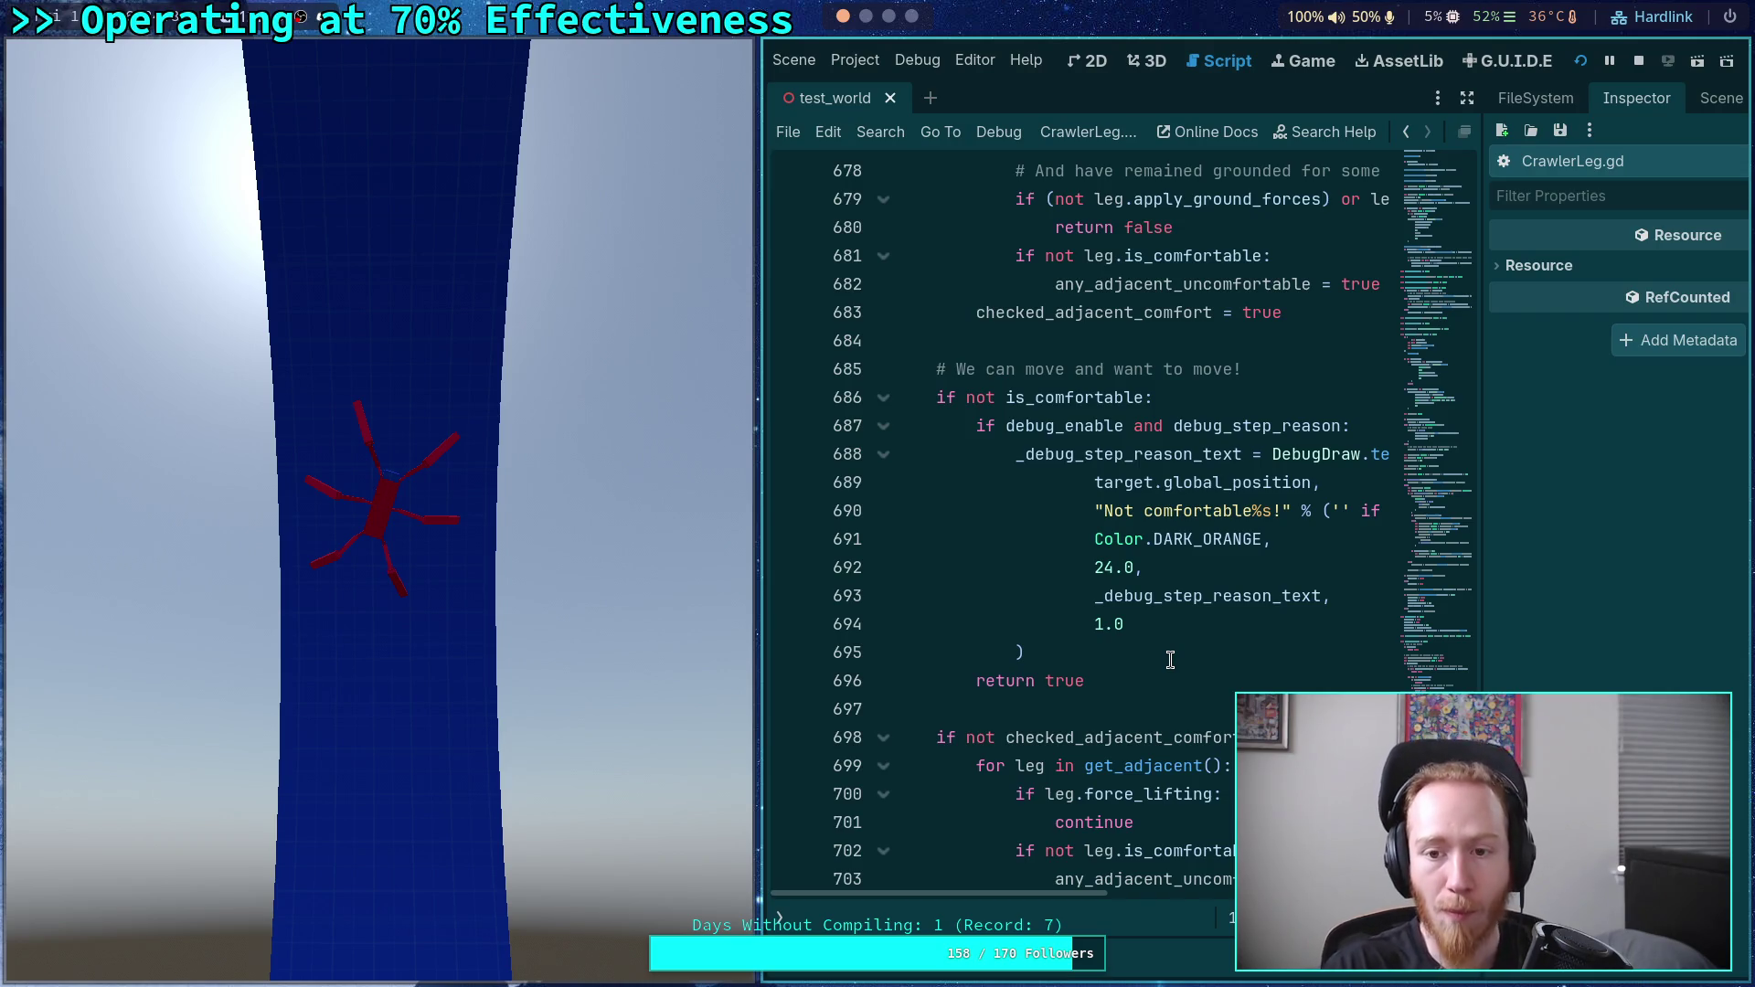
scroll(1171, 659, up, 6)
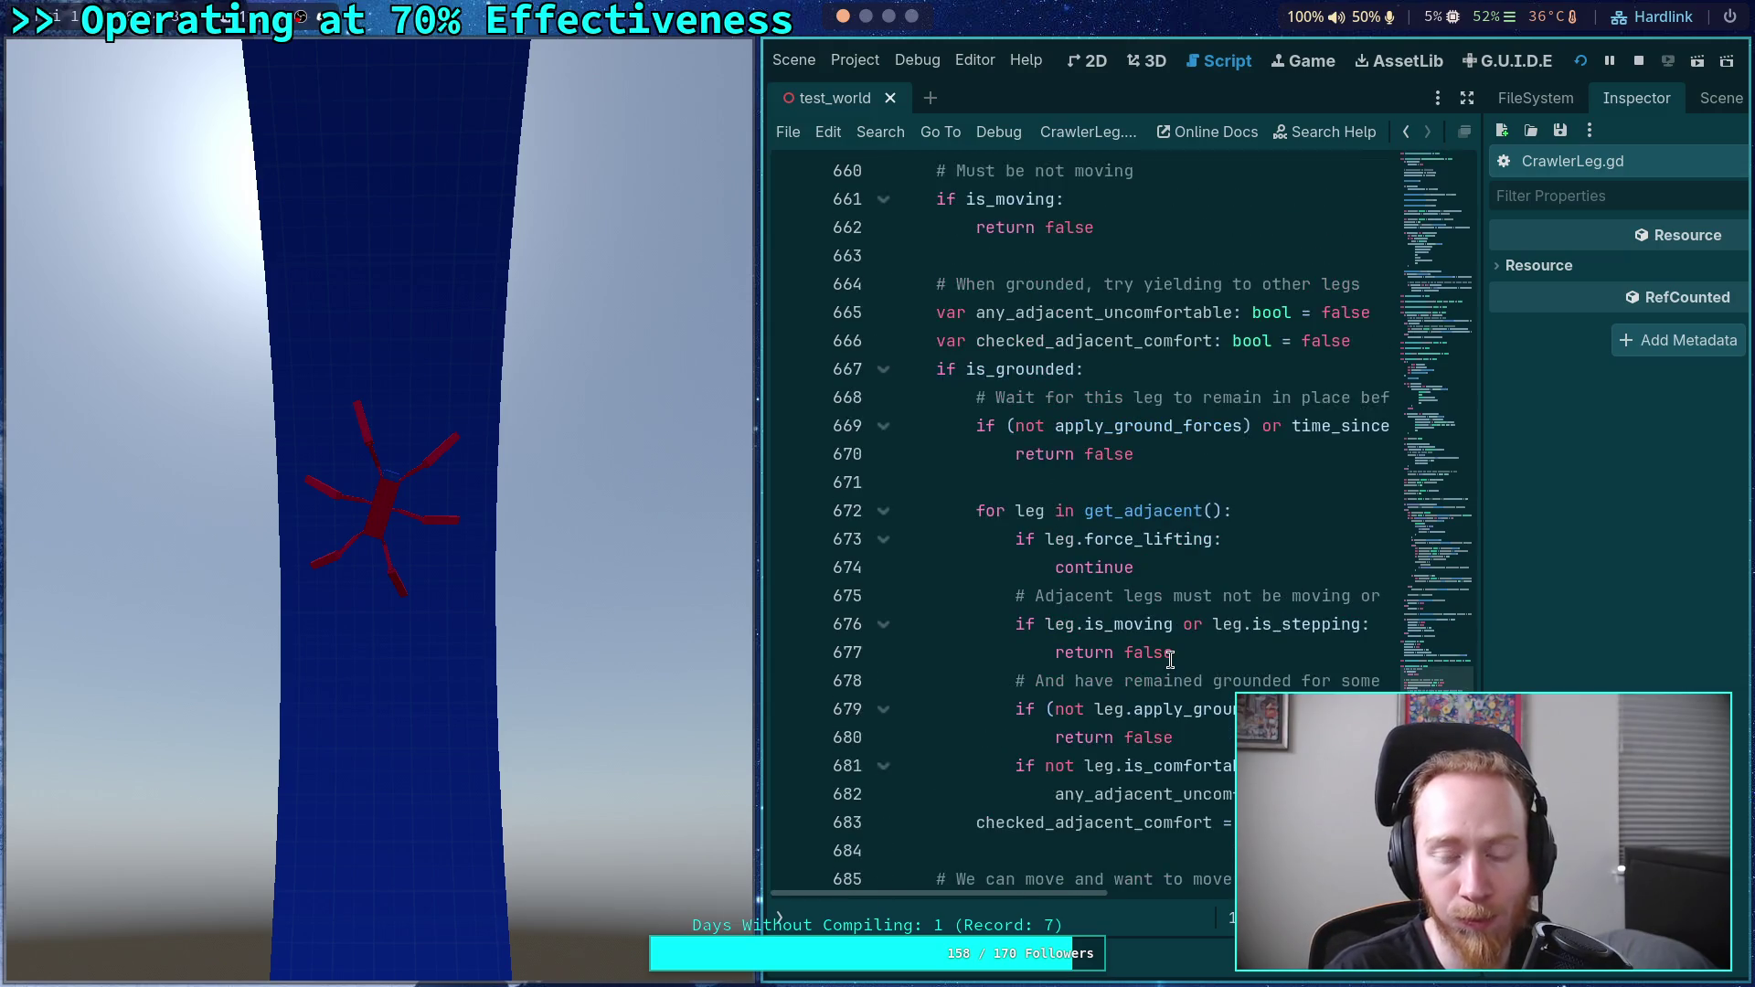
scroll(1170, 659, up, 3)
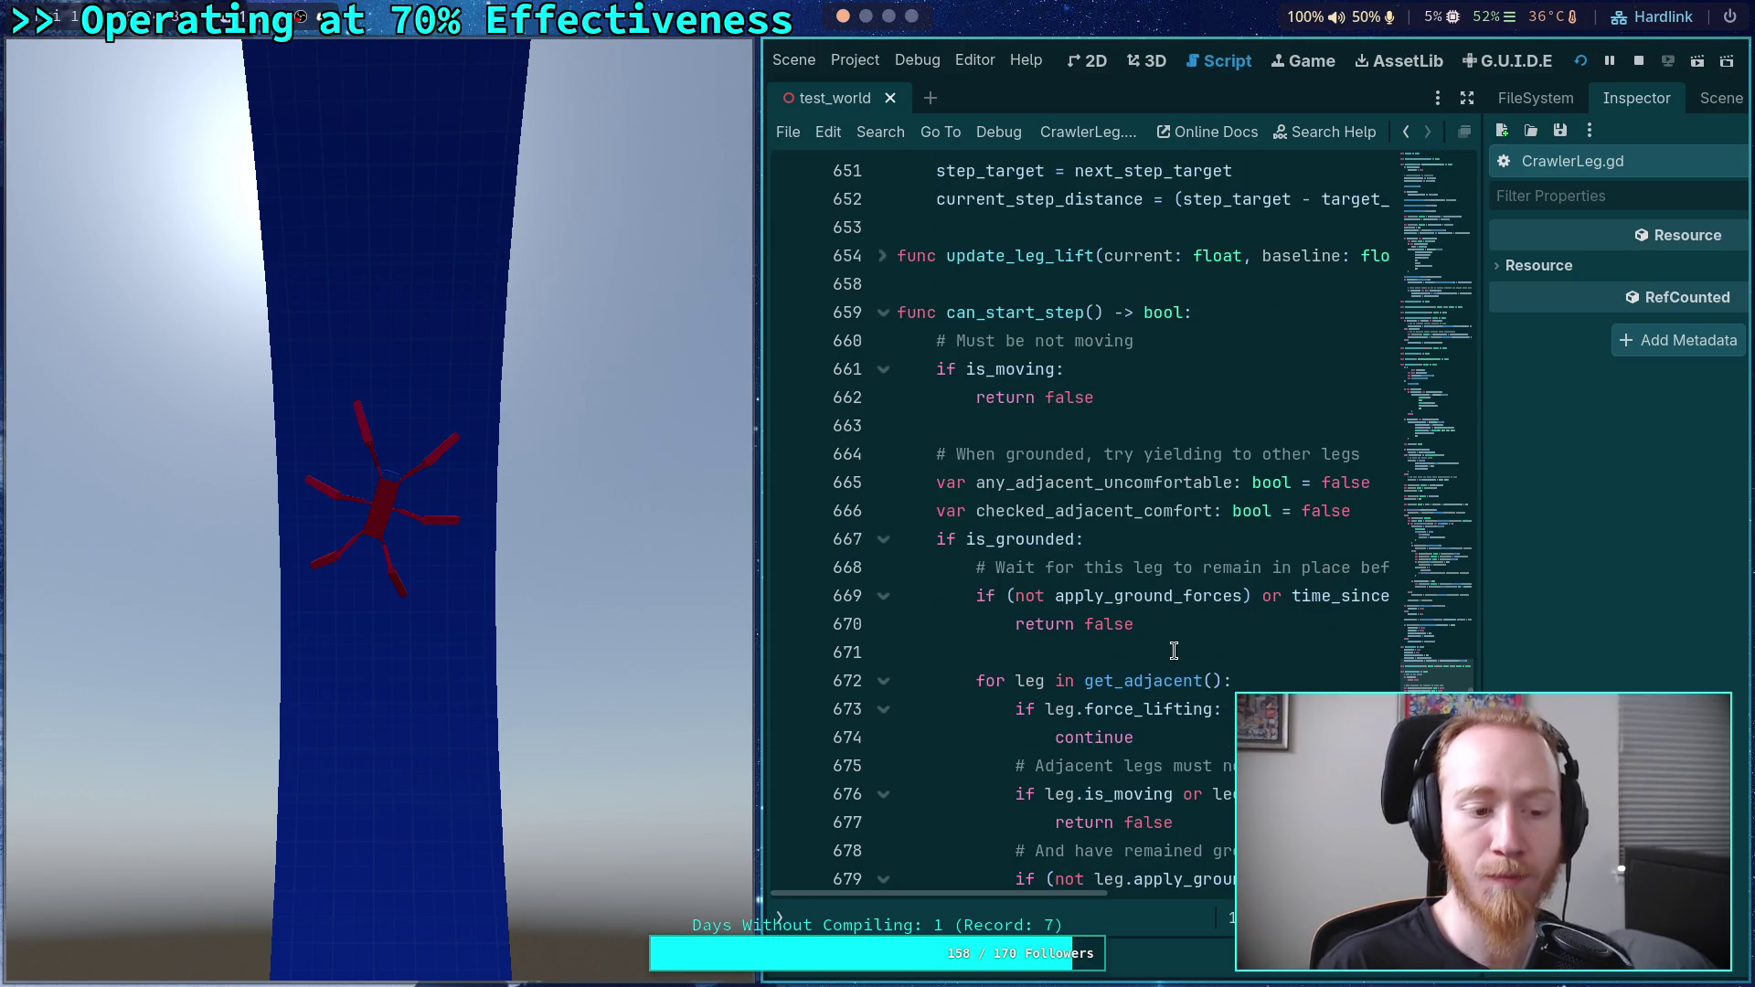
scroll(1171, 660, down, 4)
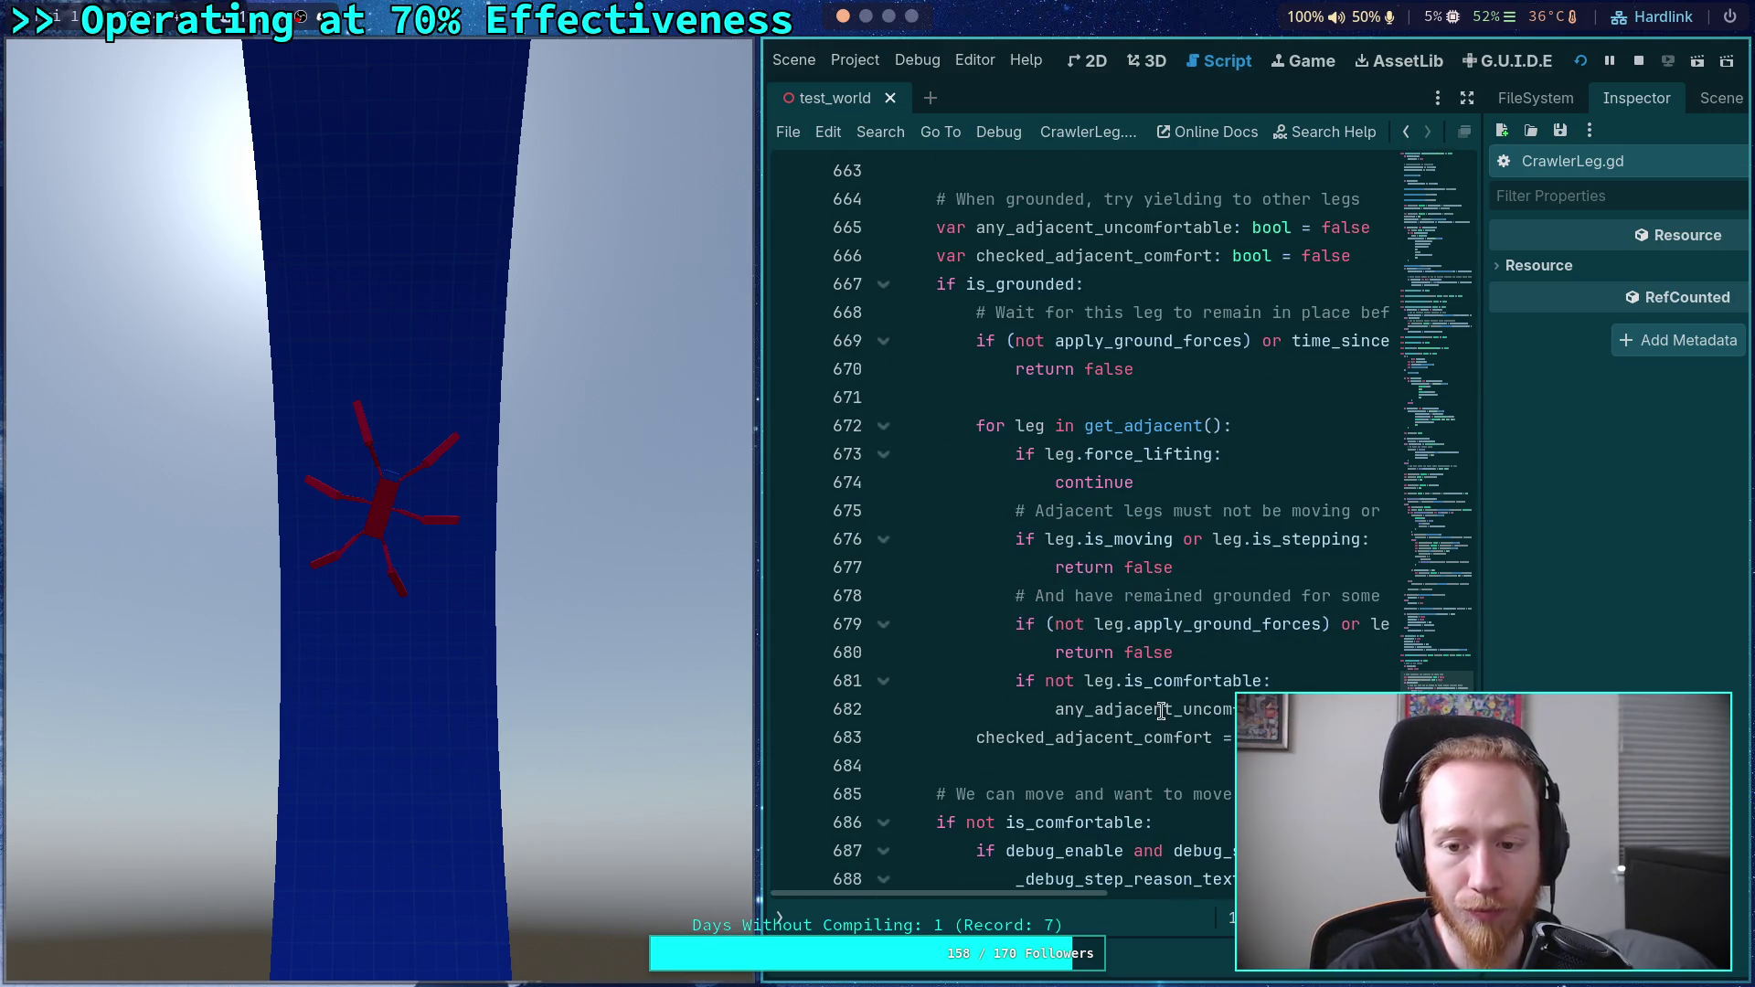
mouse_move(1050, 896)
mouse_down()
mouse_move(1214, 897)
mouse_move(1049, 898)
mouse_up()
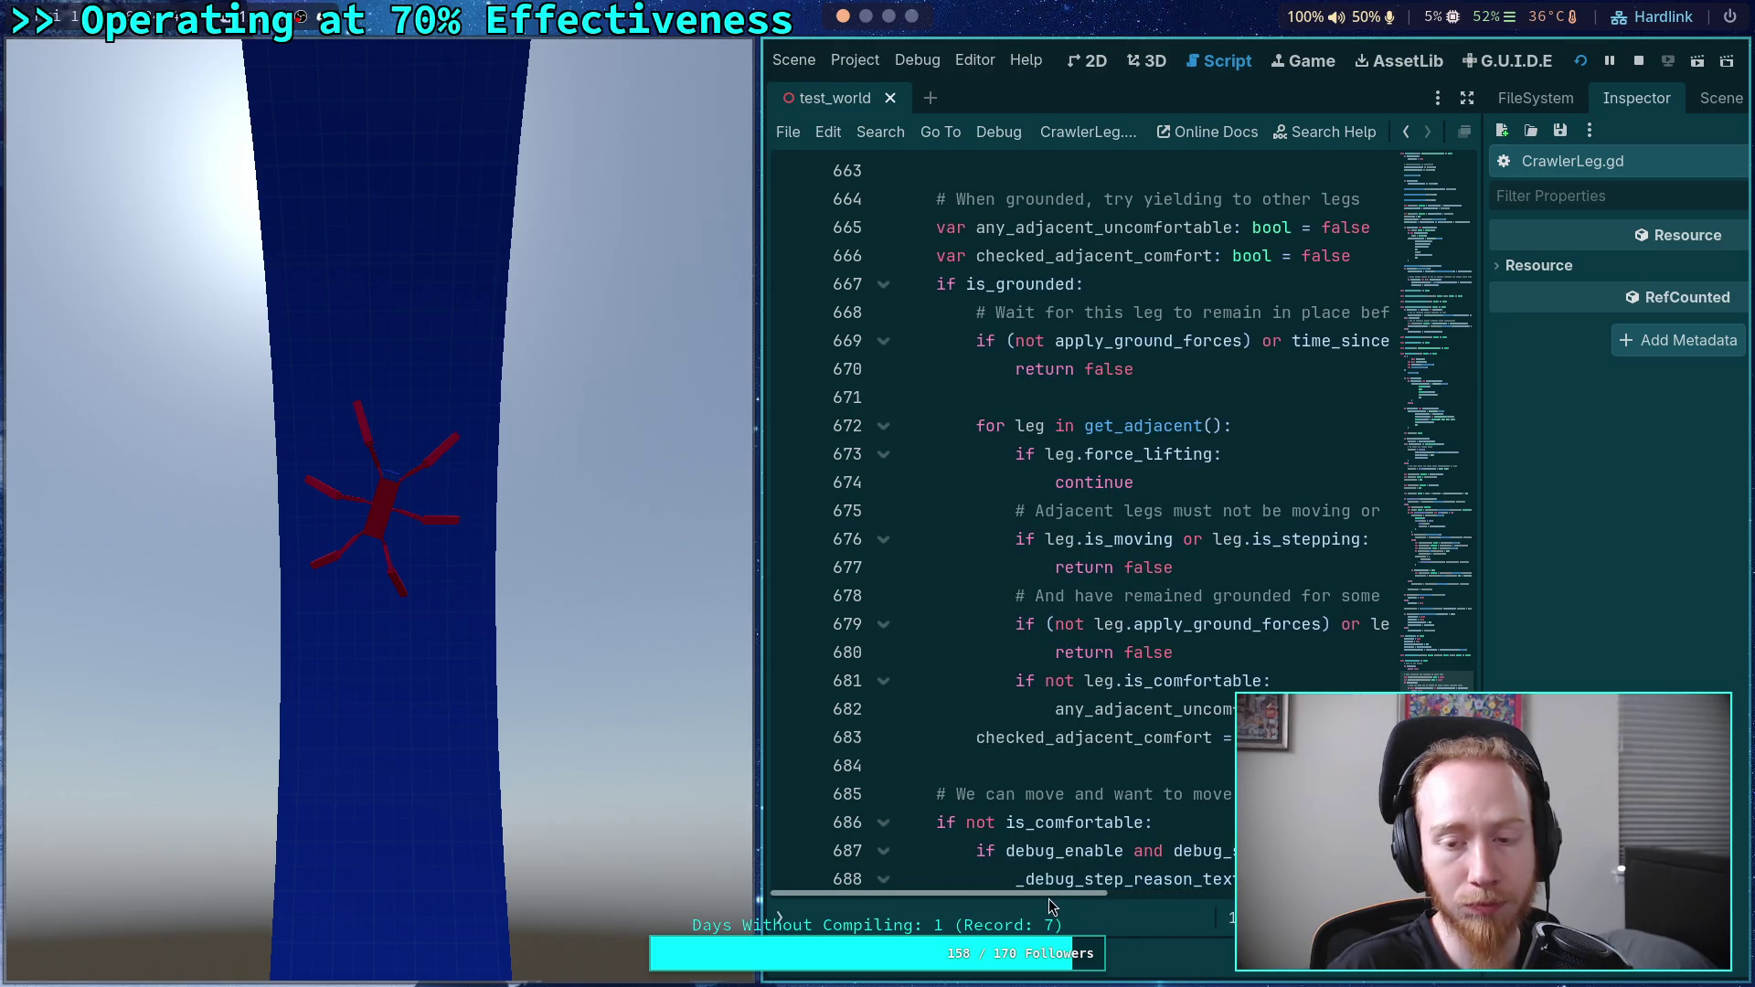
mouse_move(1054, 813)
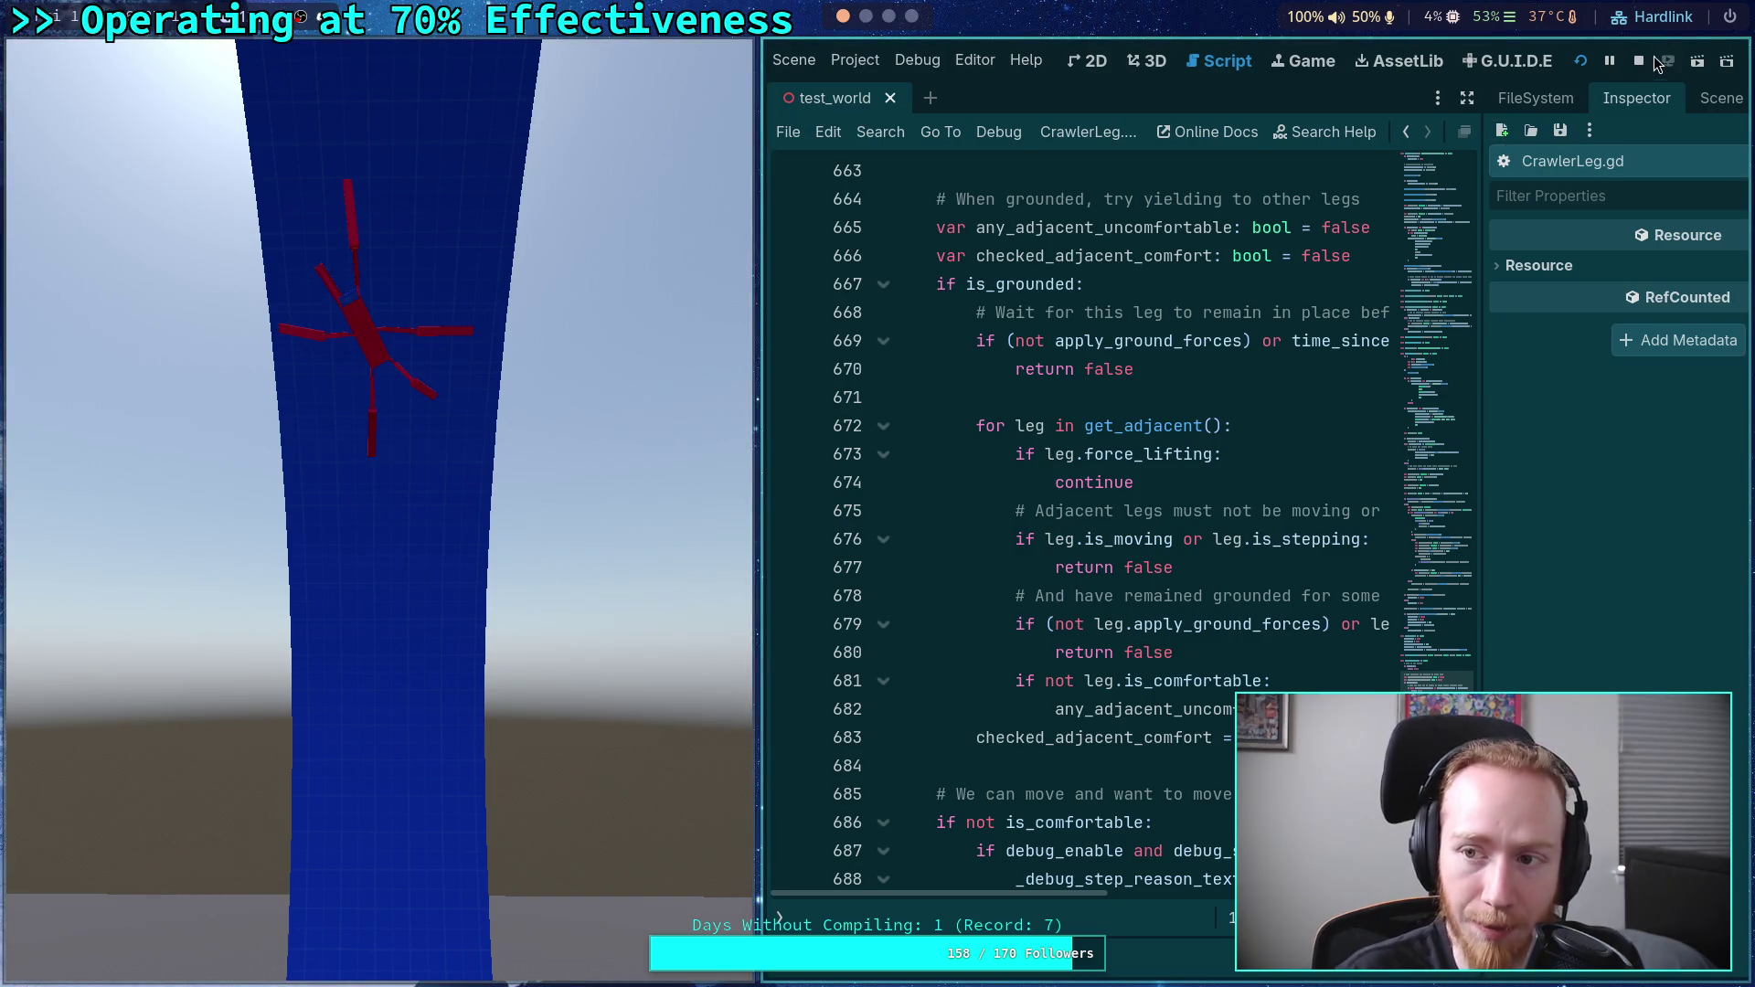
- Stop the game and set debug_enable and debug_rest_area to true
key(F8)
scroll(415, 733, up, 20)
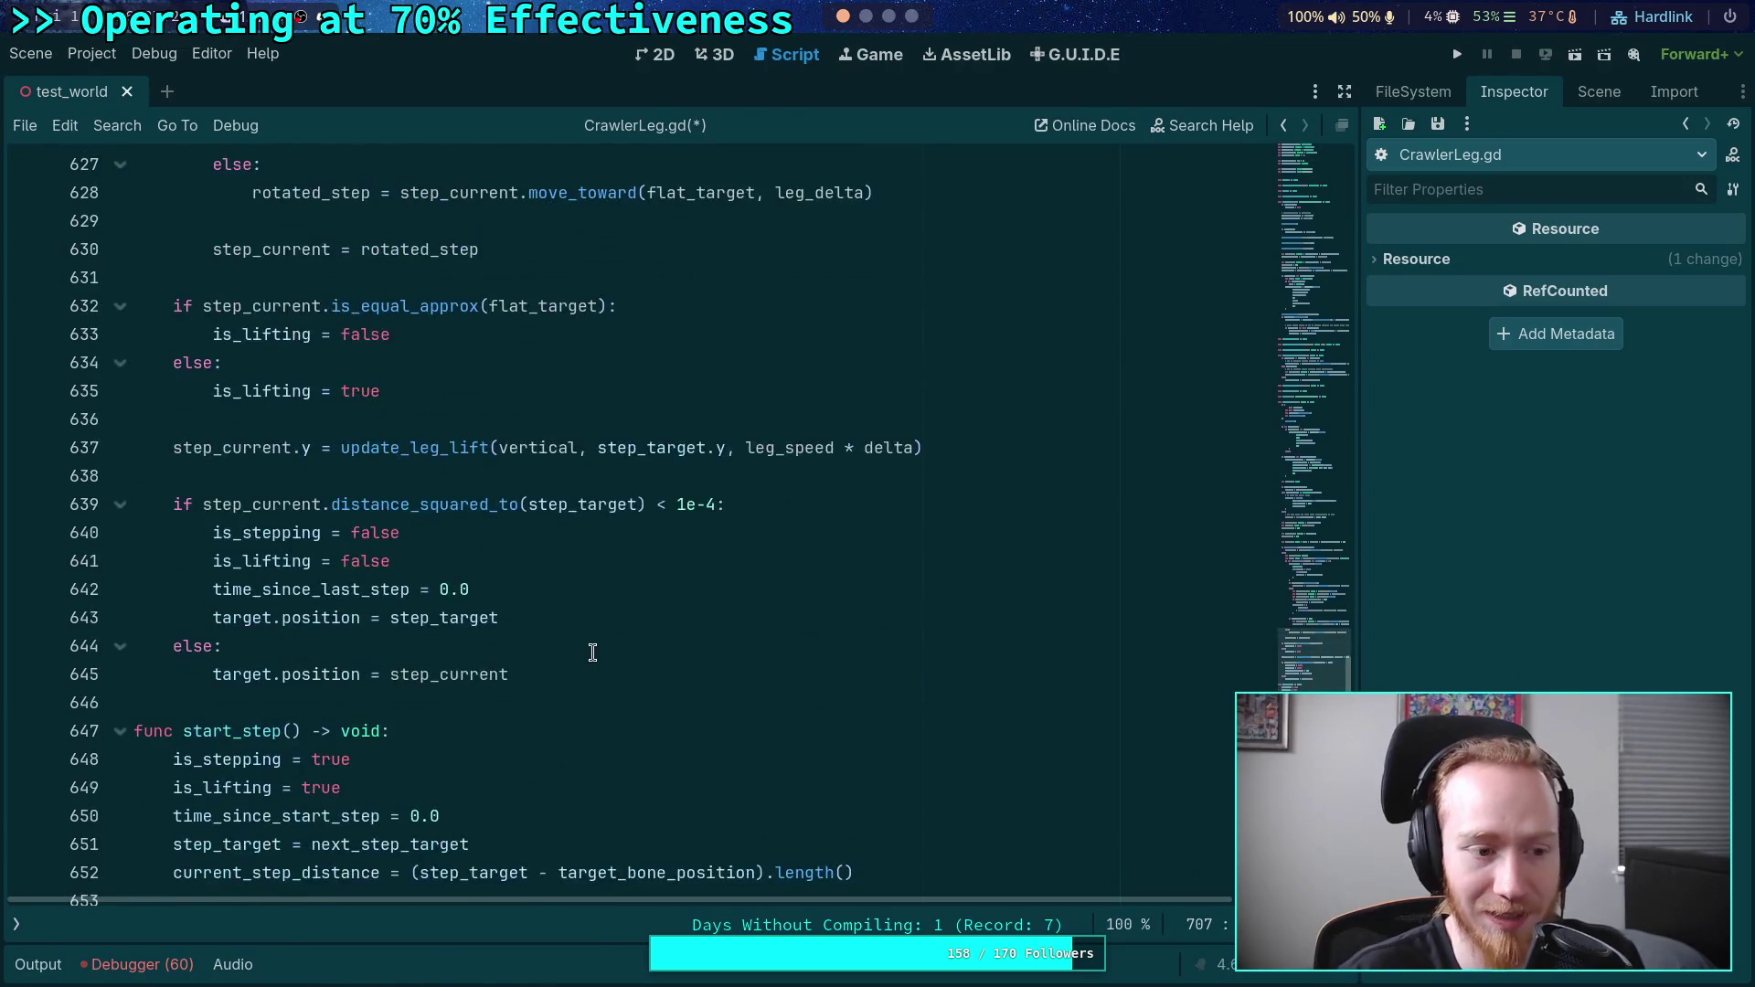
mouse_move(1344, 630)
mouse_down()
mouse_move(1347, 325)
mouse_move(1360, 433)
mouse_move(1391, 274)
mouse_up()
scroll(706, 544, up, 3)
scroll(707, 544, up, 3)
double_click(397, 562)
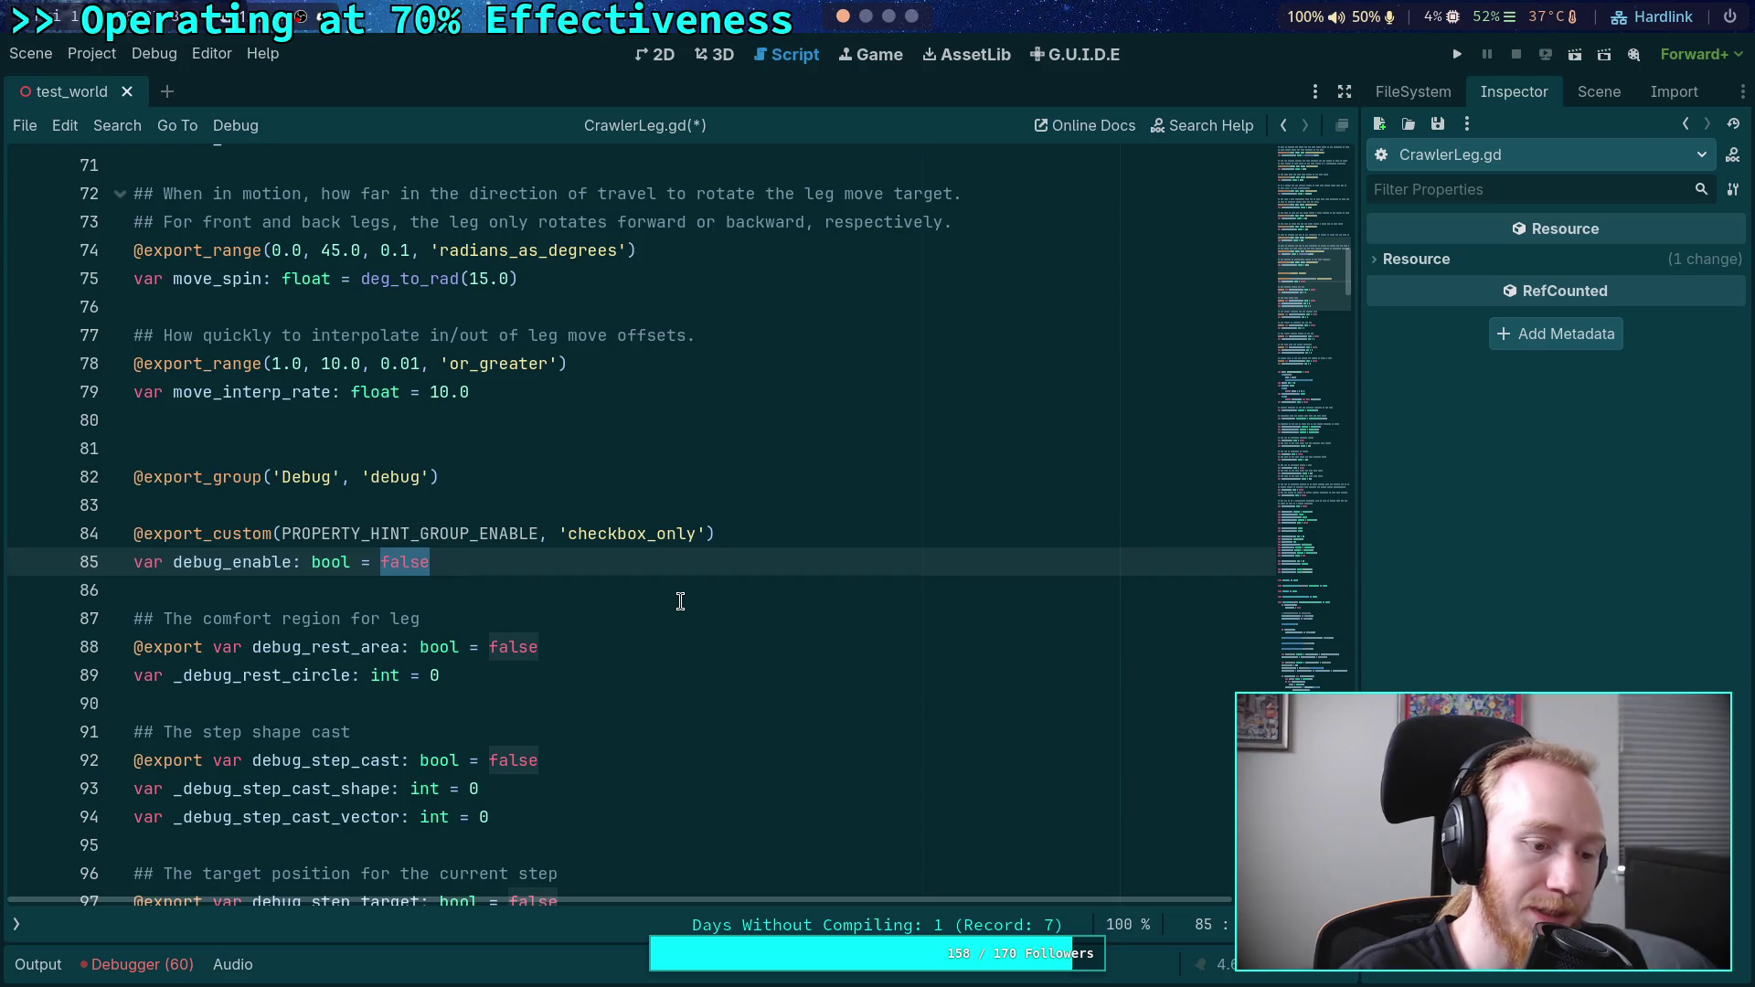
text(true)
scroll(663, 650, down, 3)
double_click(520, 393)
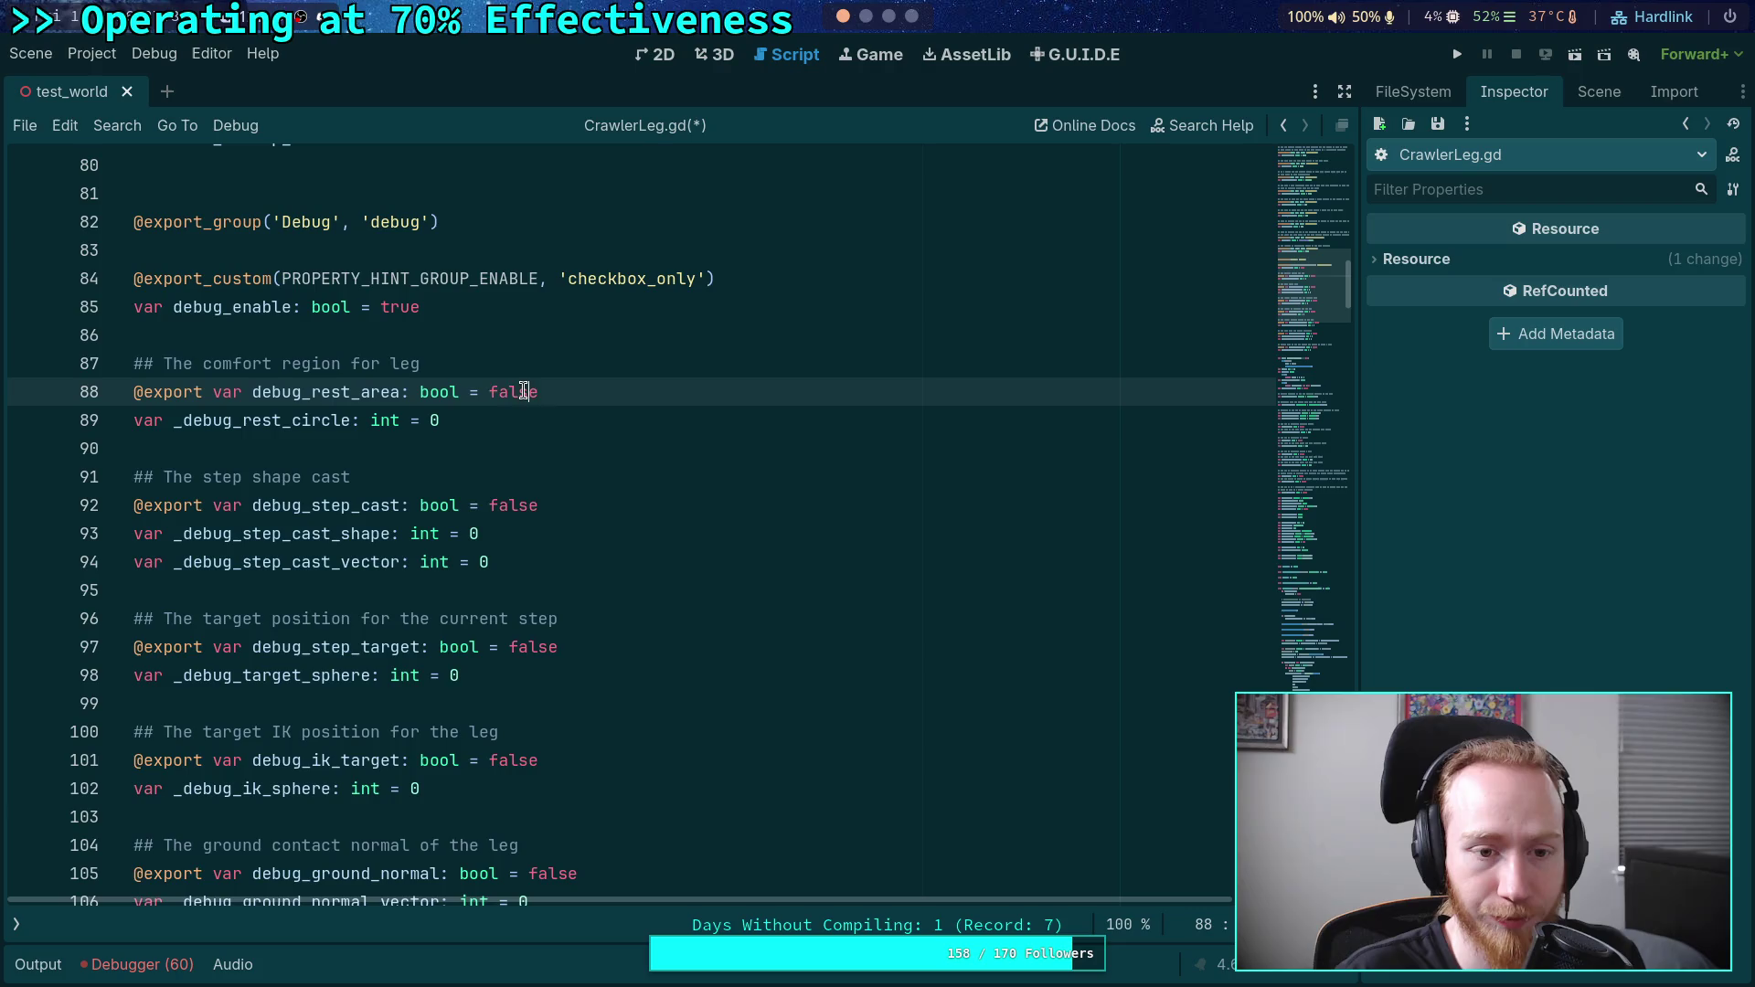
text(true)
- Set debug_step_target, debug_ik_target and debug_step_reason to true
scroll(594, 475, down, 3)
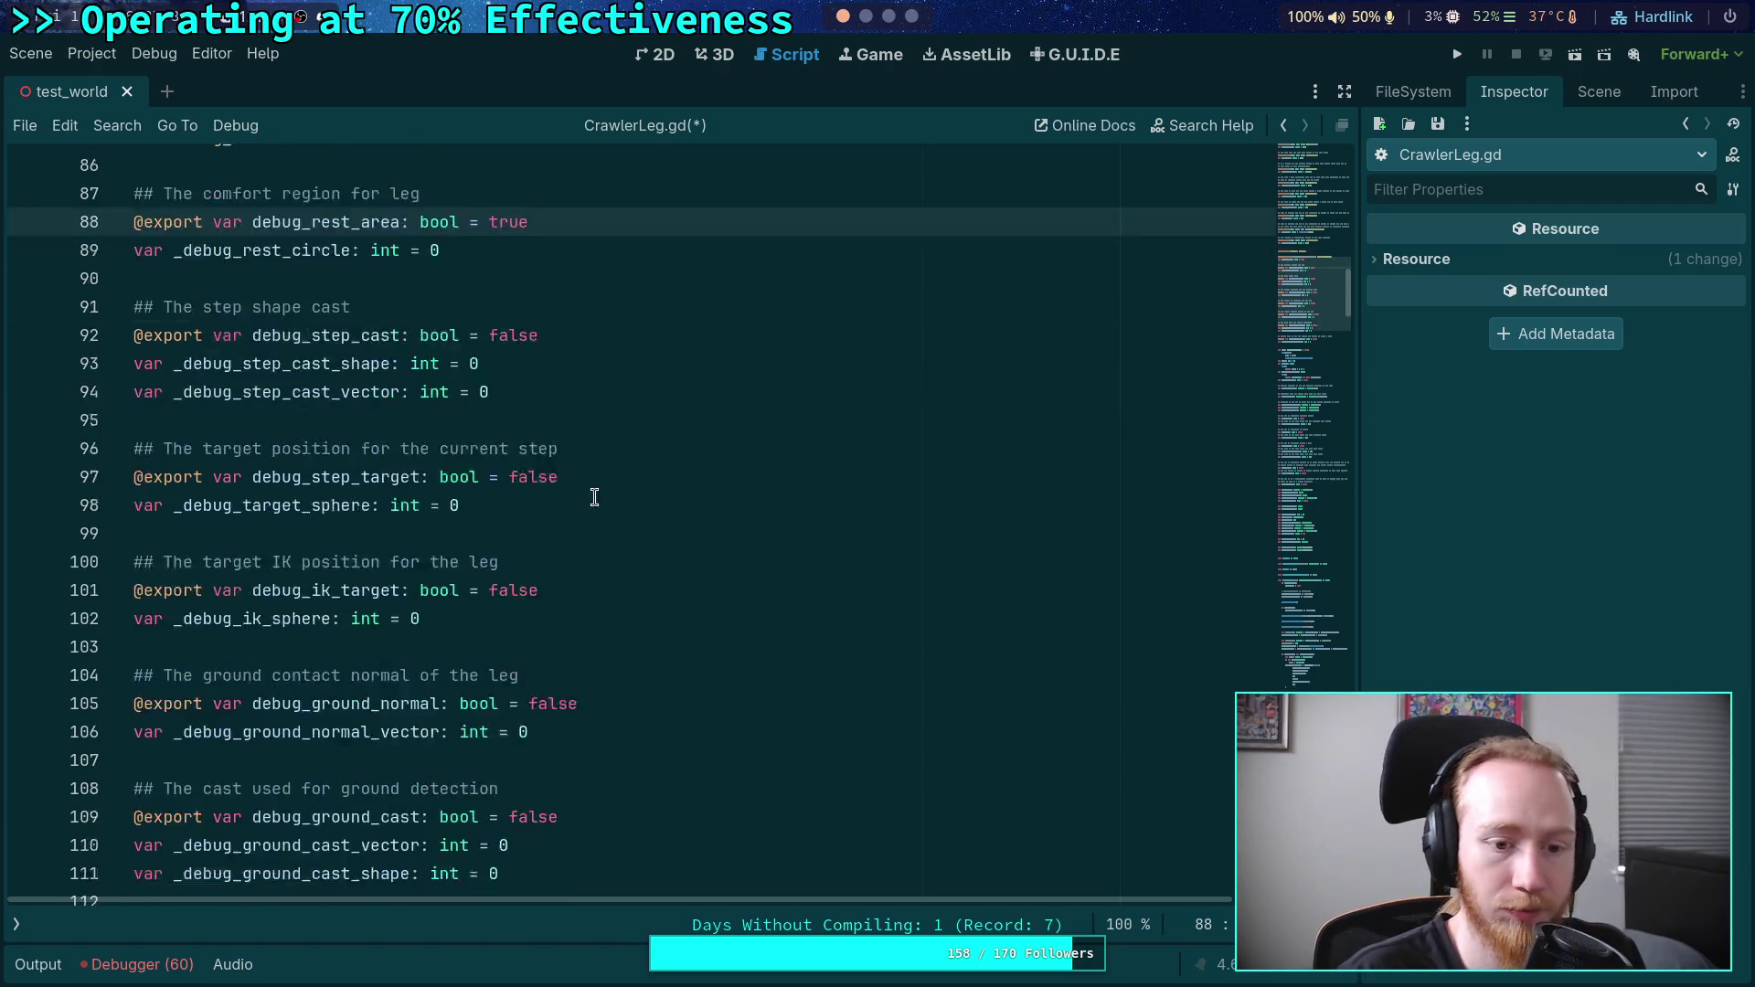
double_click(539, 364)
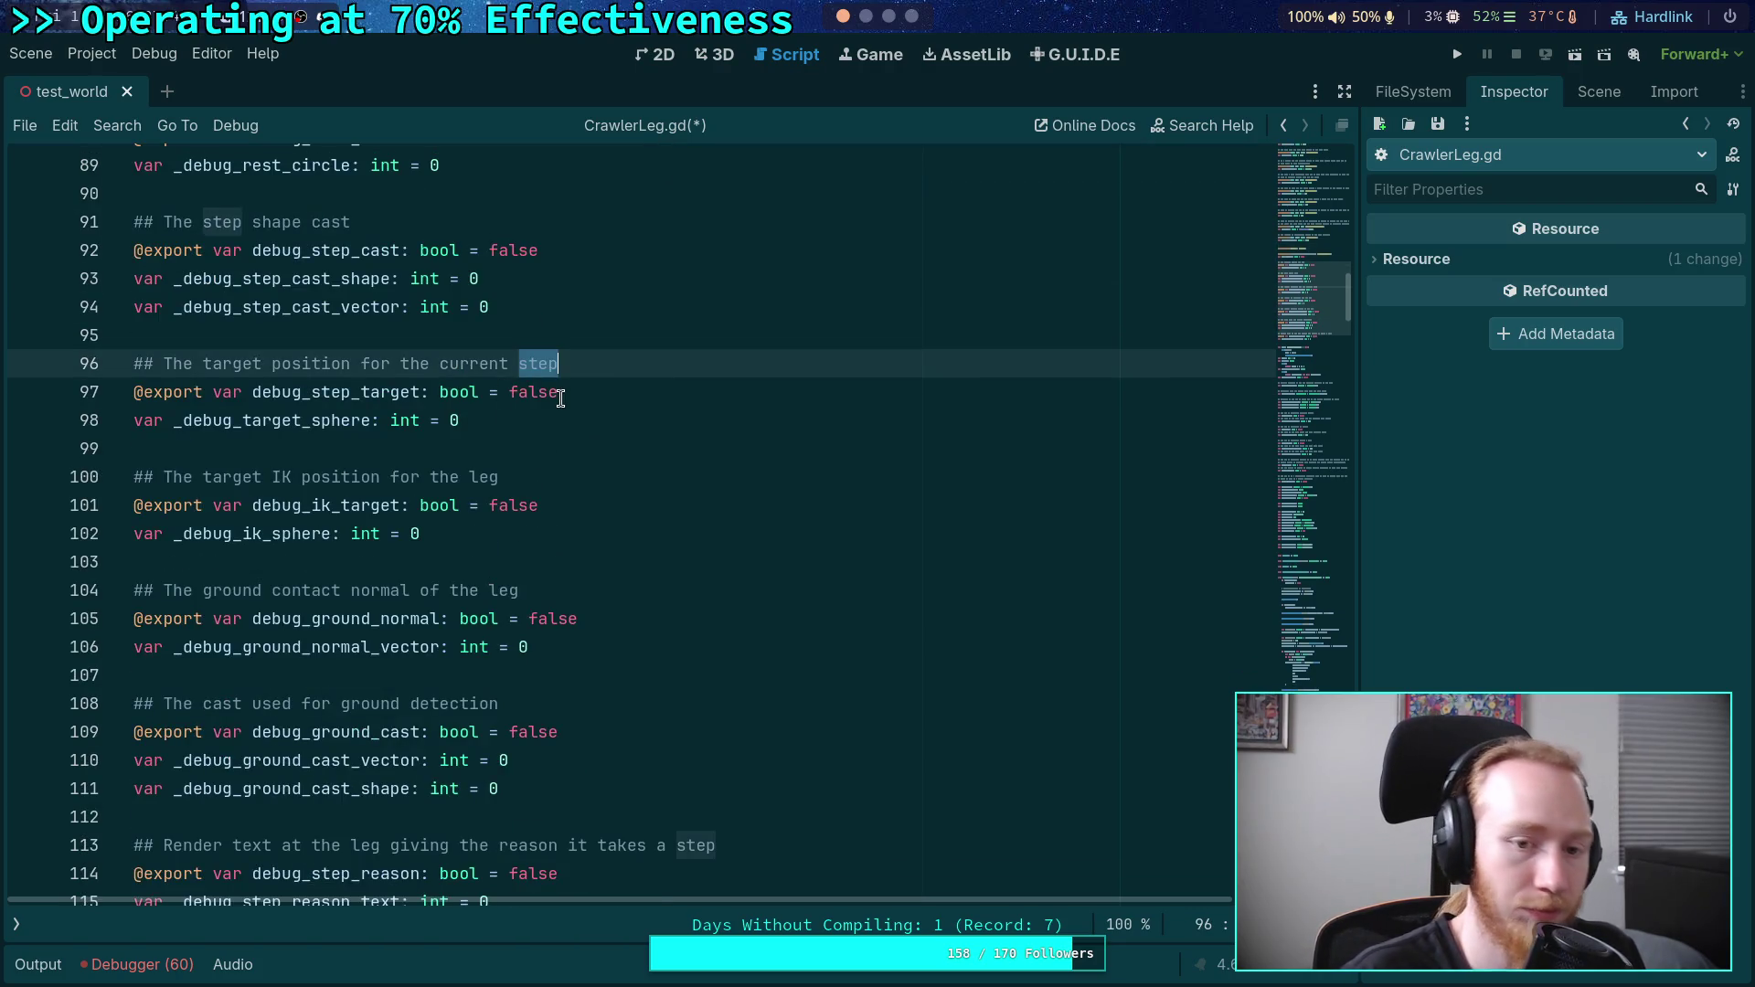
double_click(549, 393)
text(true)
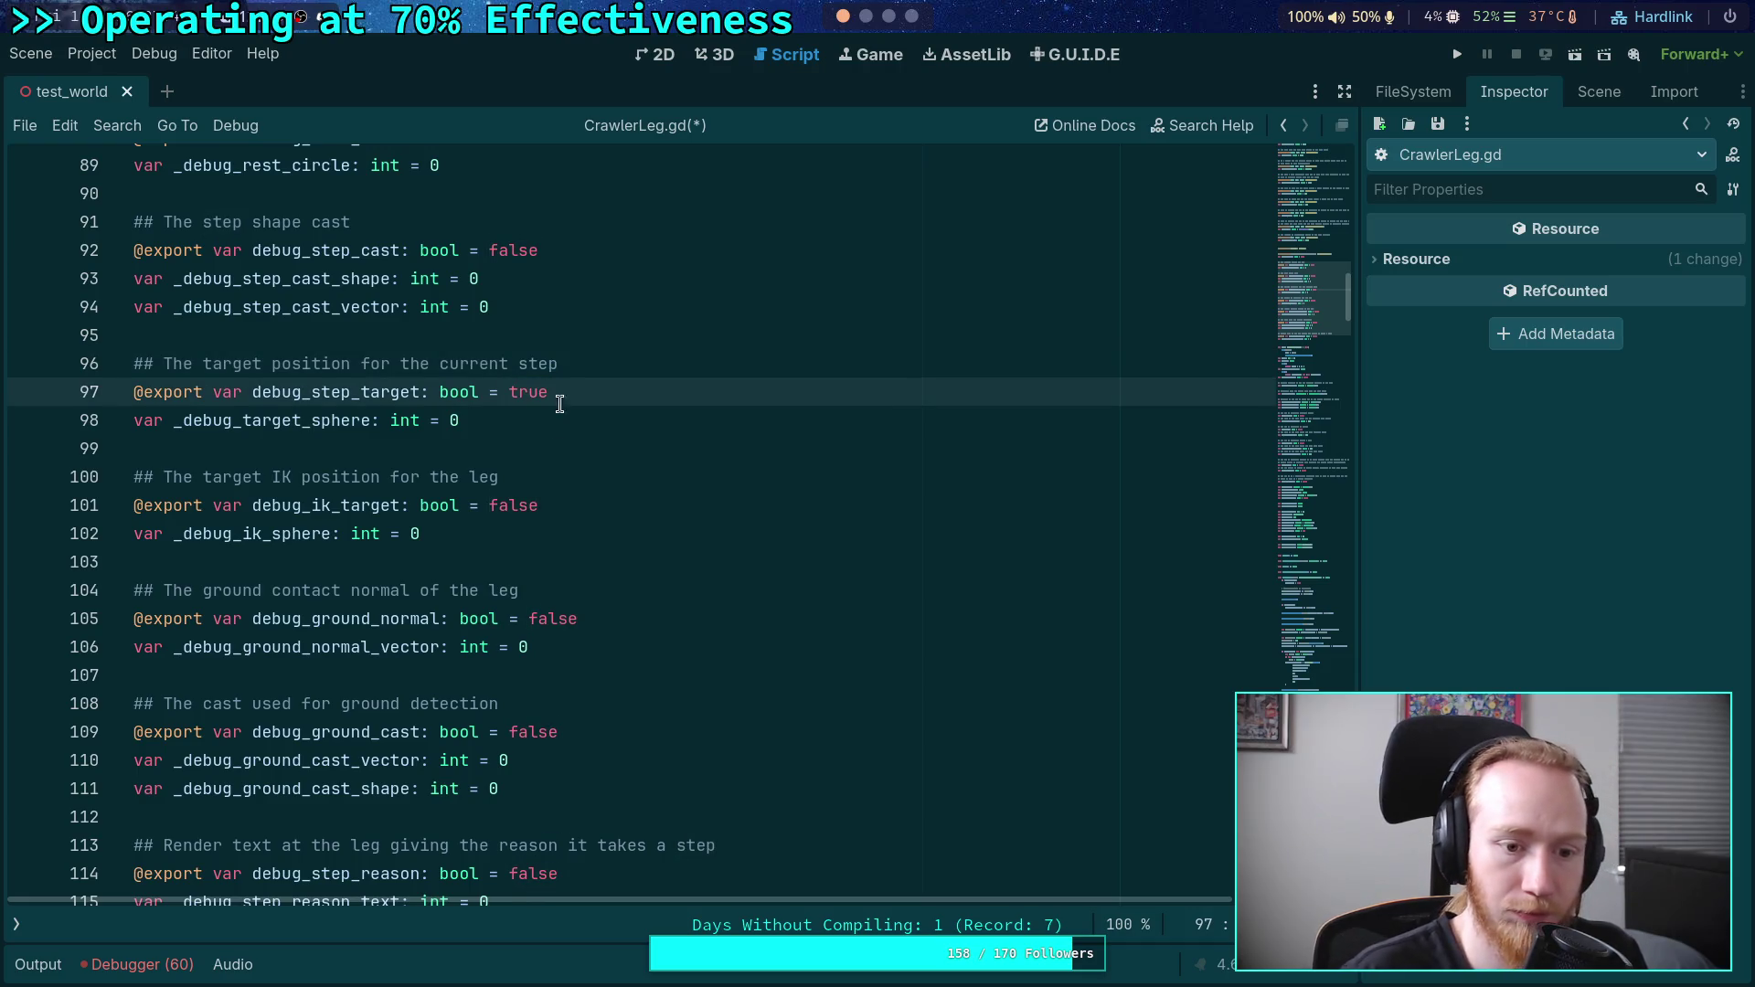
double_click(513, 505)
text(true)
scroll(513, 506, down, 1)
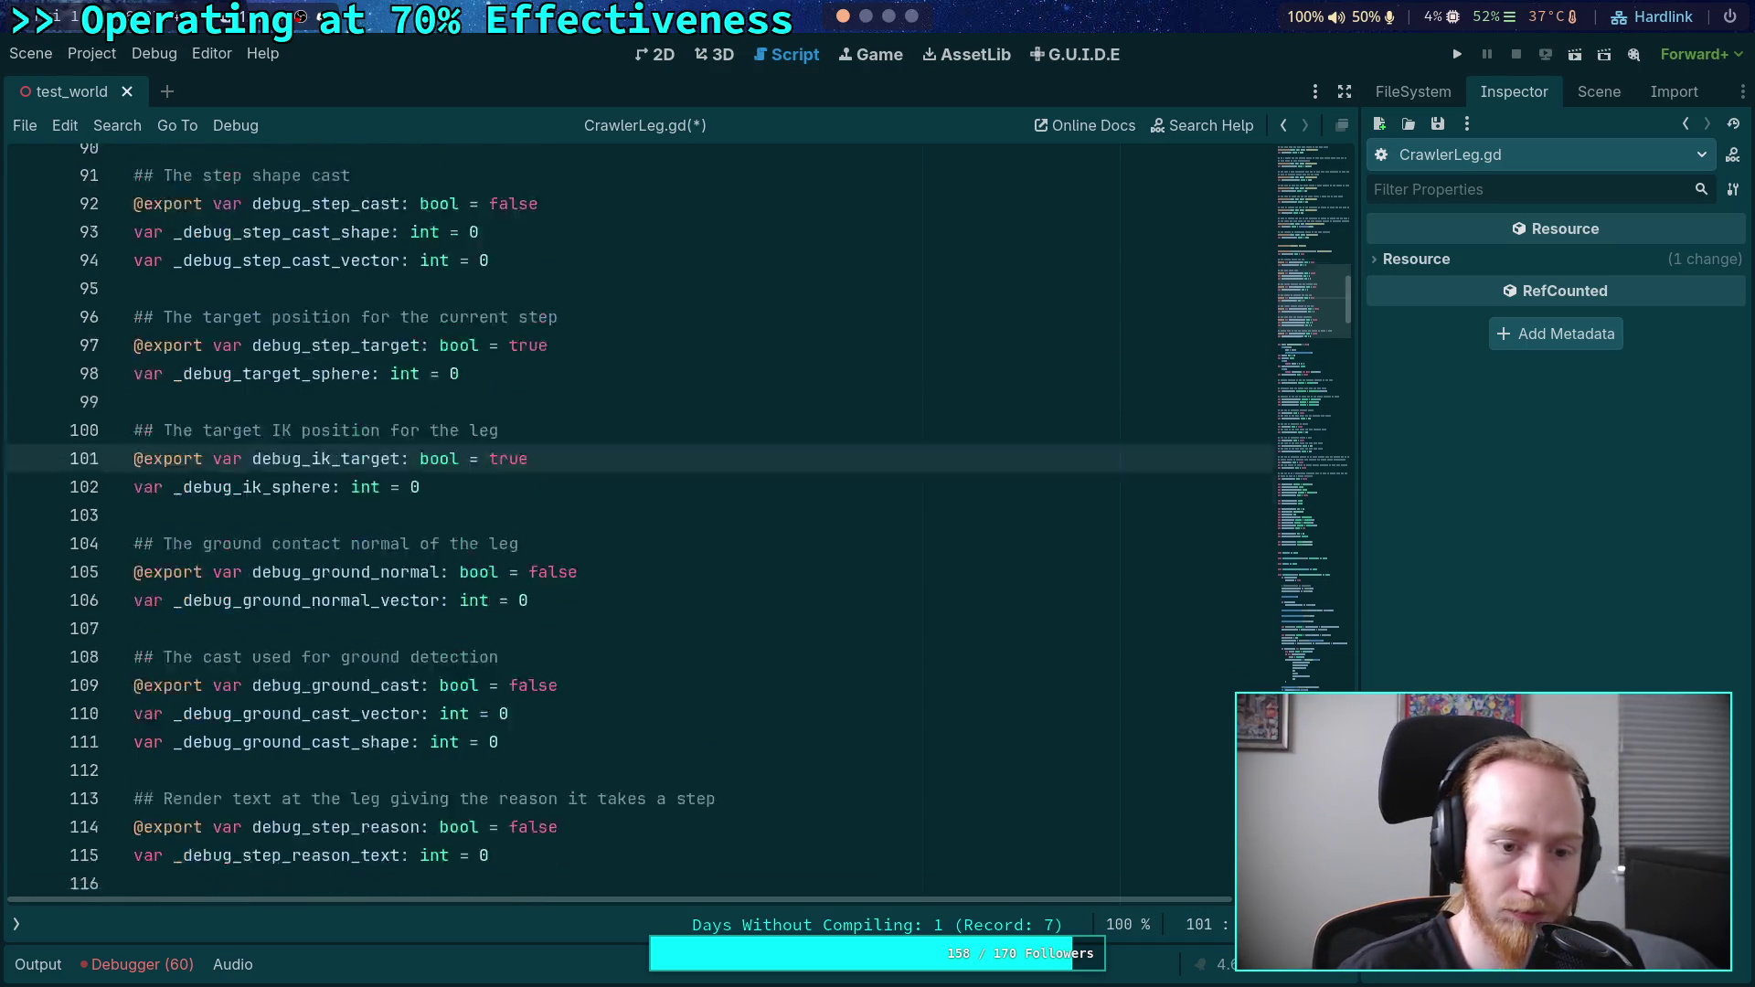
scroll(514, 695, down, 3)
double_click(515, 704)
key(BackSpace)
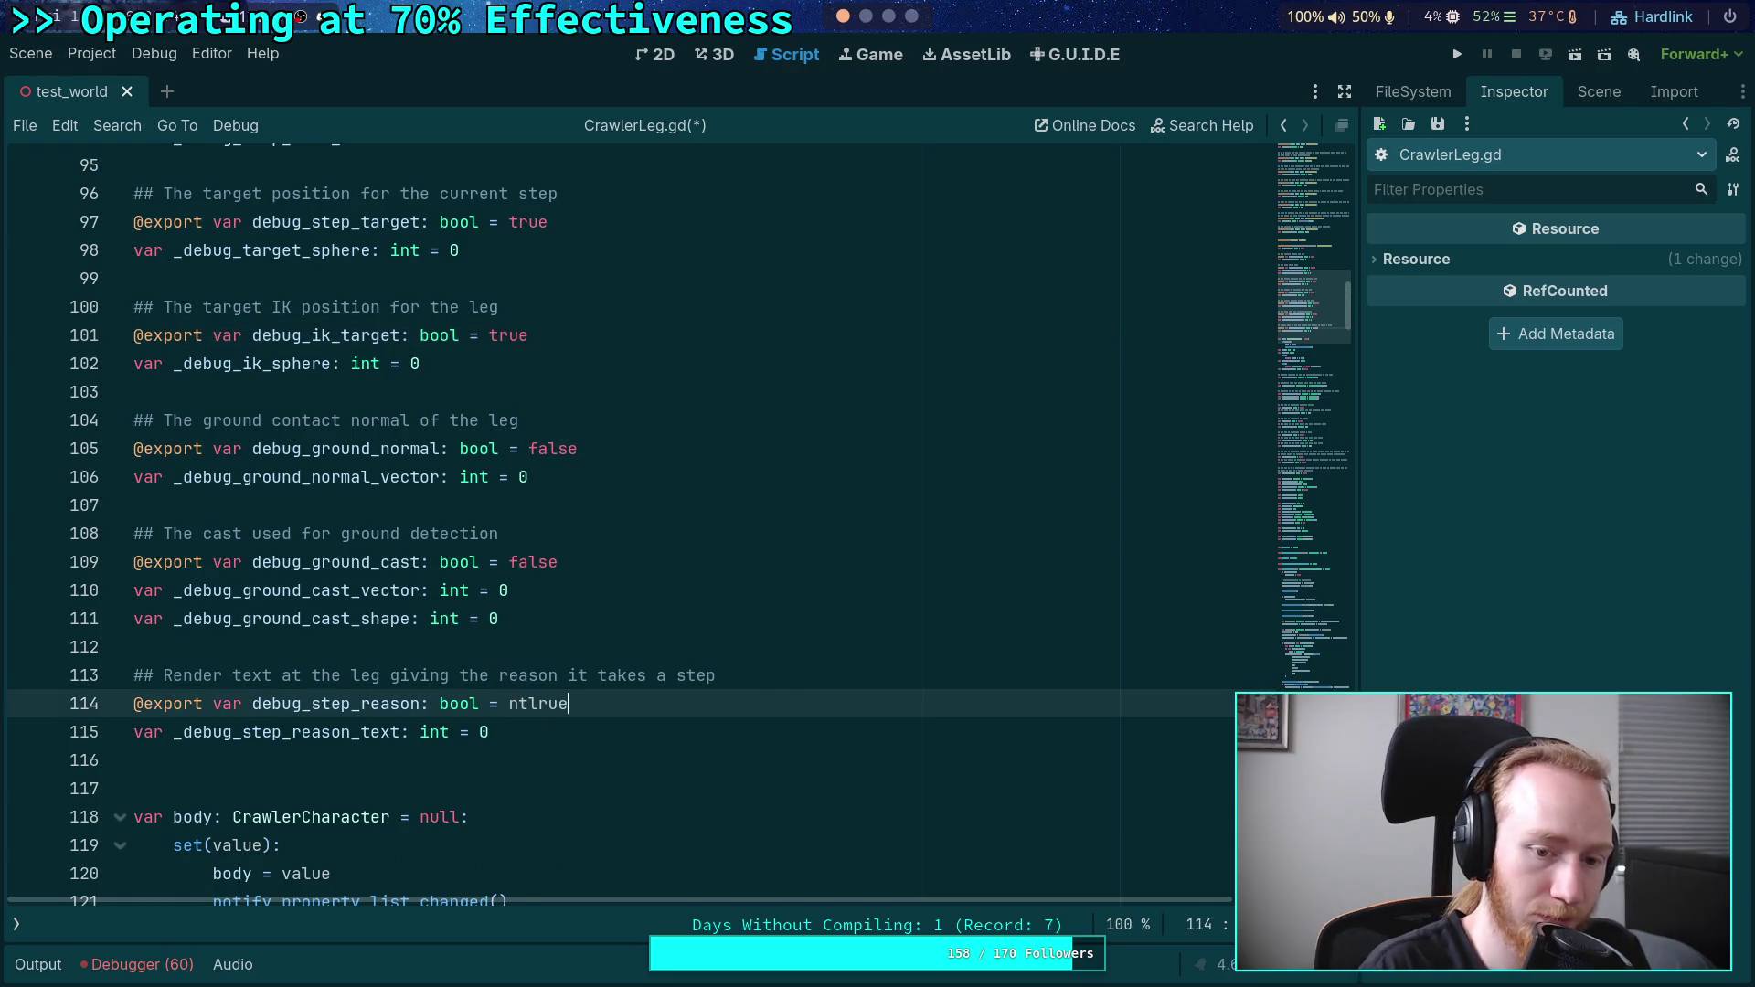
key(ctrl+space)
text(true)
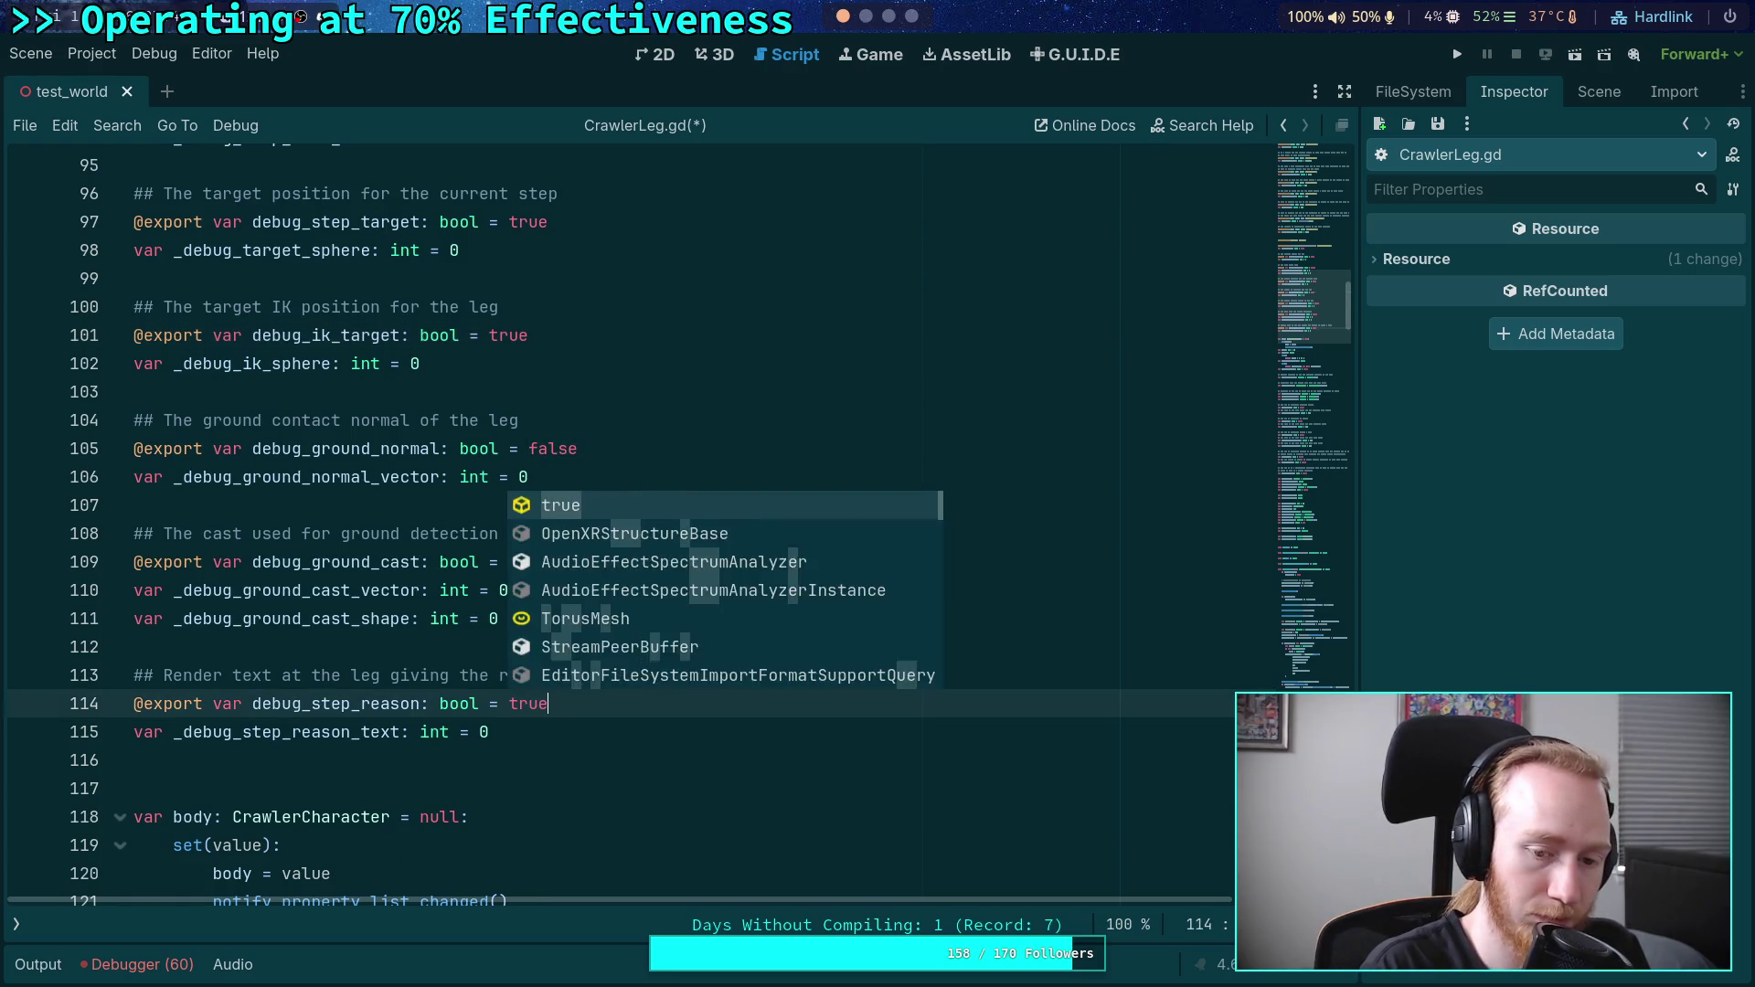
- Save the leg script, relaunch the game and move the camera toward the ramp's base
key(ctrl+s)
click(1457, 53)
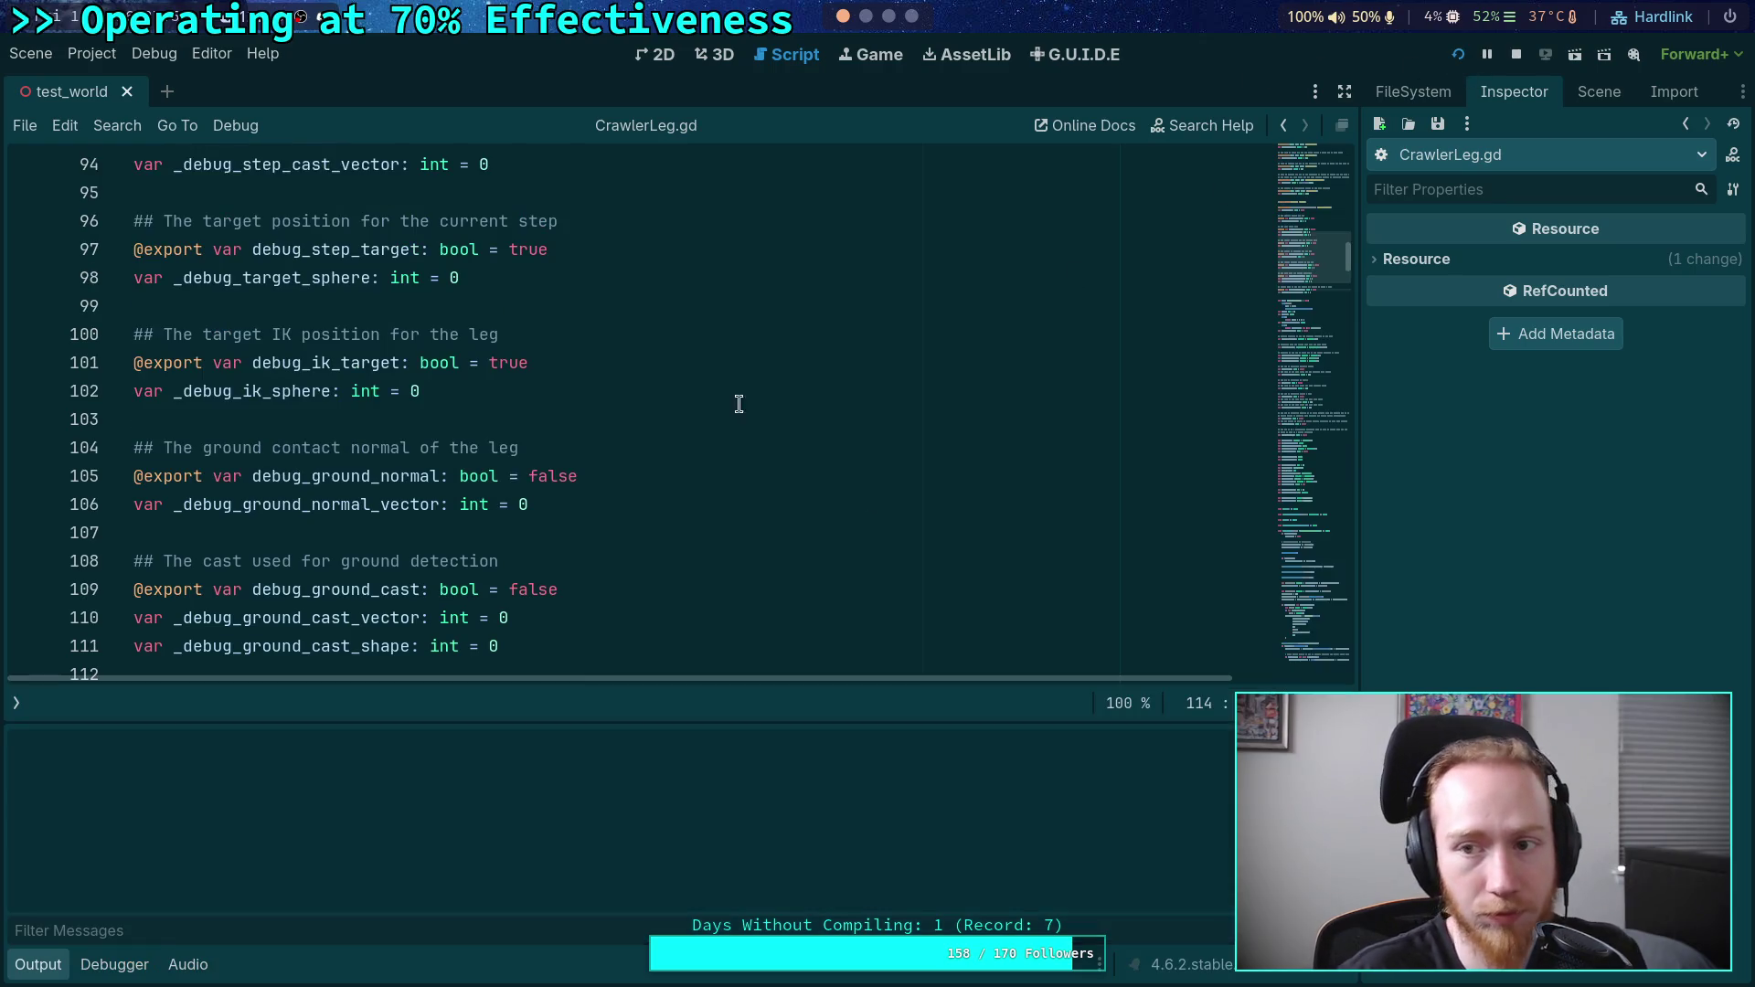
key(w)
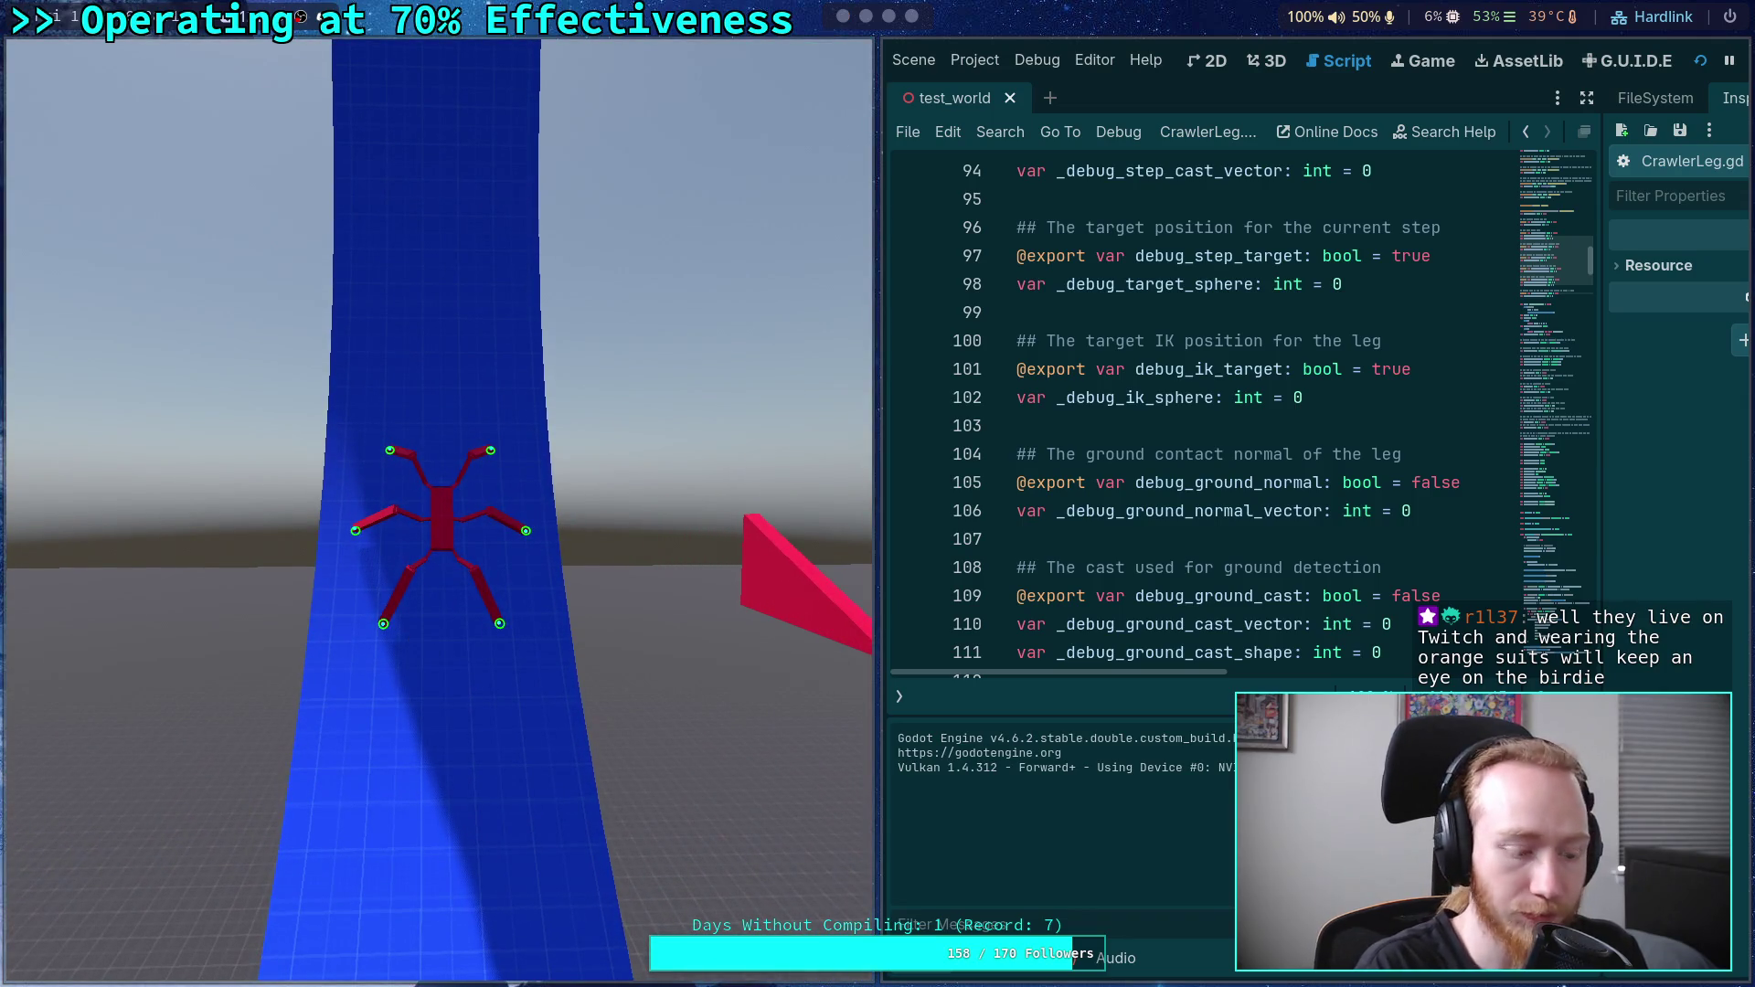
- Switch to the browser workspace showing NASA's Artemis II live stream on YouTube
key(super+4)
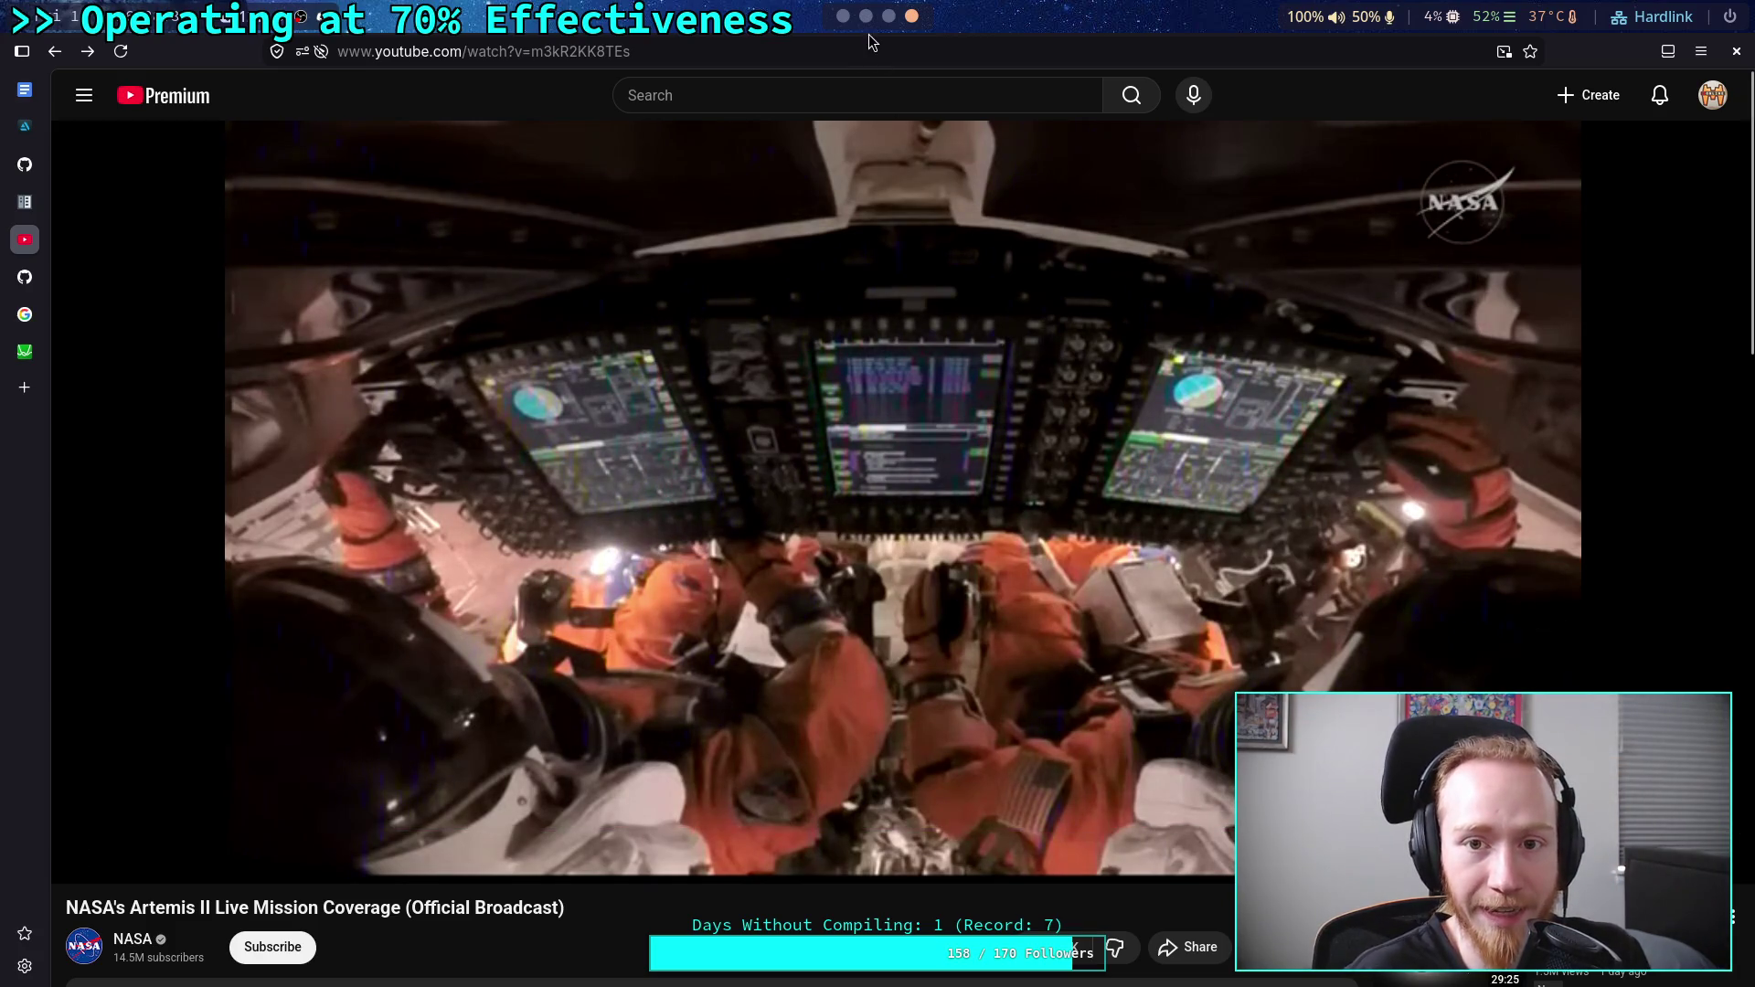
- Glance at the Crawler Bot notes in Obsidian, then return to Godot's running game
key(super+3)
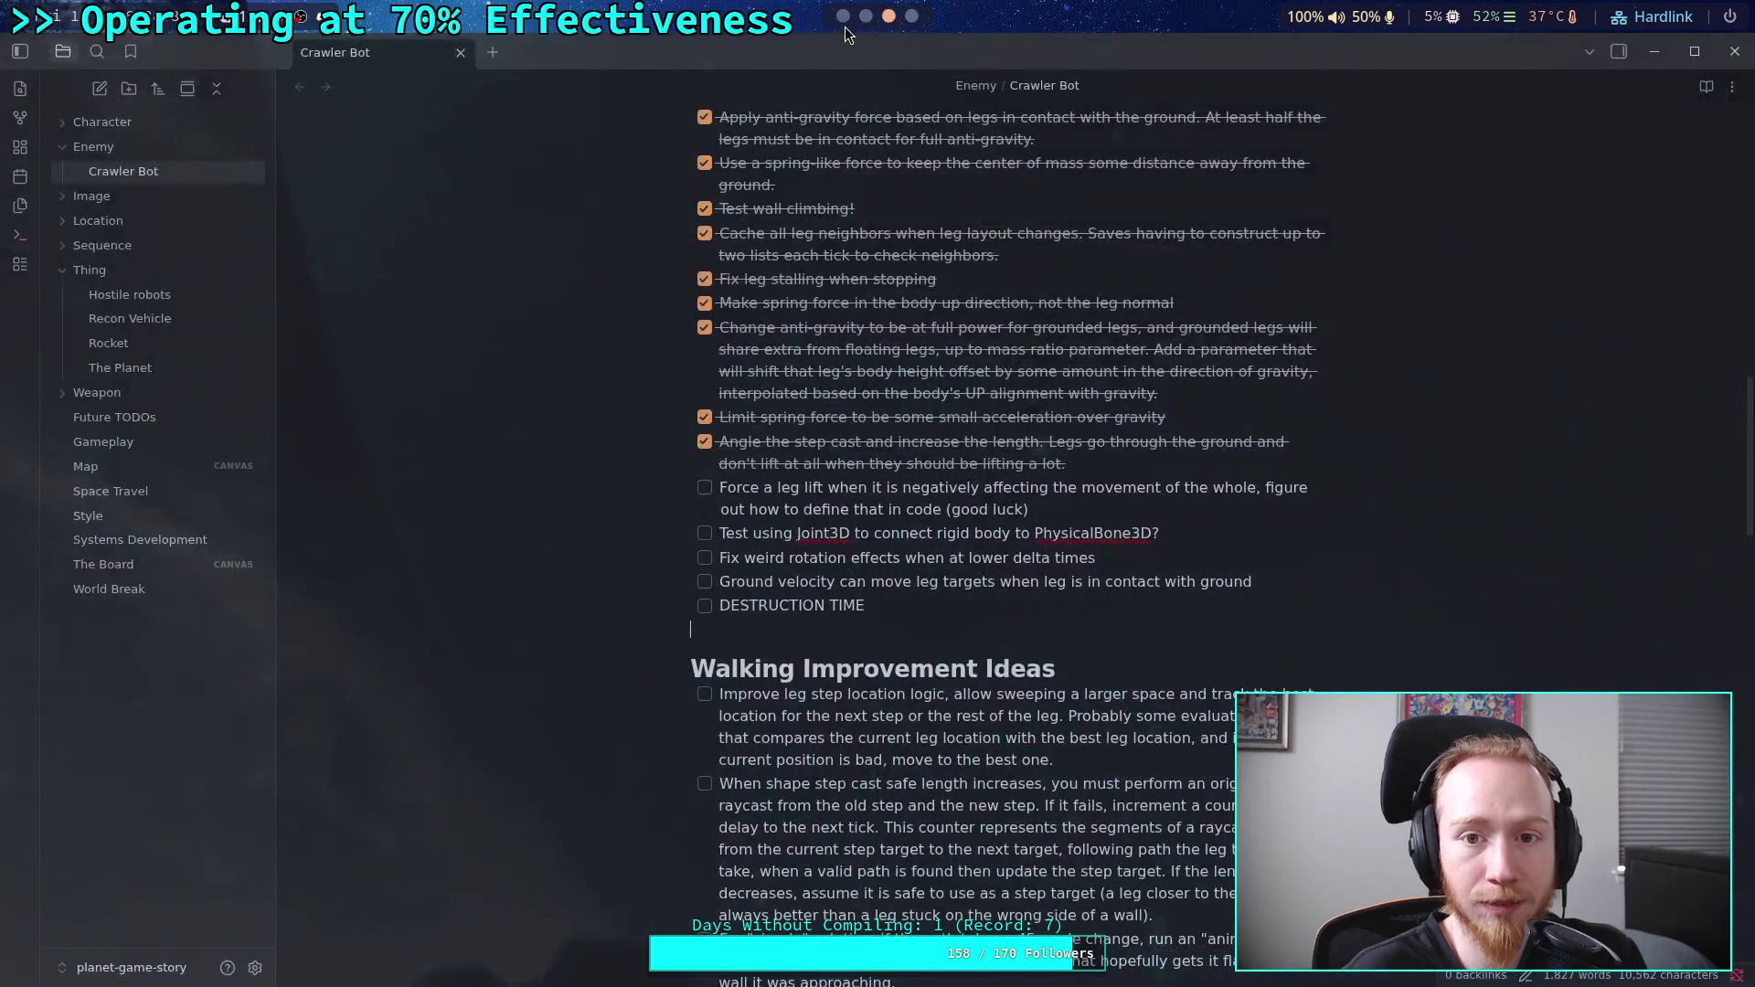
click(848, 27)
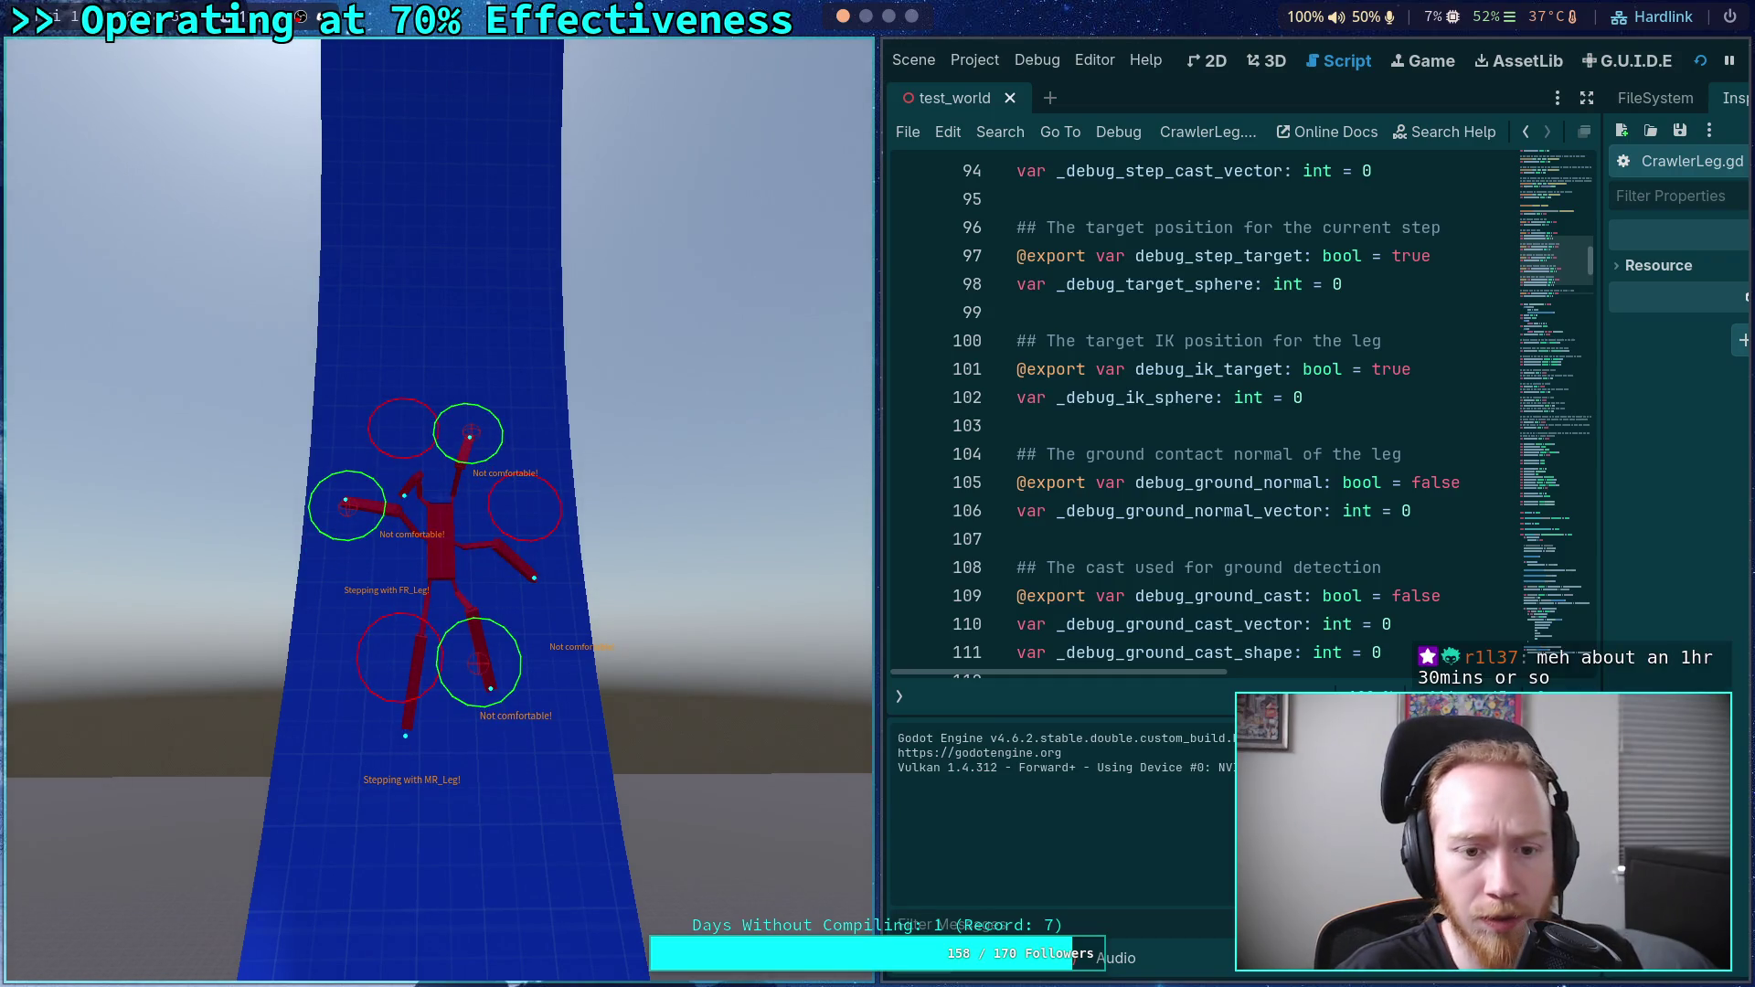
- Frame-step the paused crawler 19 ticks until its six legs settle symmetrically
key(period)
key(period)
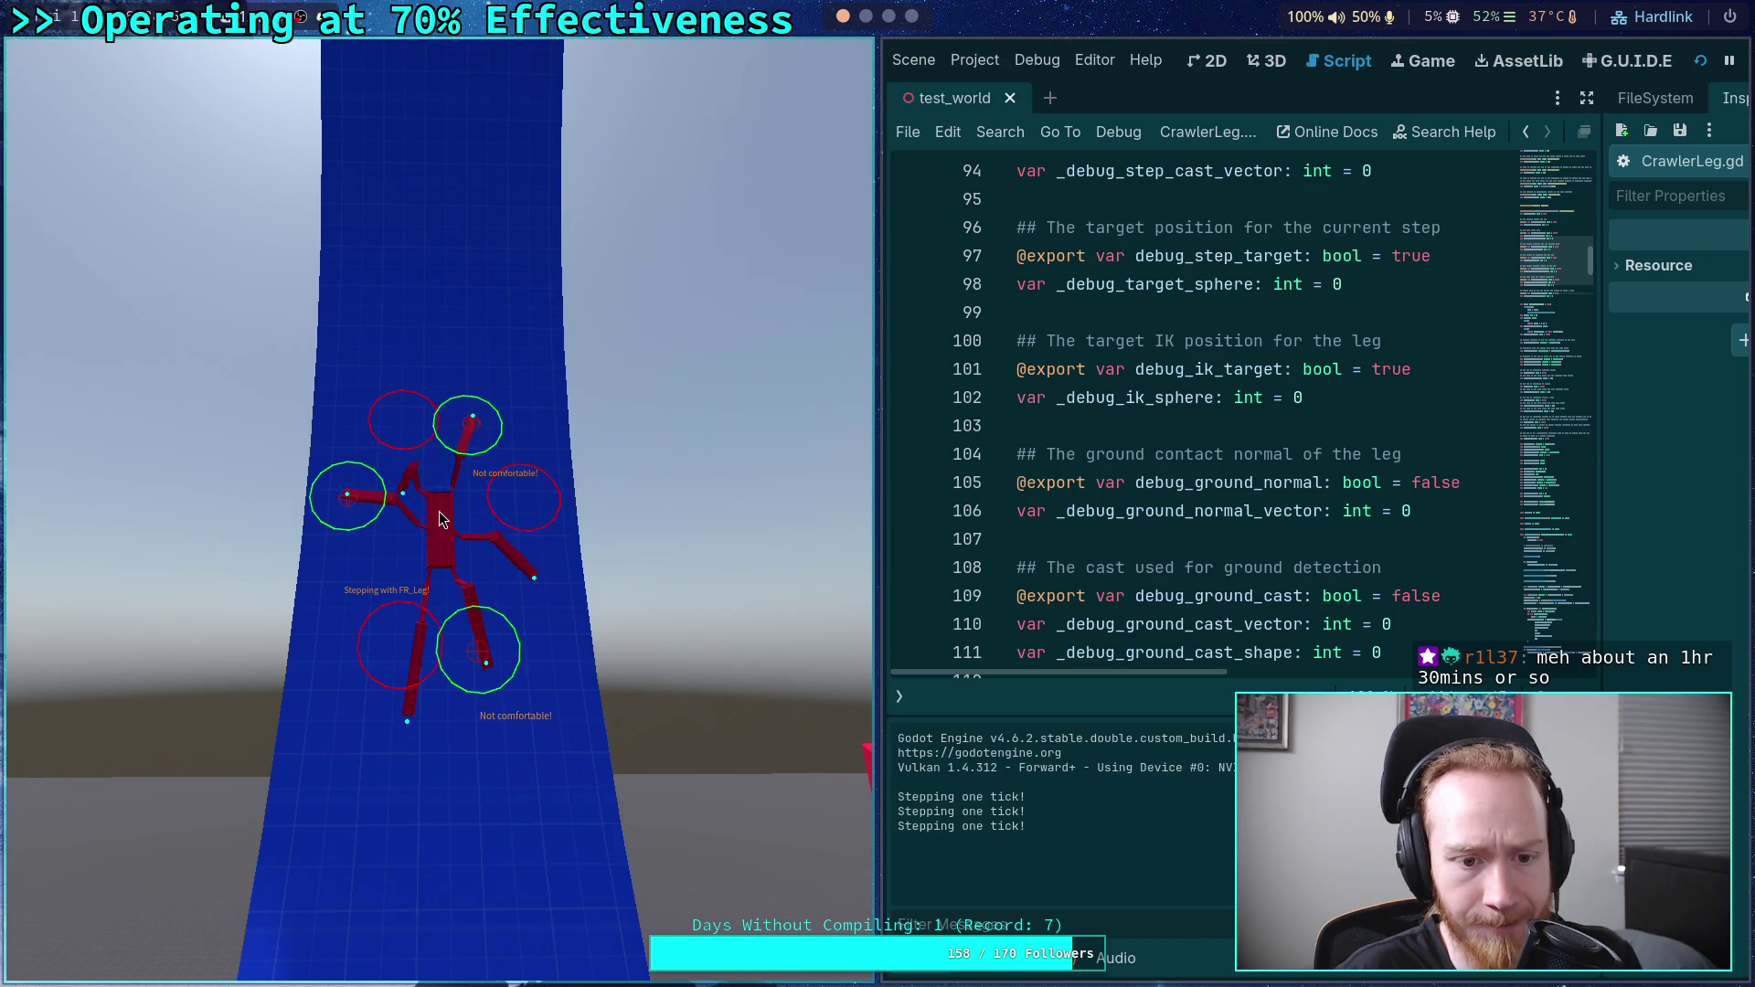
key(period)
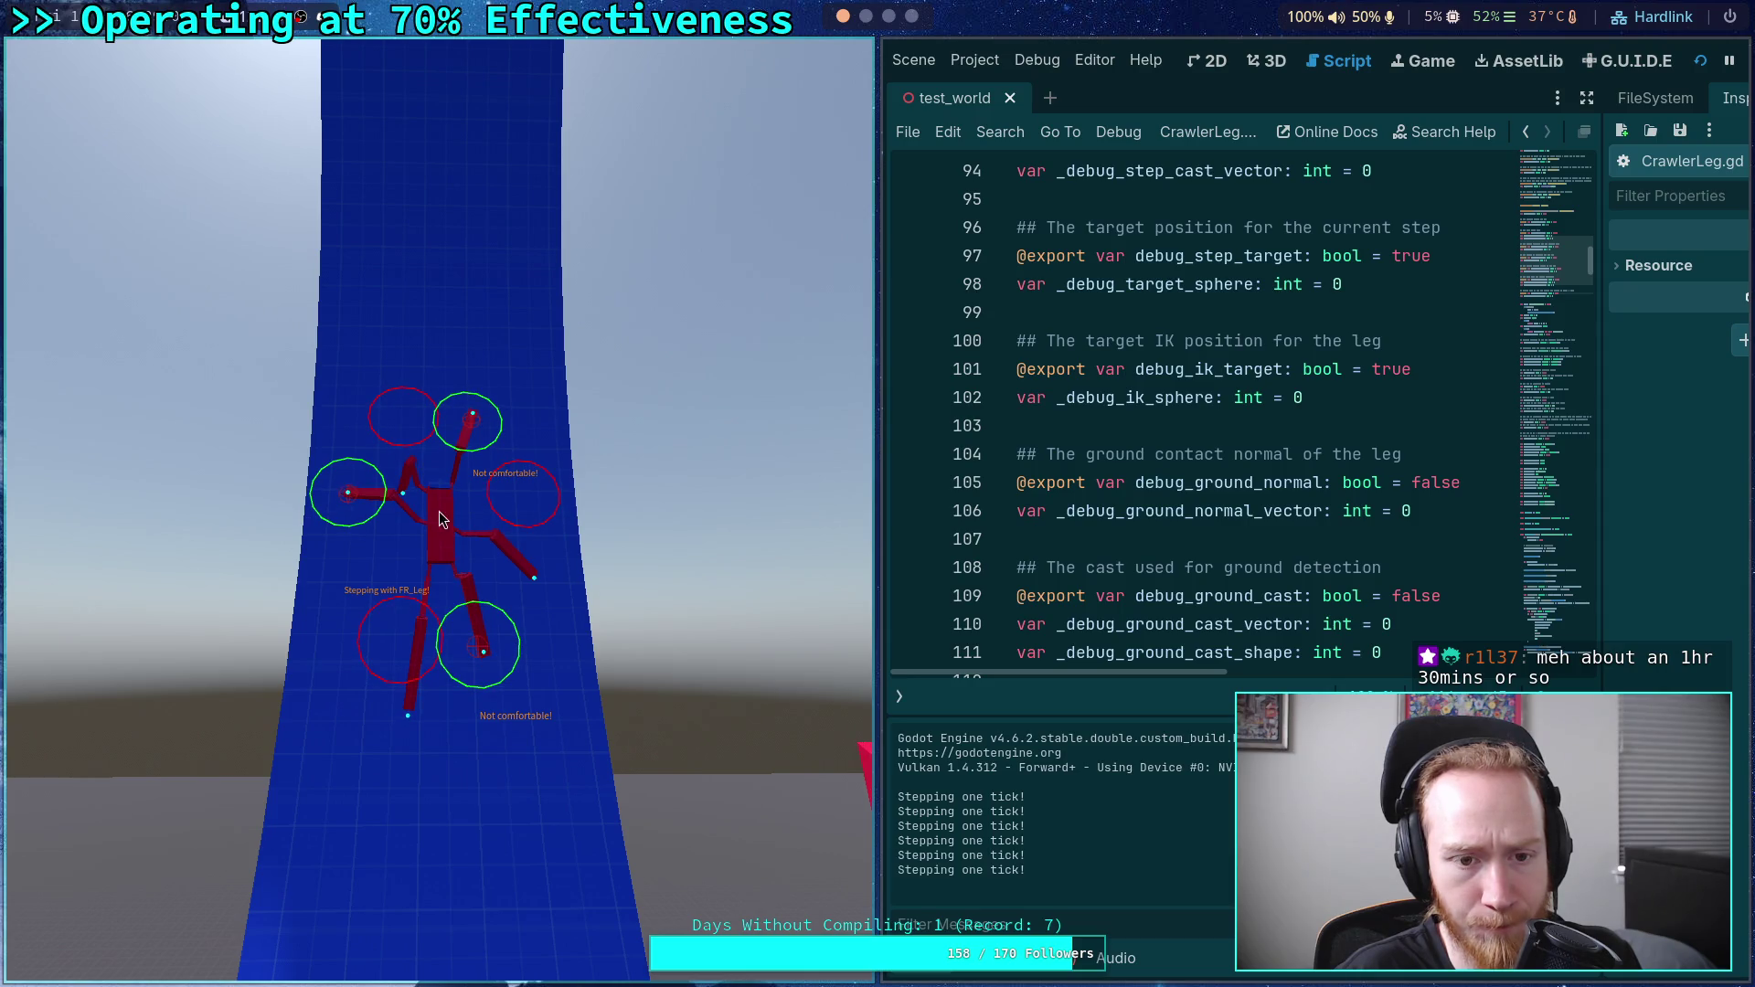
key(period)
key(period)
key(period)
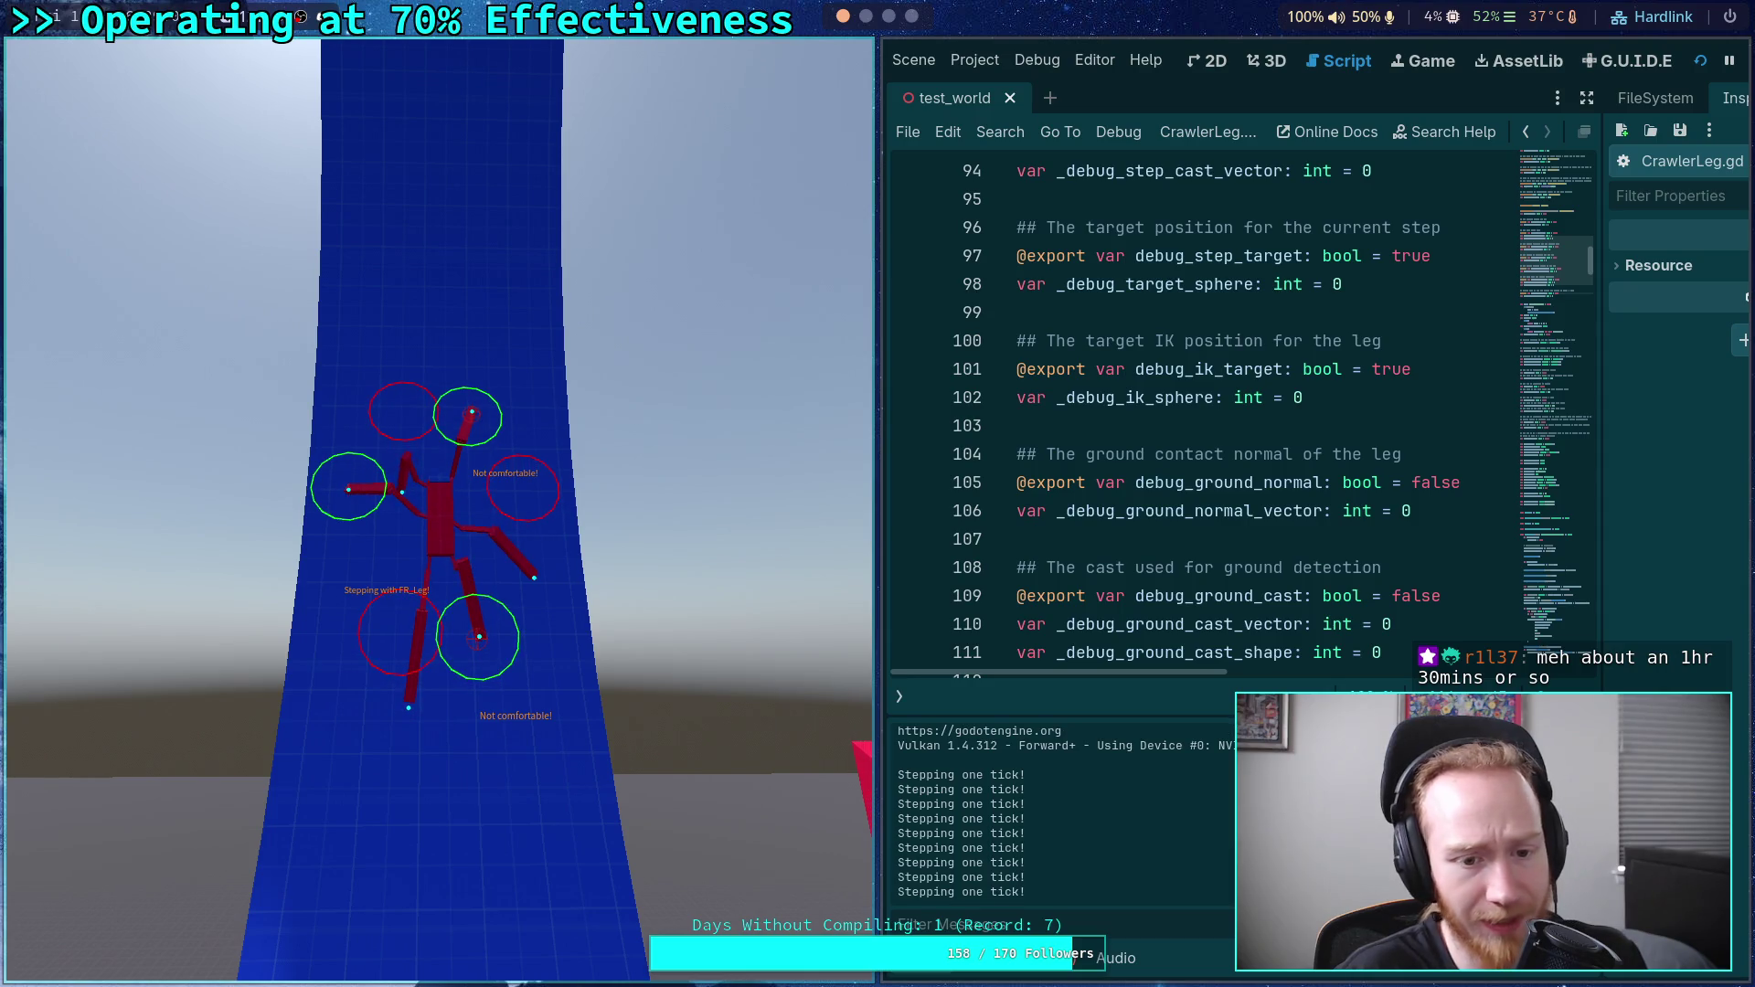
key(period)
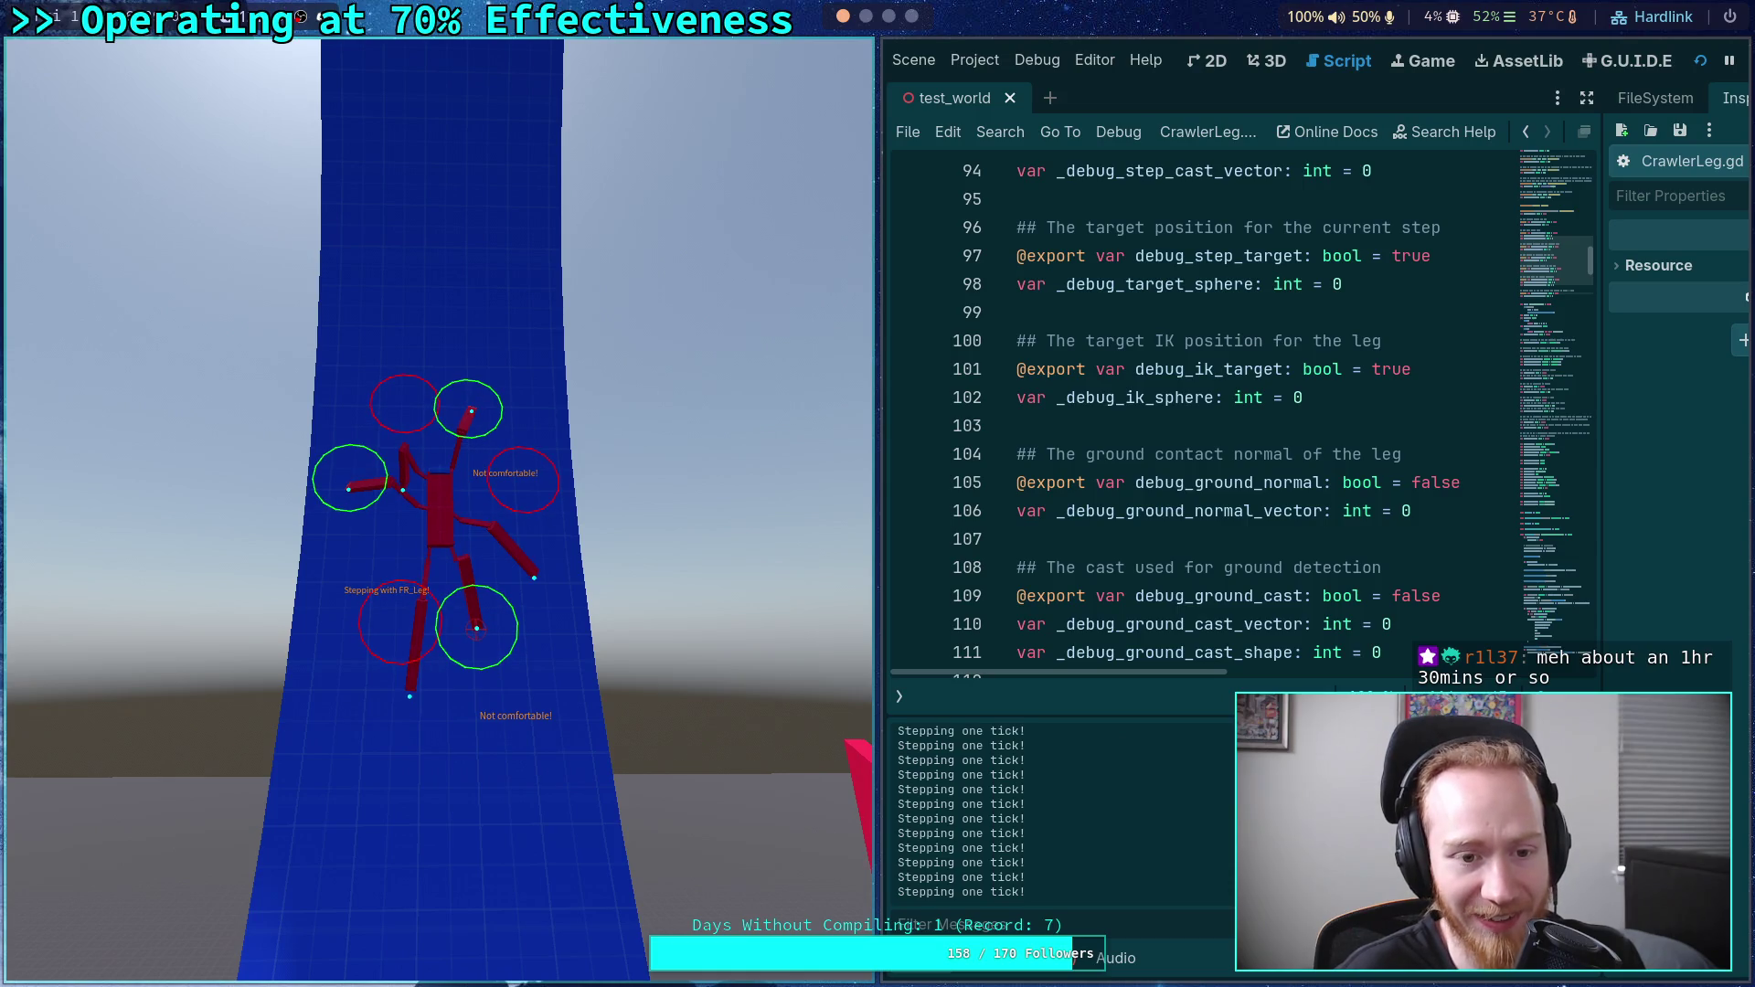
key(period)
key(period)
key(period)
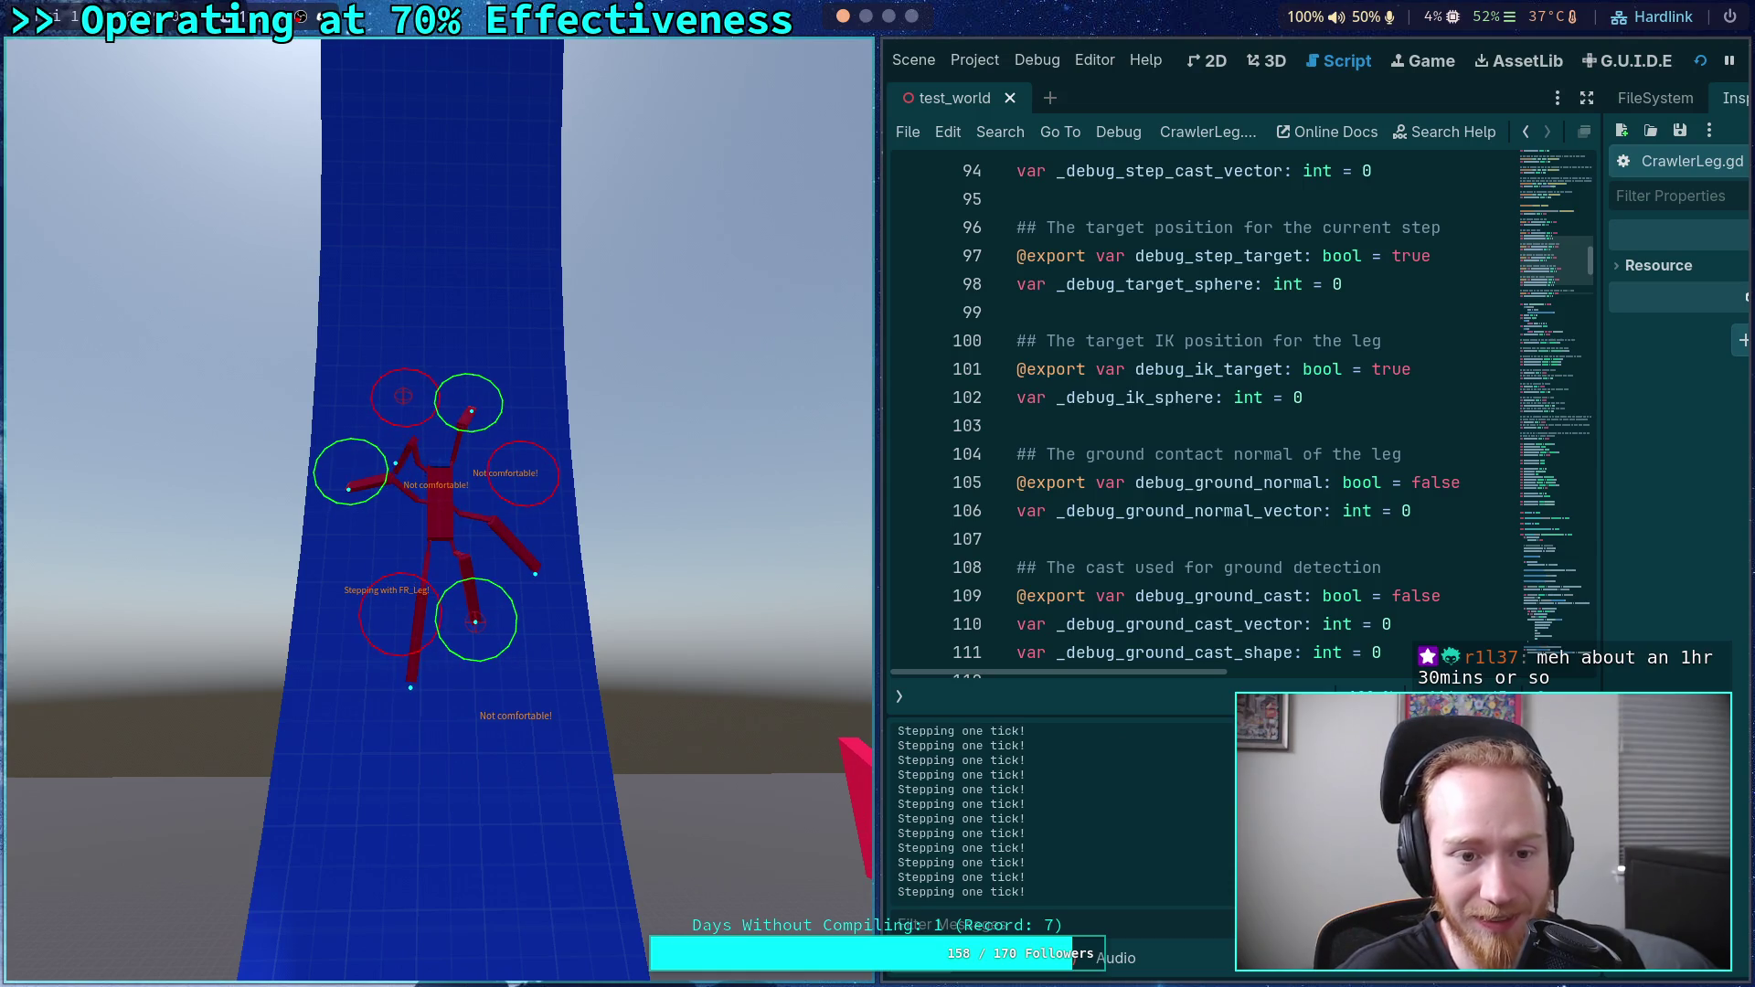
key(period)
key(period)
key(period)
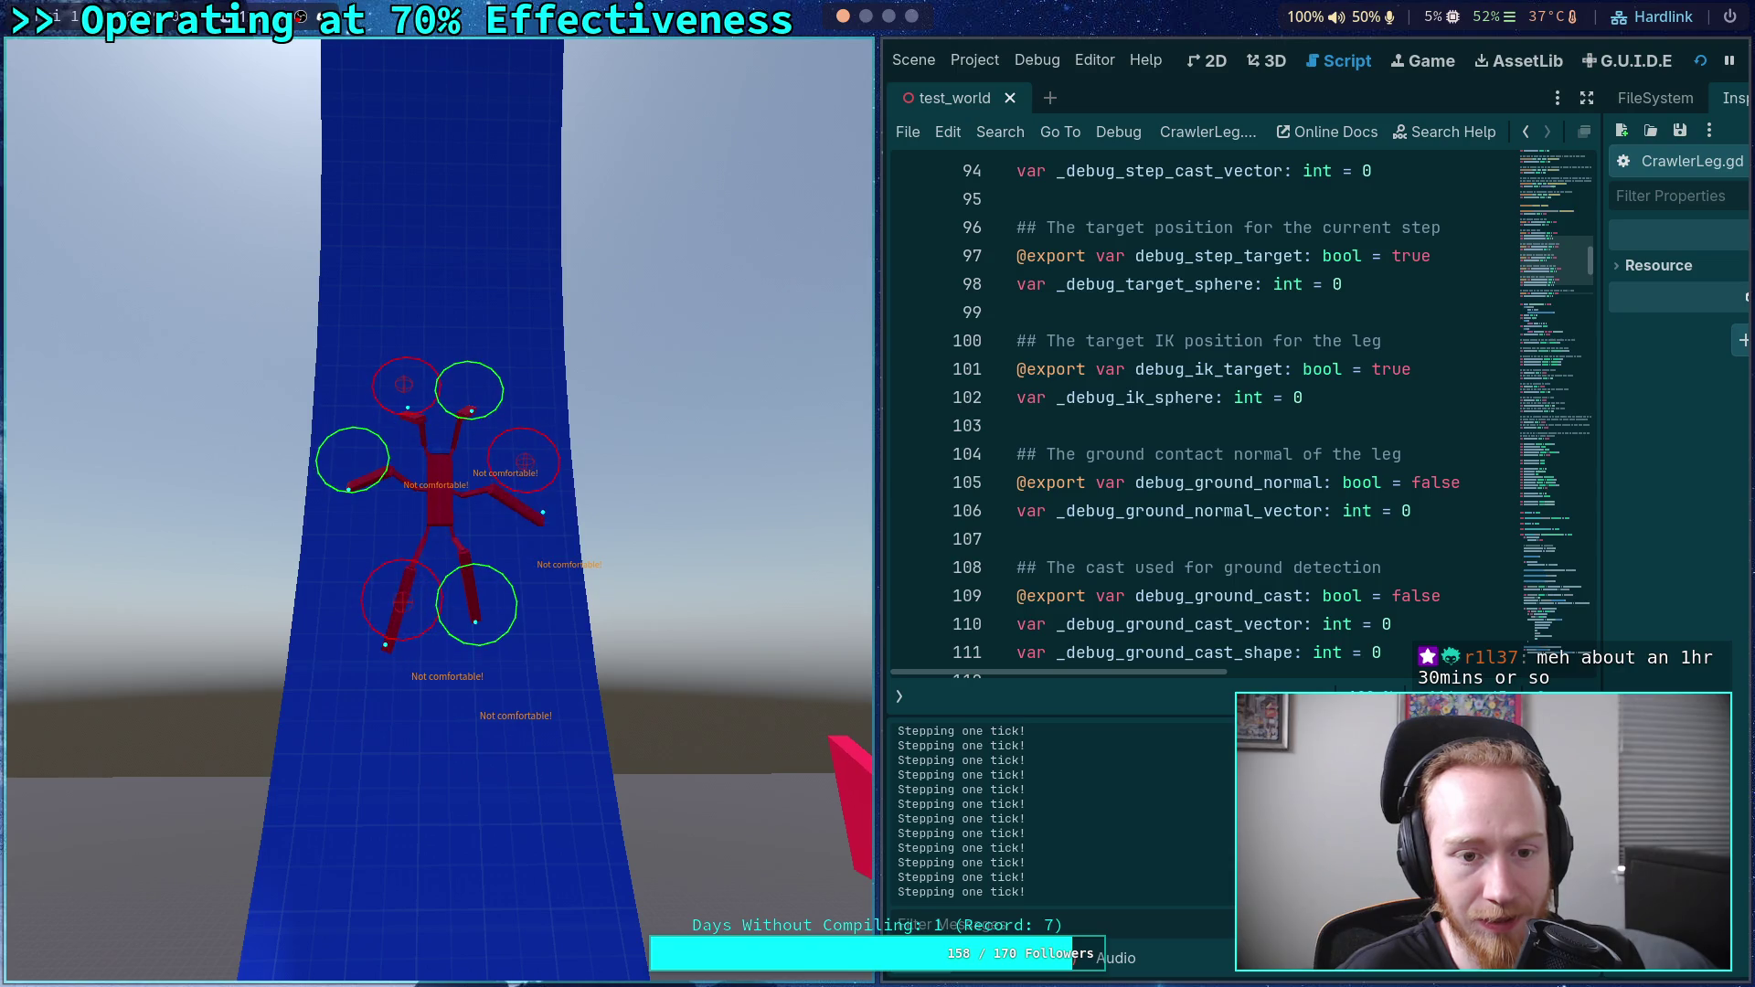
key(period)
key(period)
key(period)
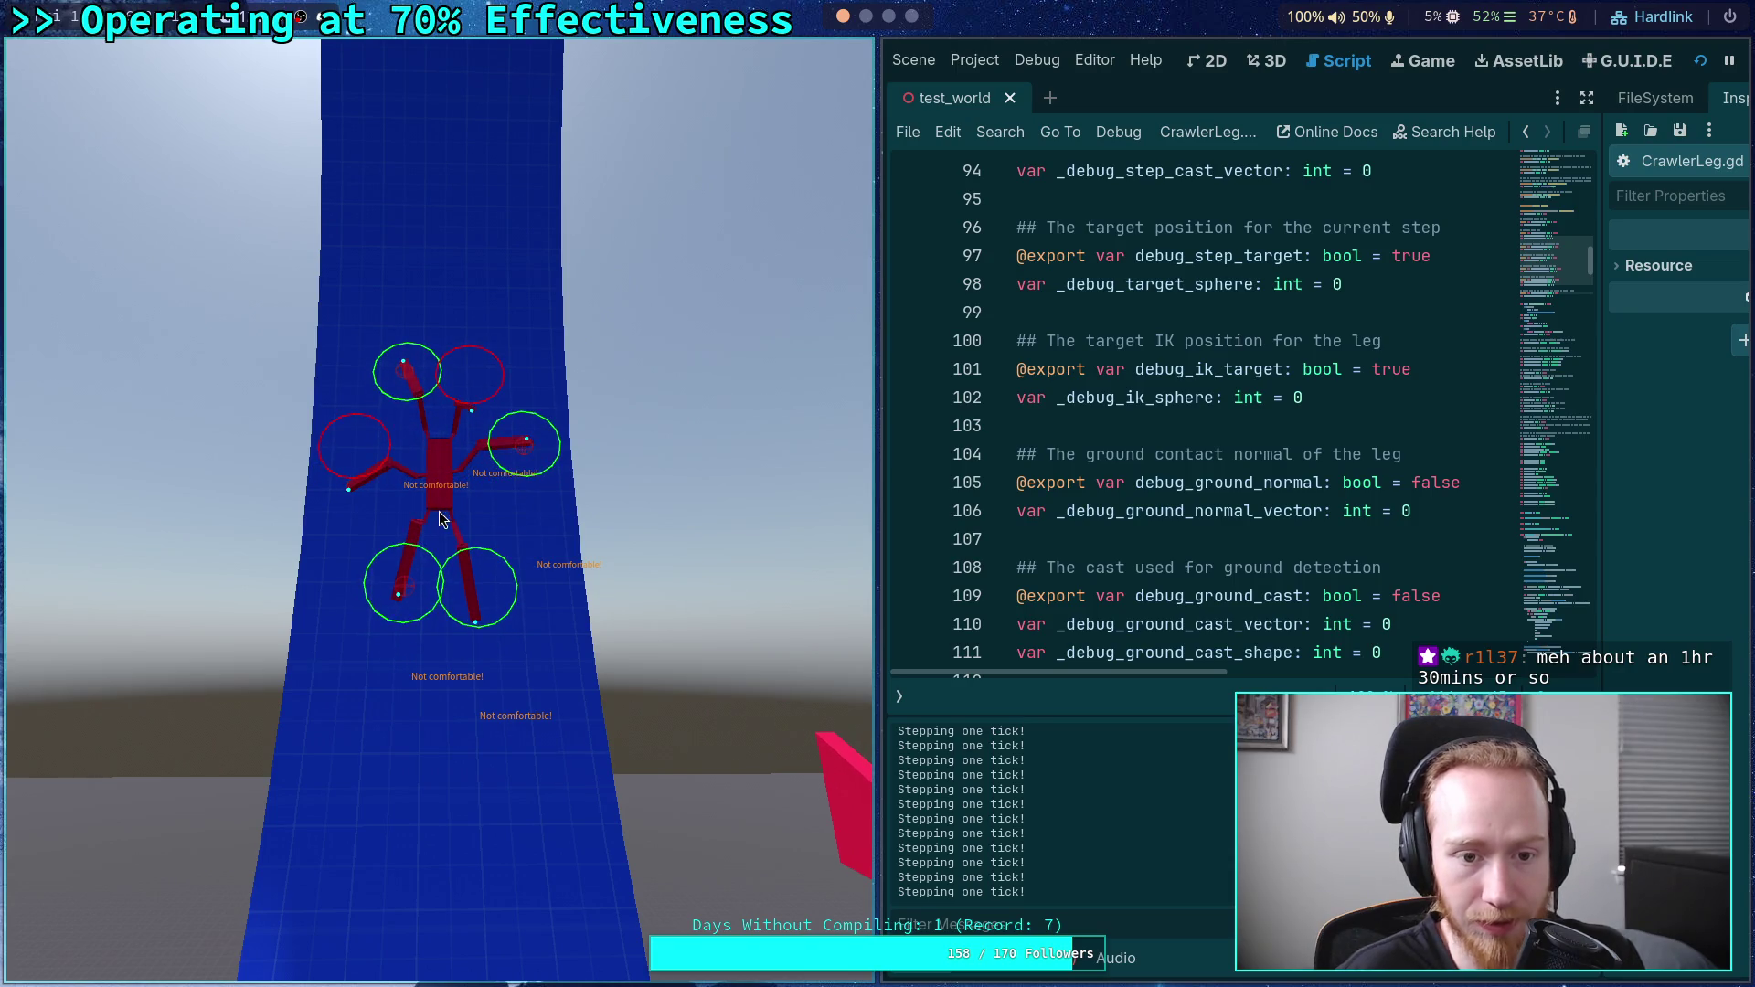
key(period)
key(period)
key(period)
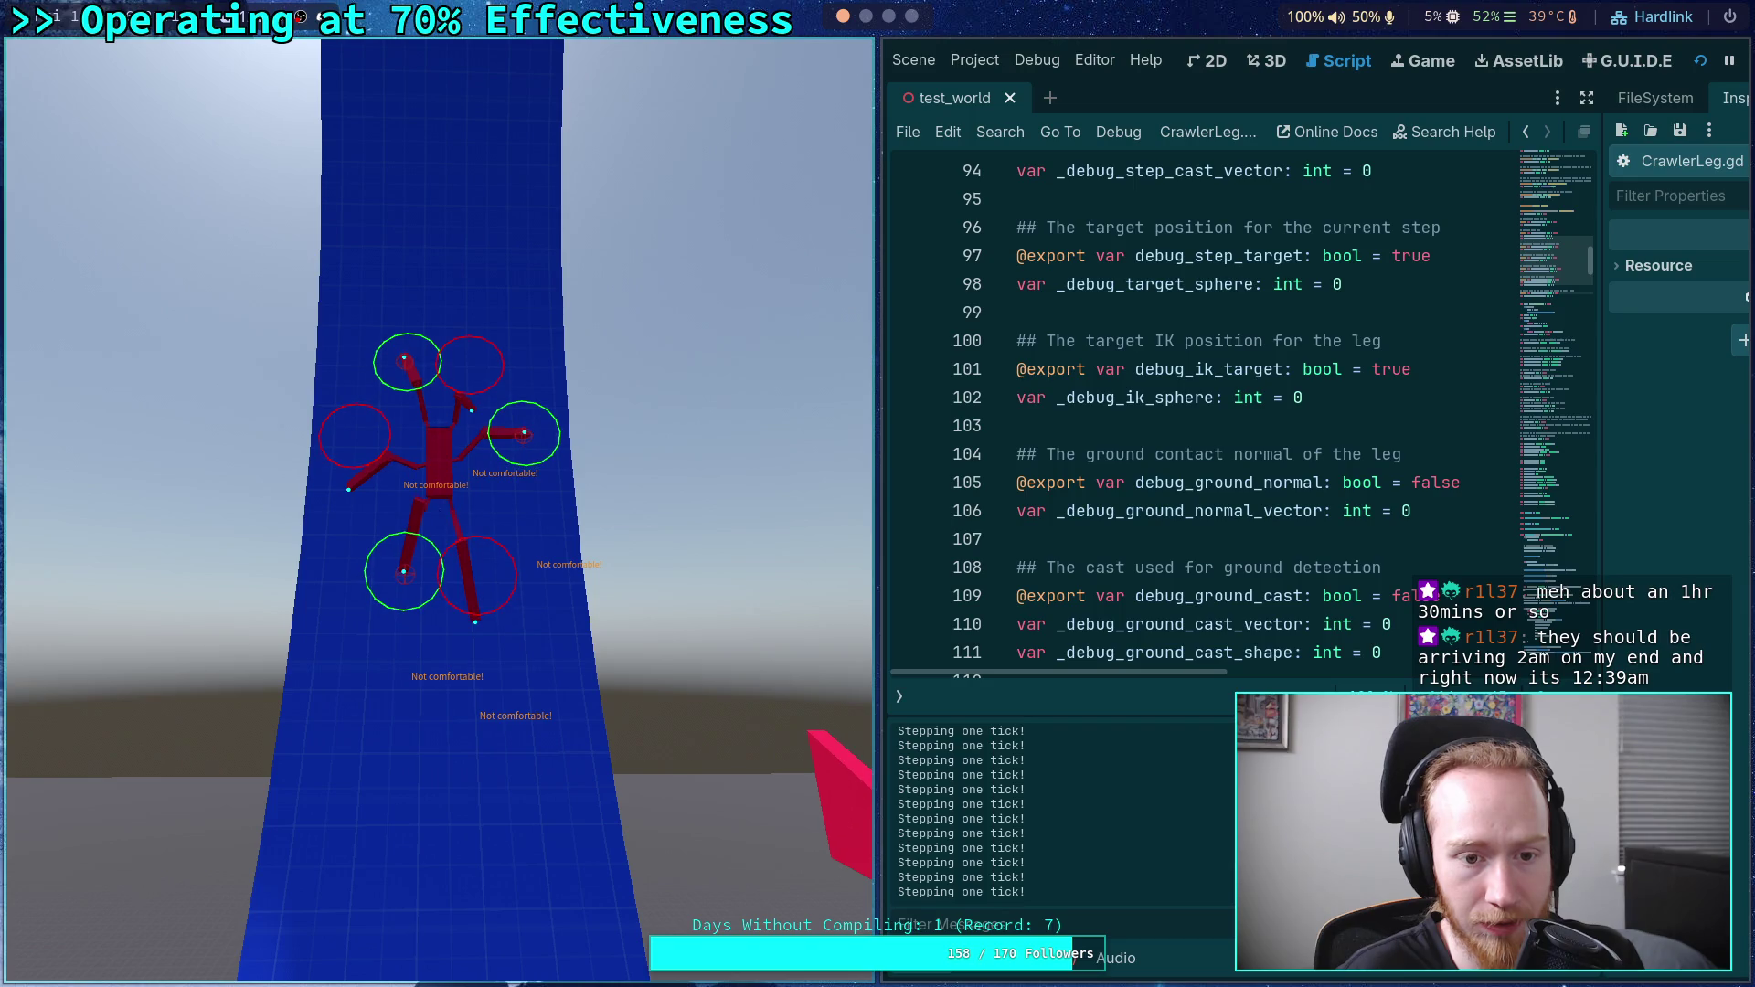
key(period)
key(period)
key(period)
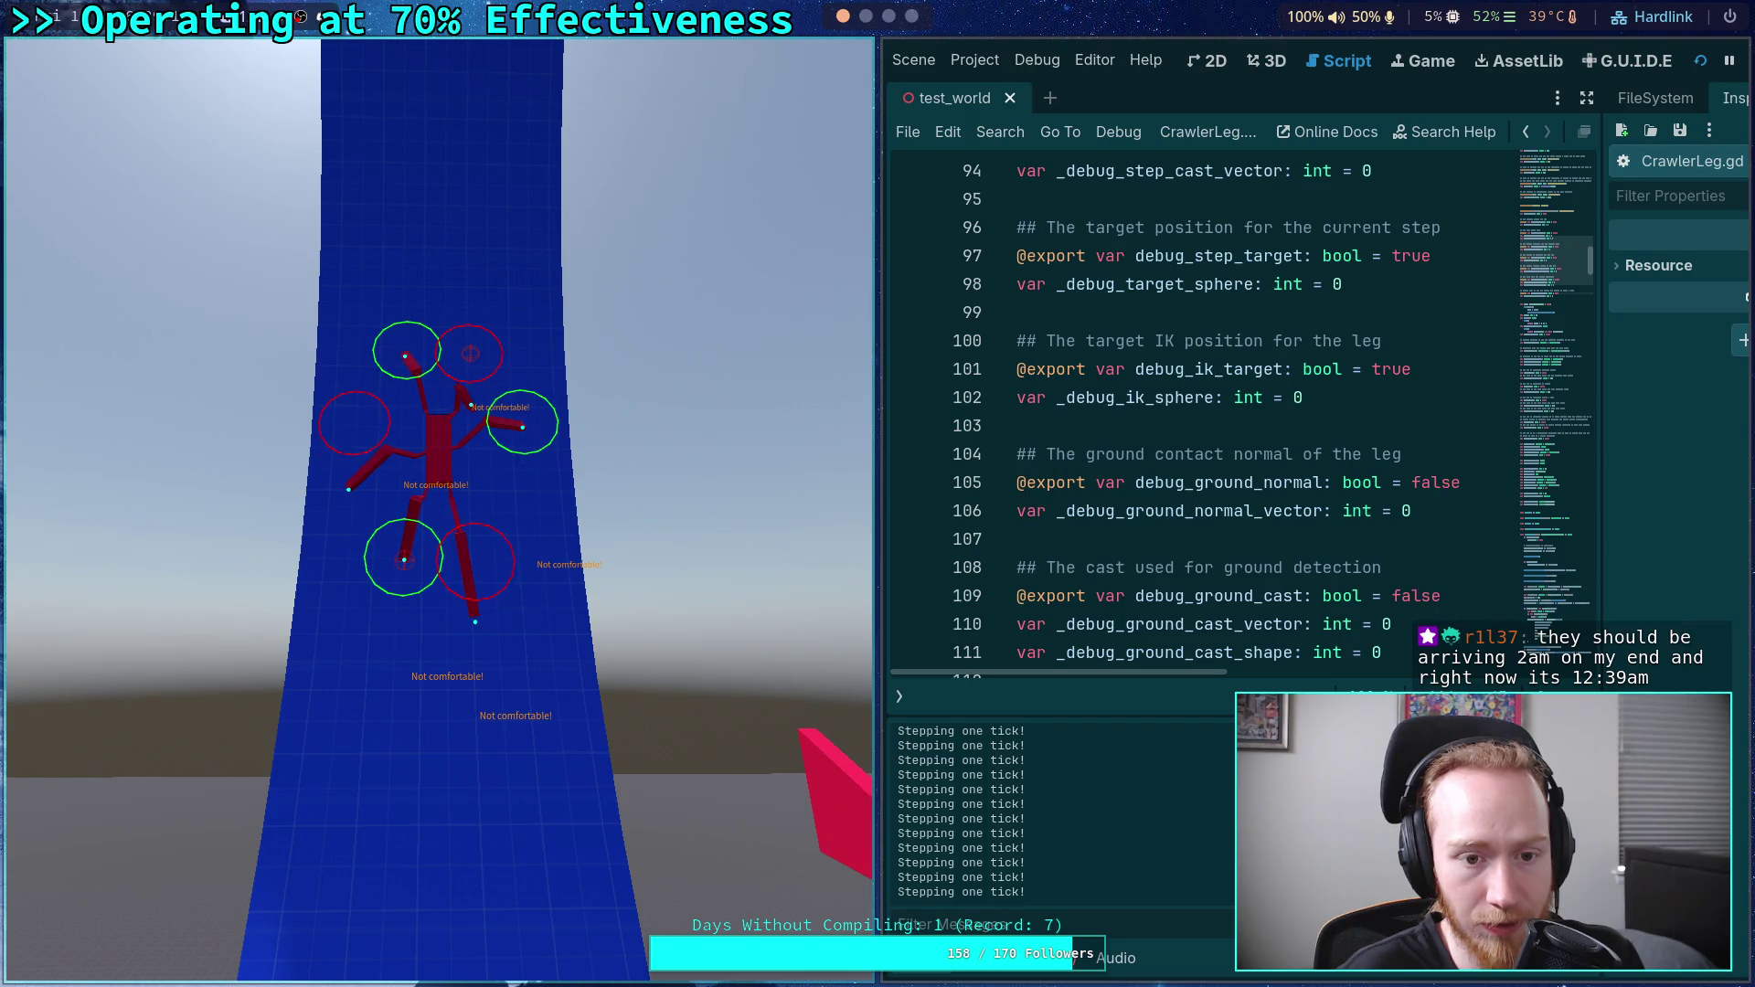
key(period)
key(period)
key(period)
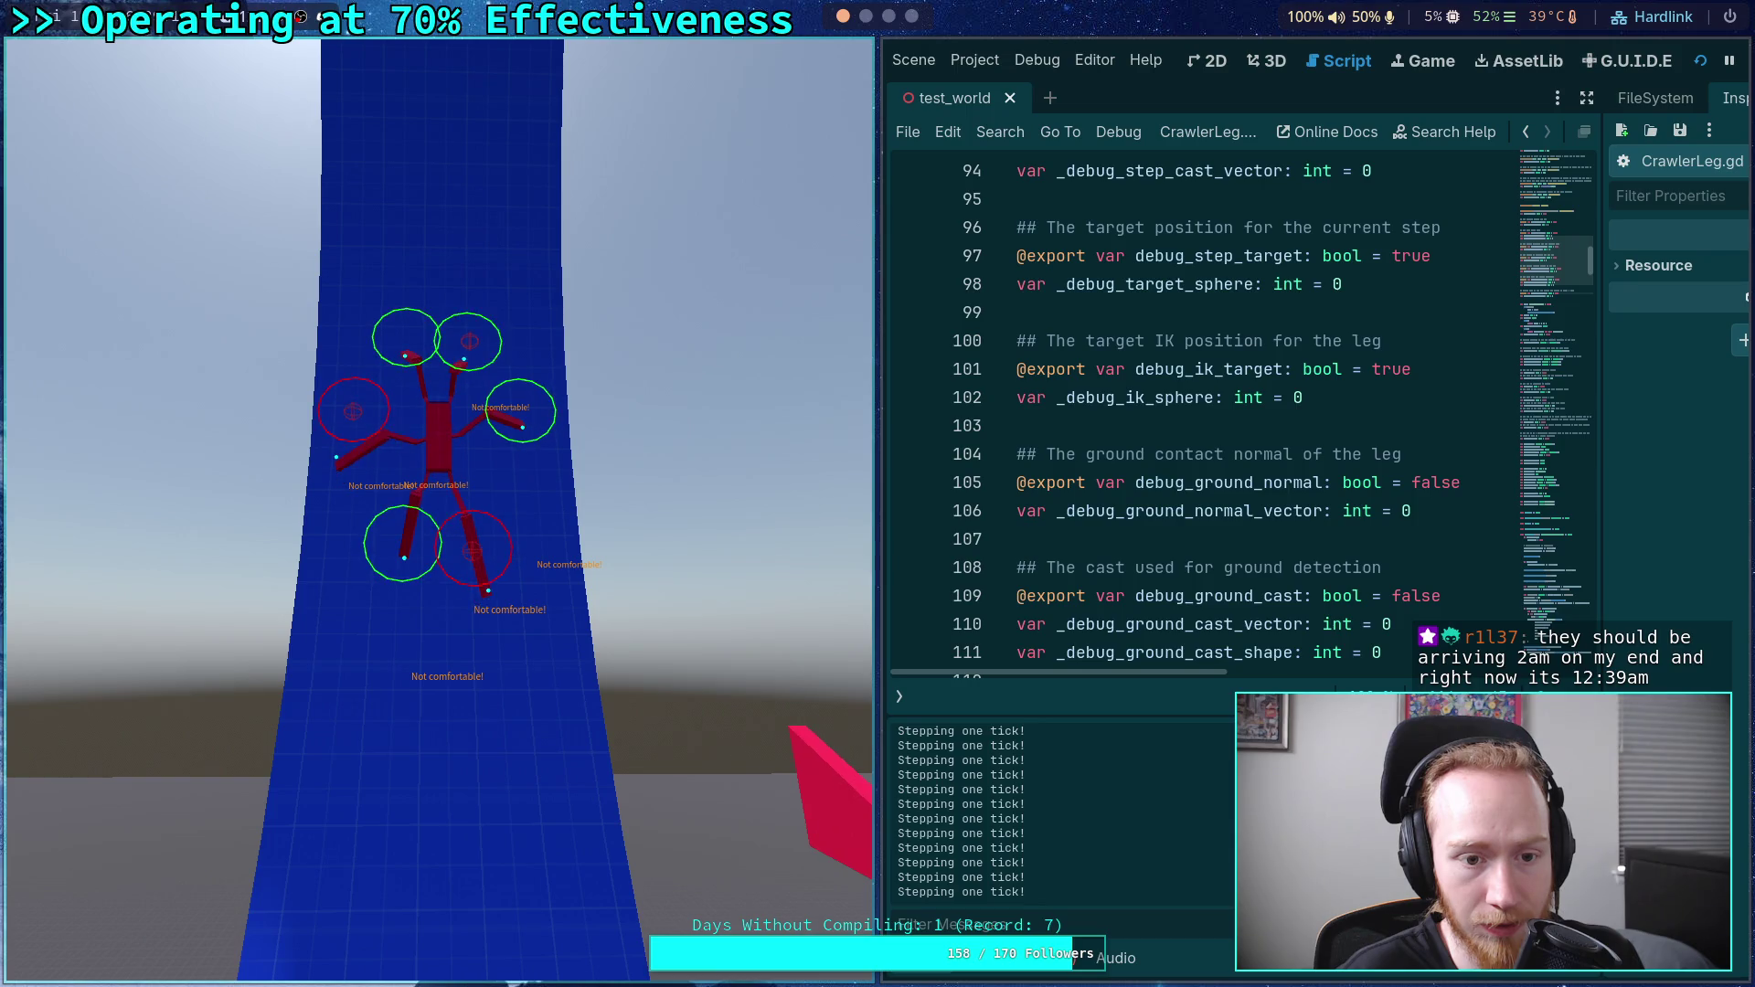
key(period)
key(period)
key(period)
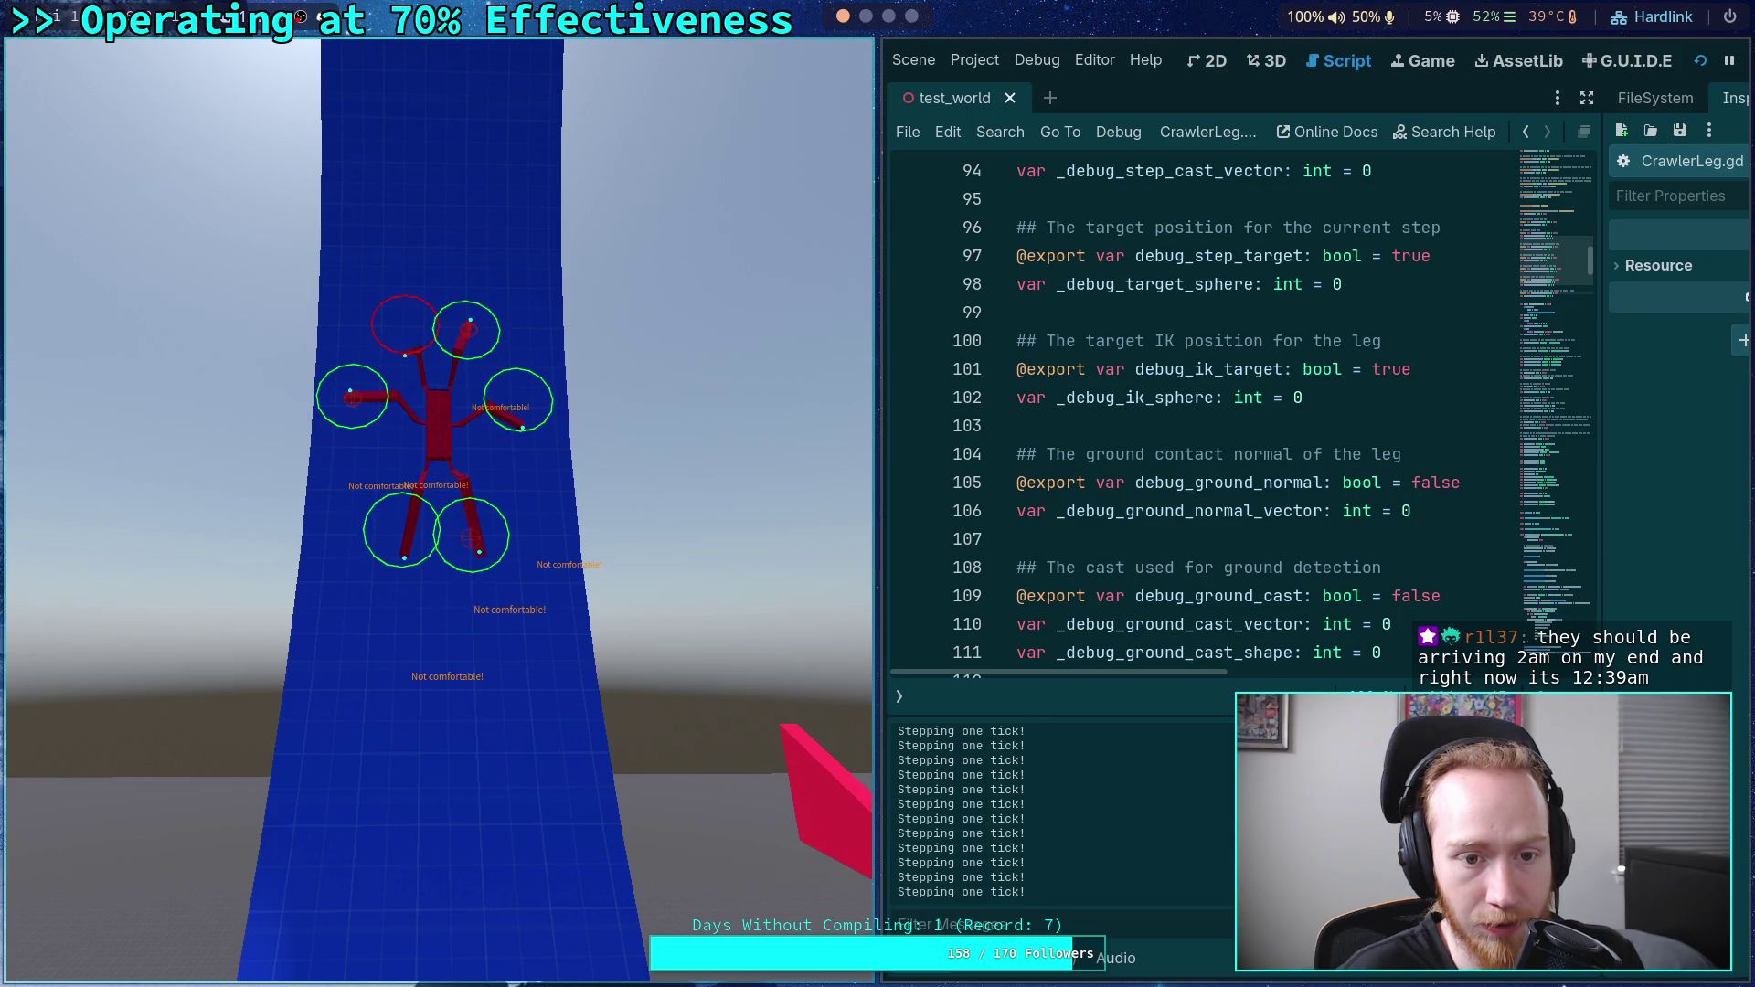
key(period)
key(period)
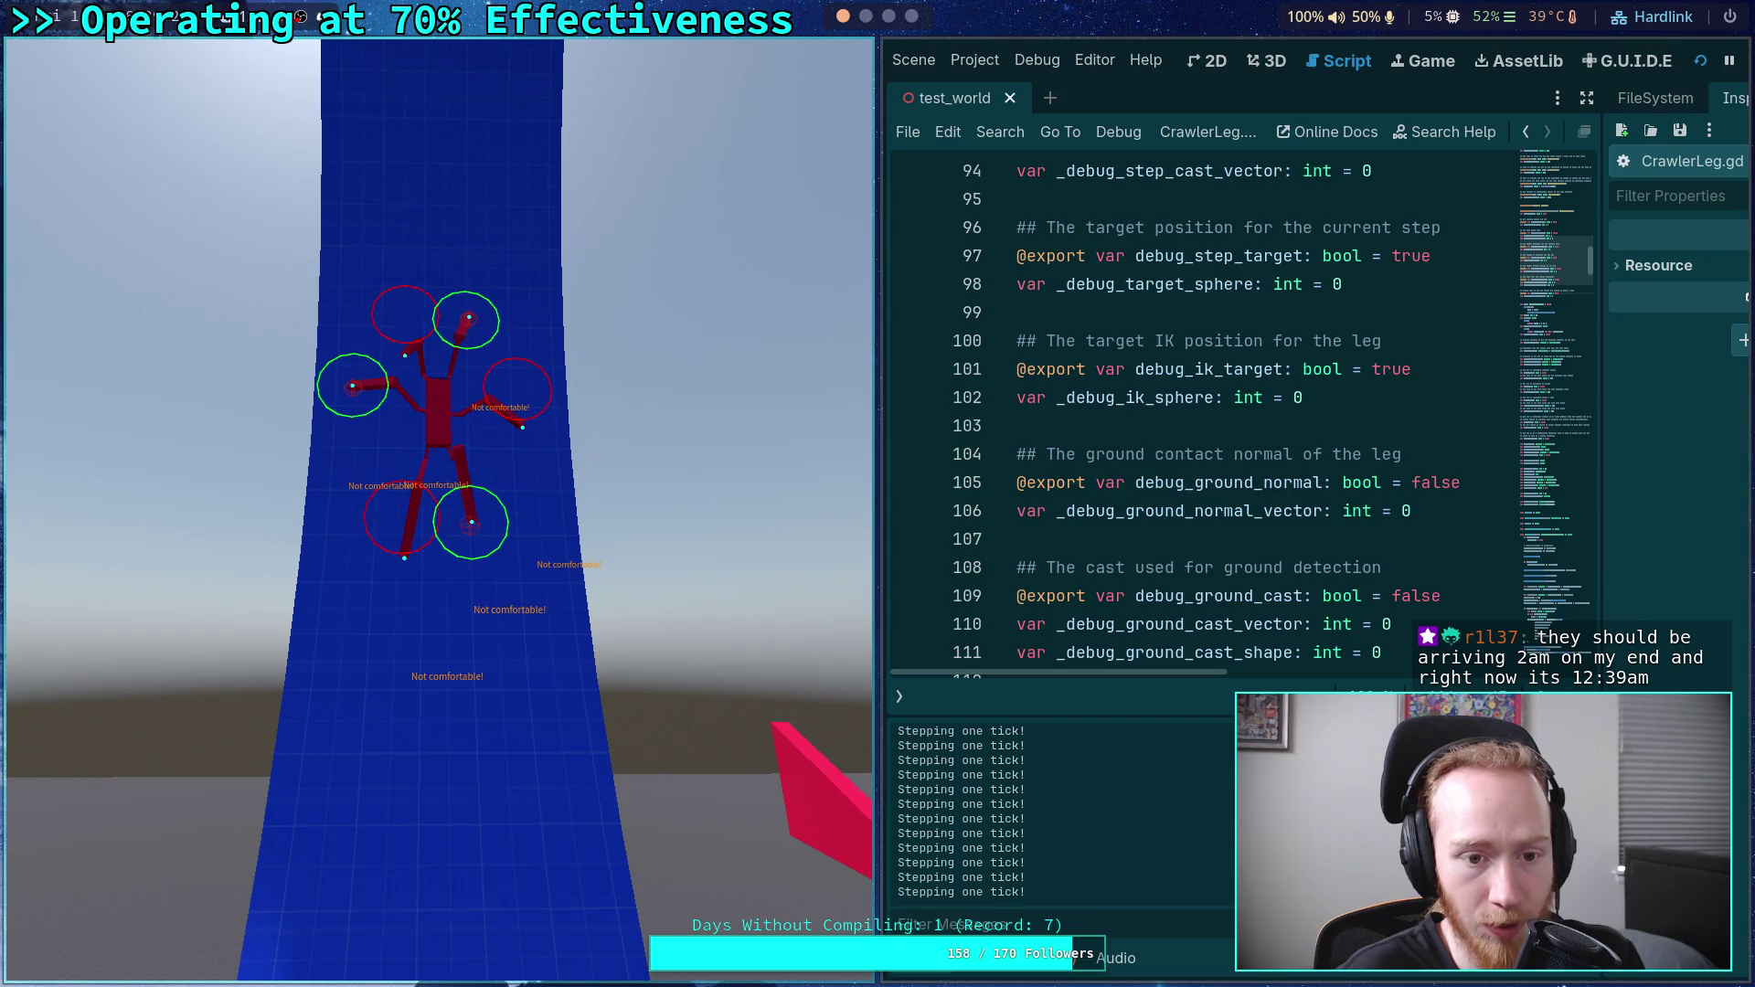
key(period)
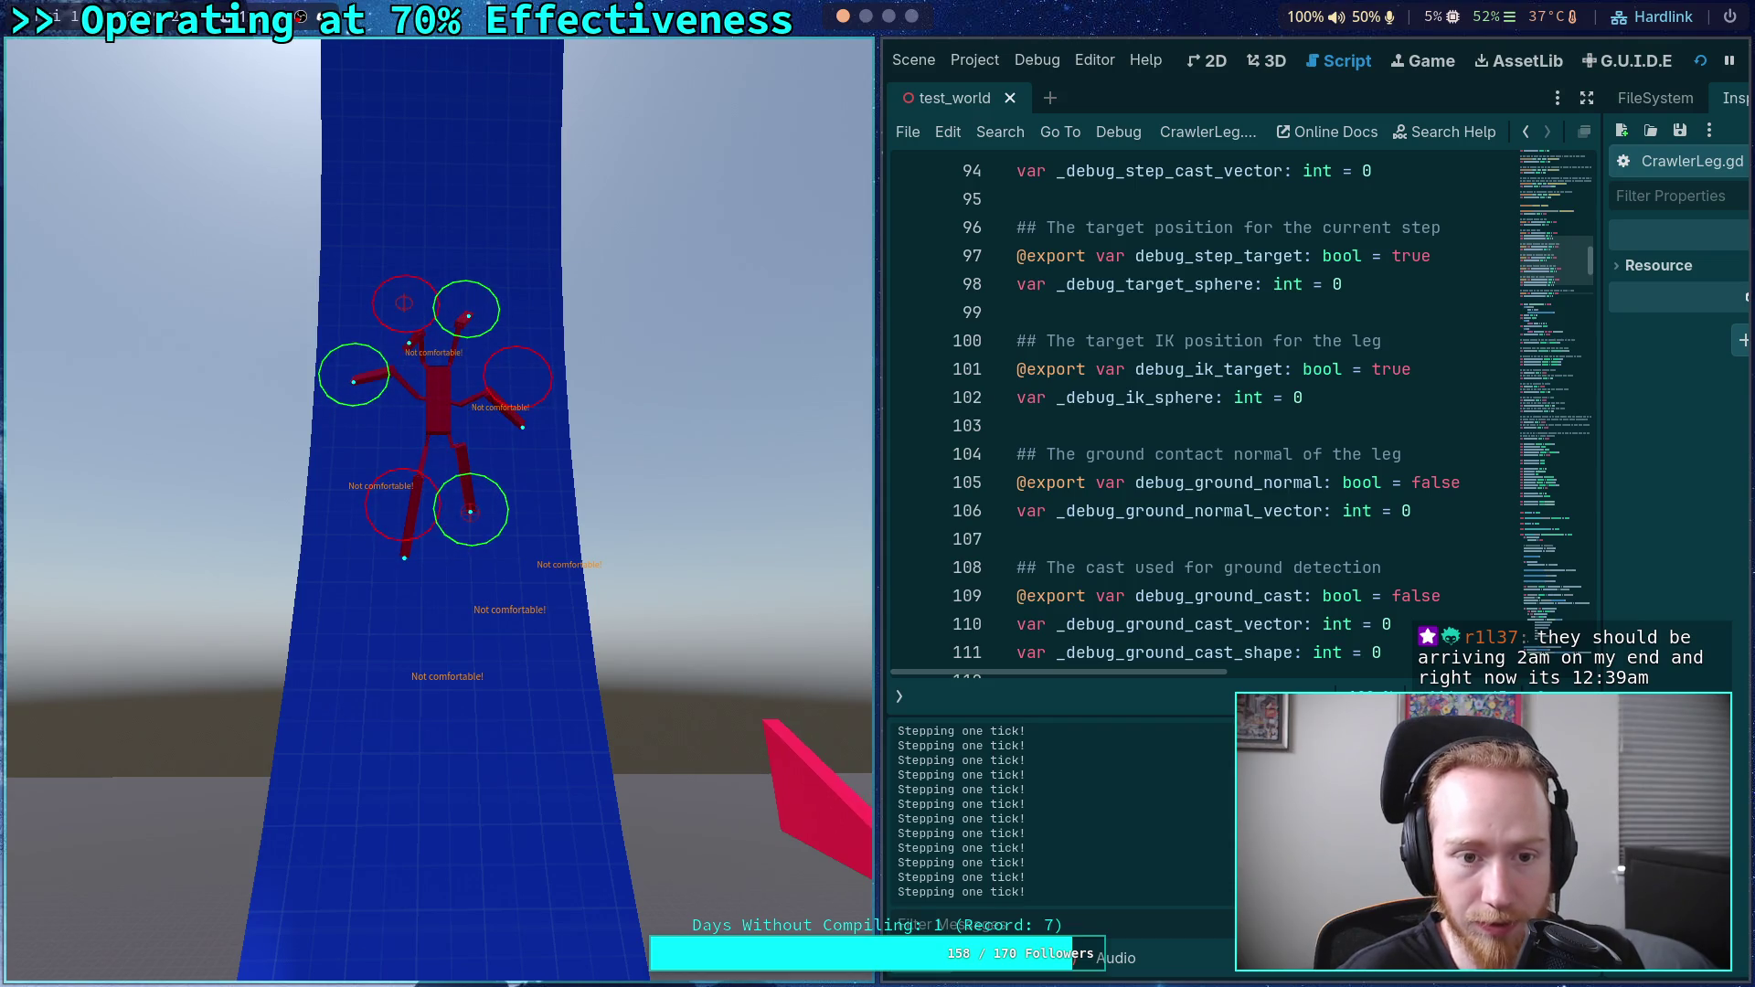
key(period)
key(period)
key(period)
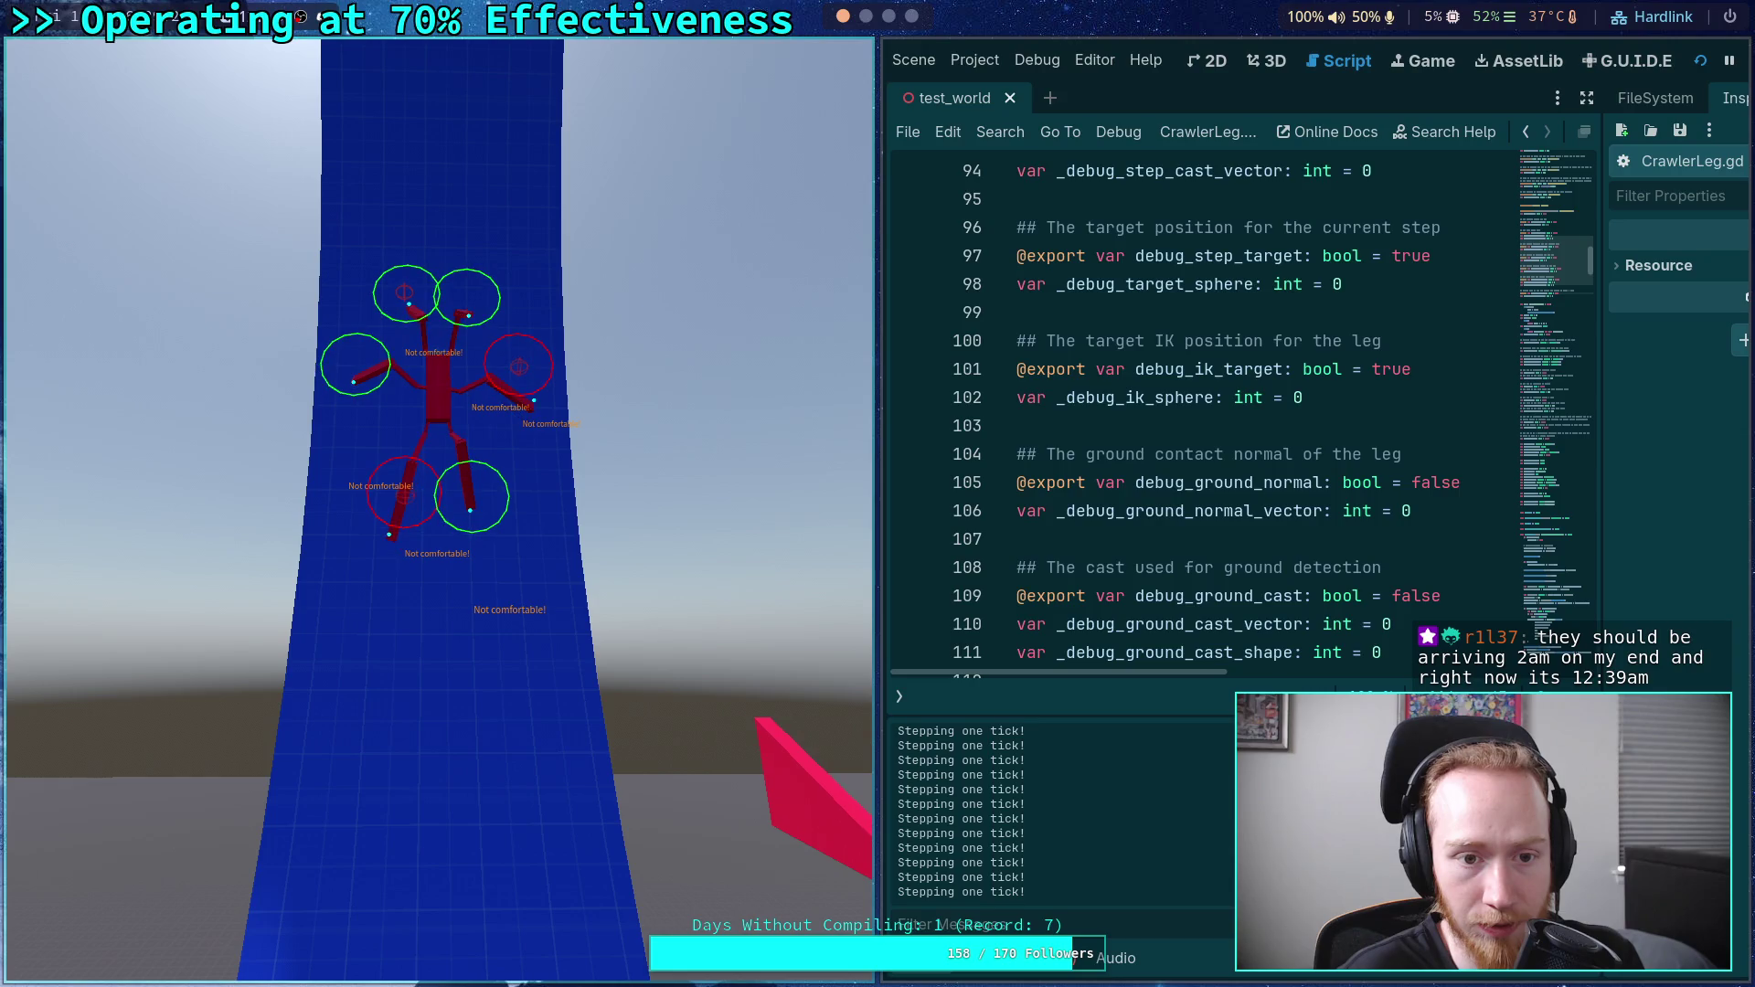
key(period)
key(period)
key(period)
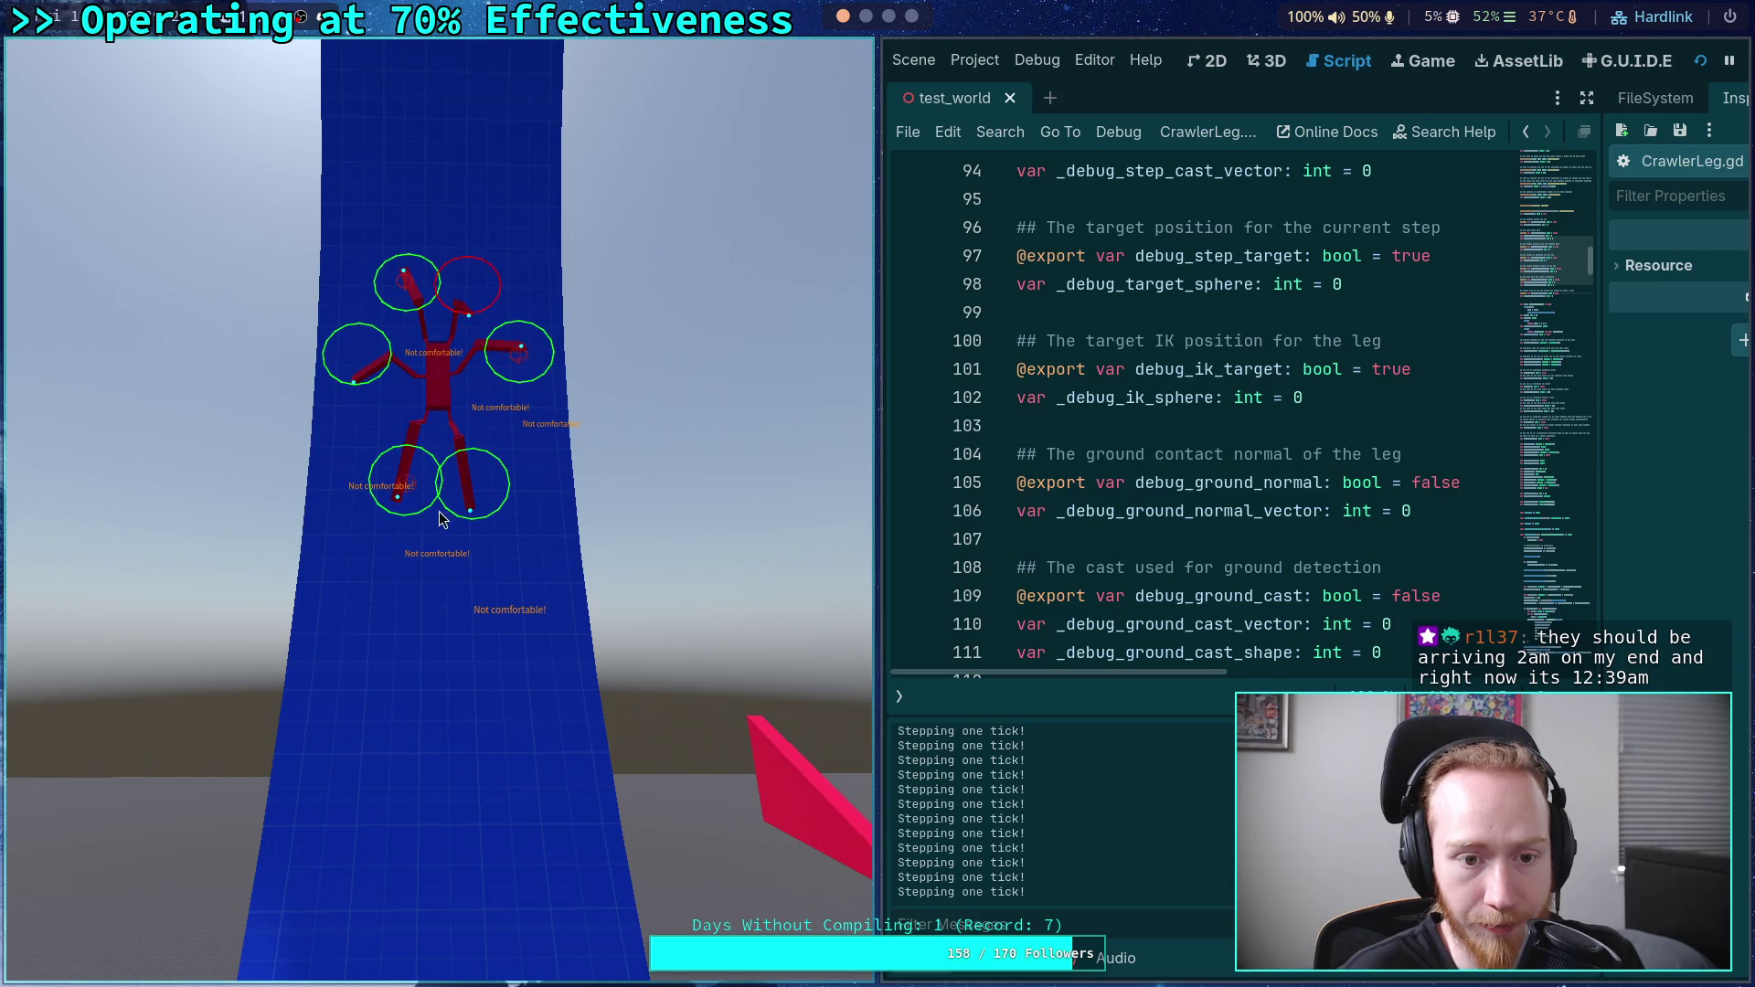
key(period)
key(period)
key(period)
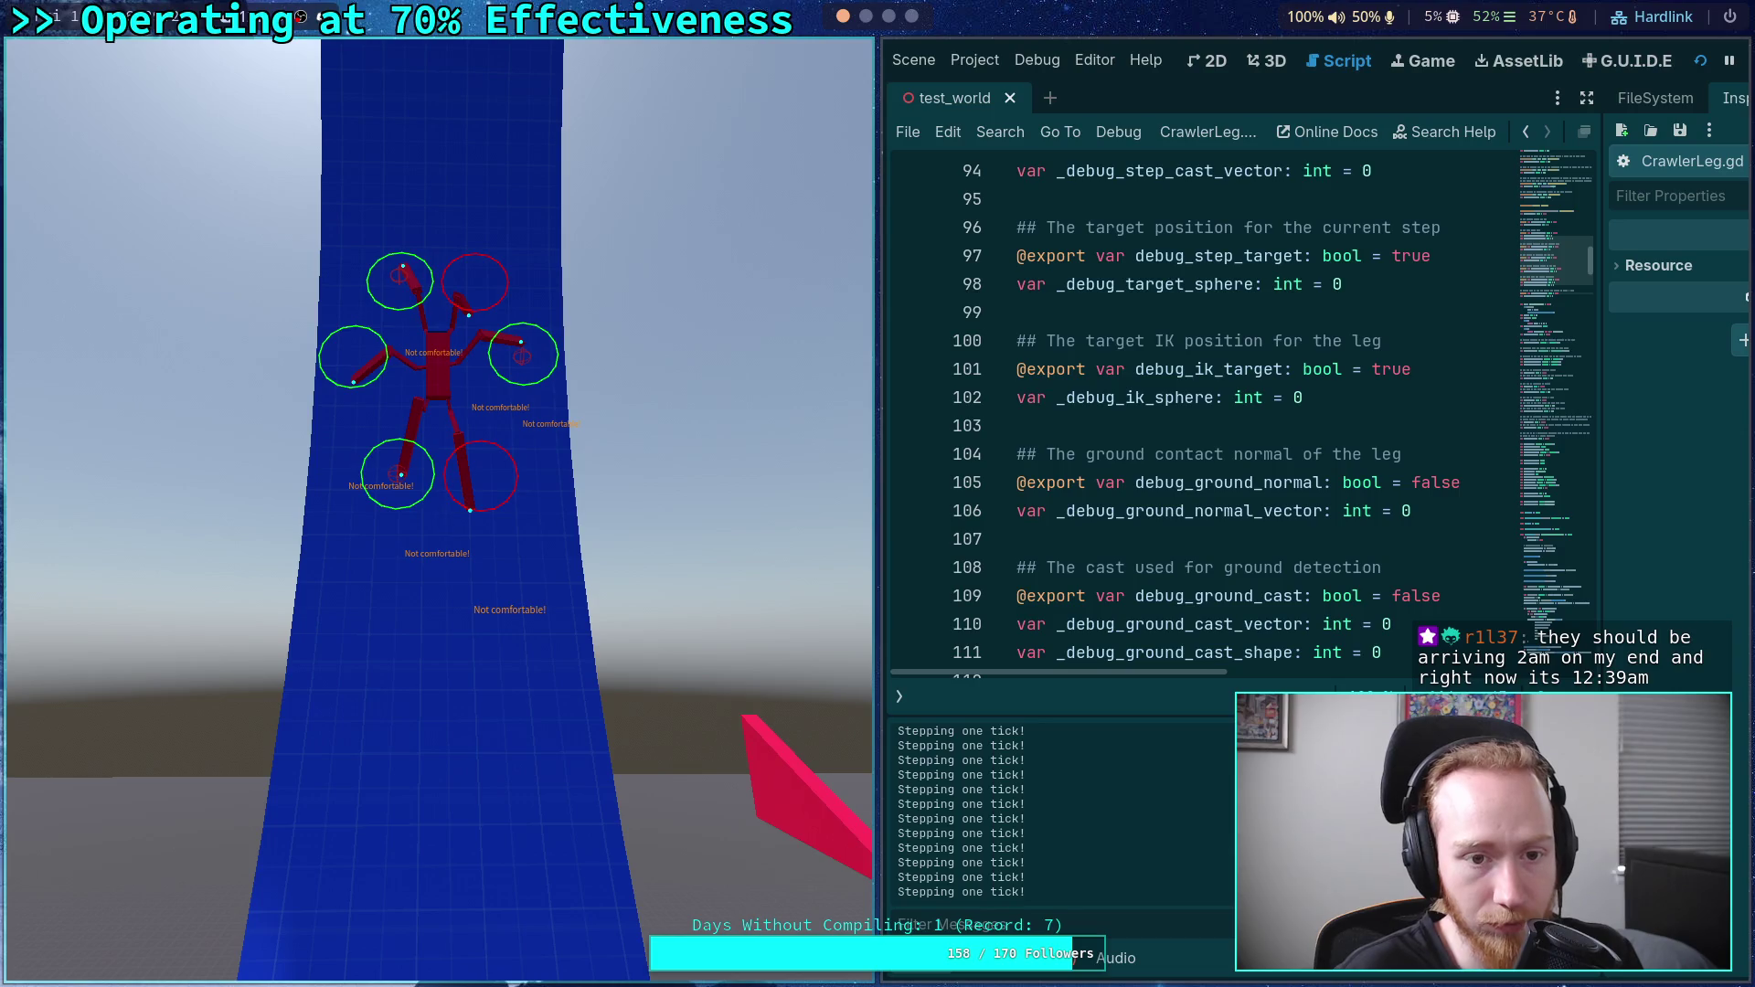
key(period)
key(period)
key(period)
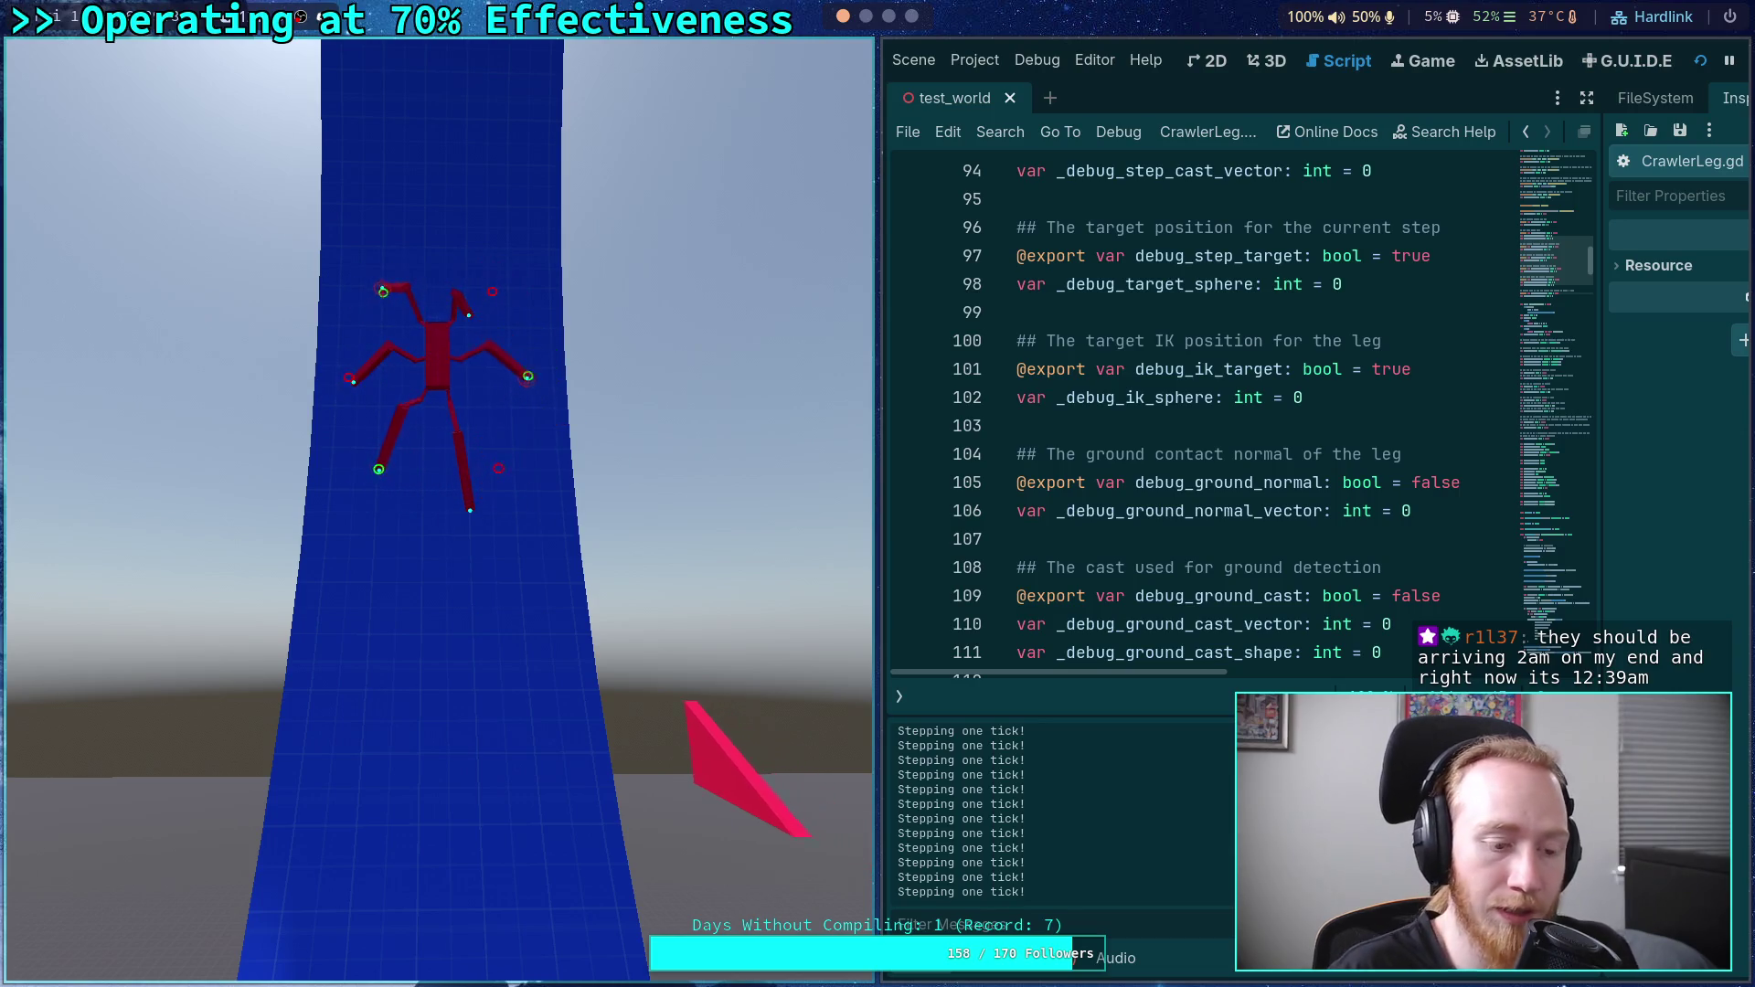
key(period)
key(period)
key(period)
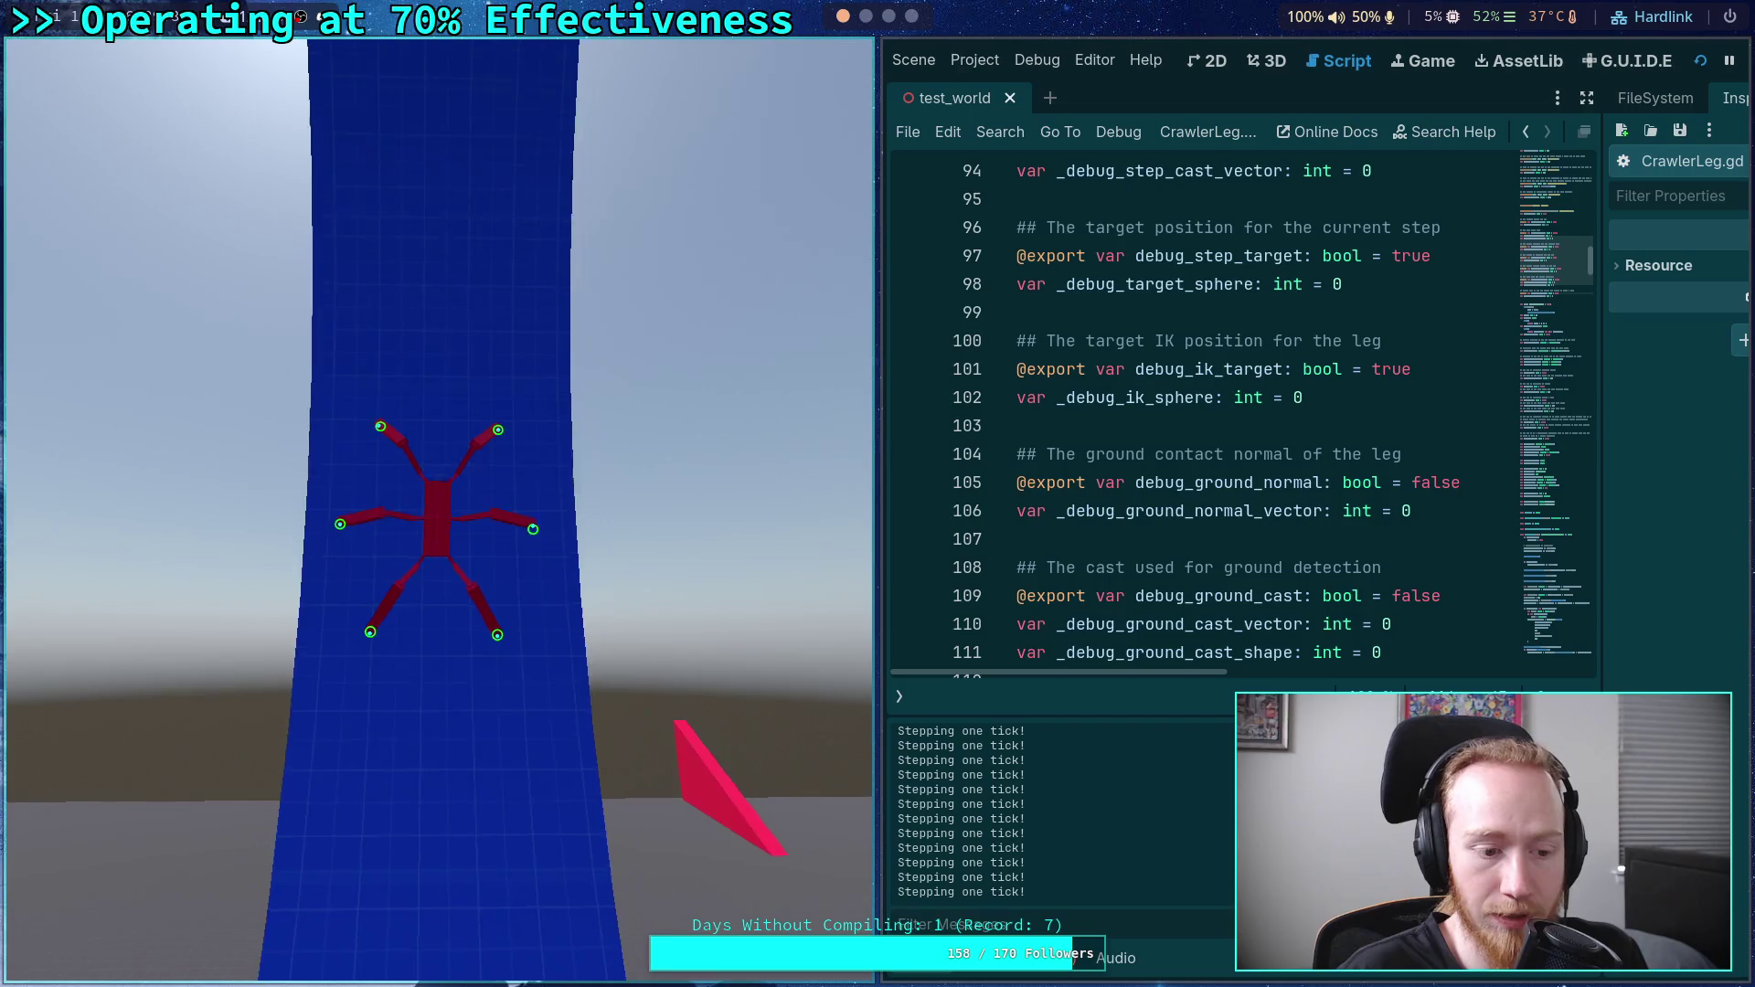
key(period)
key(period)
key(period)
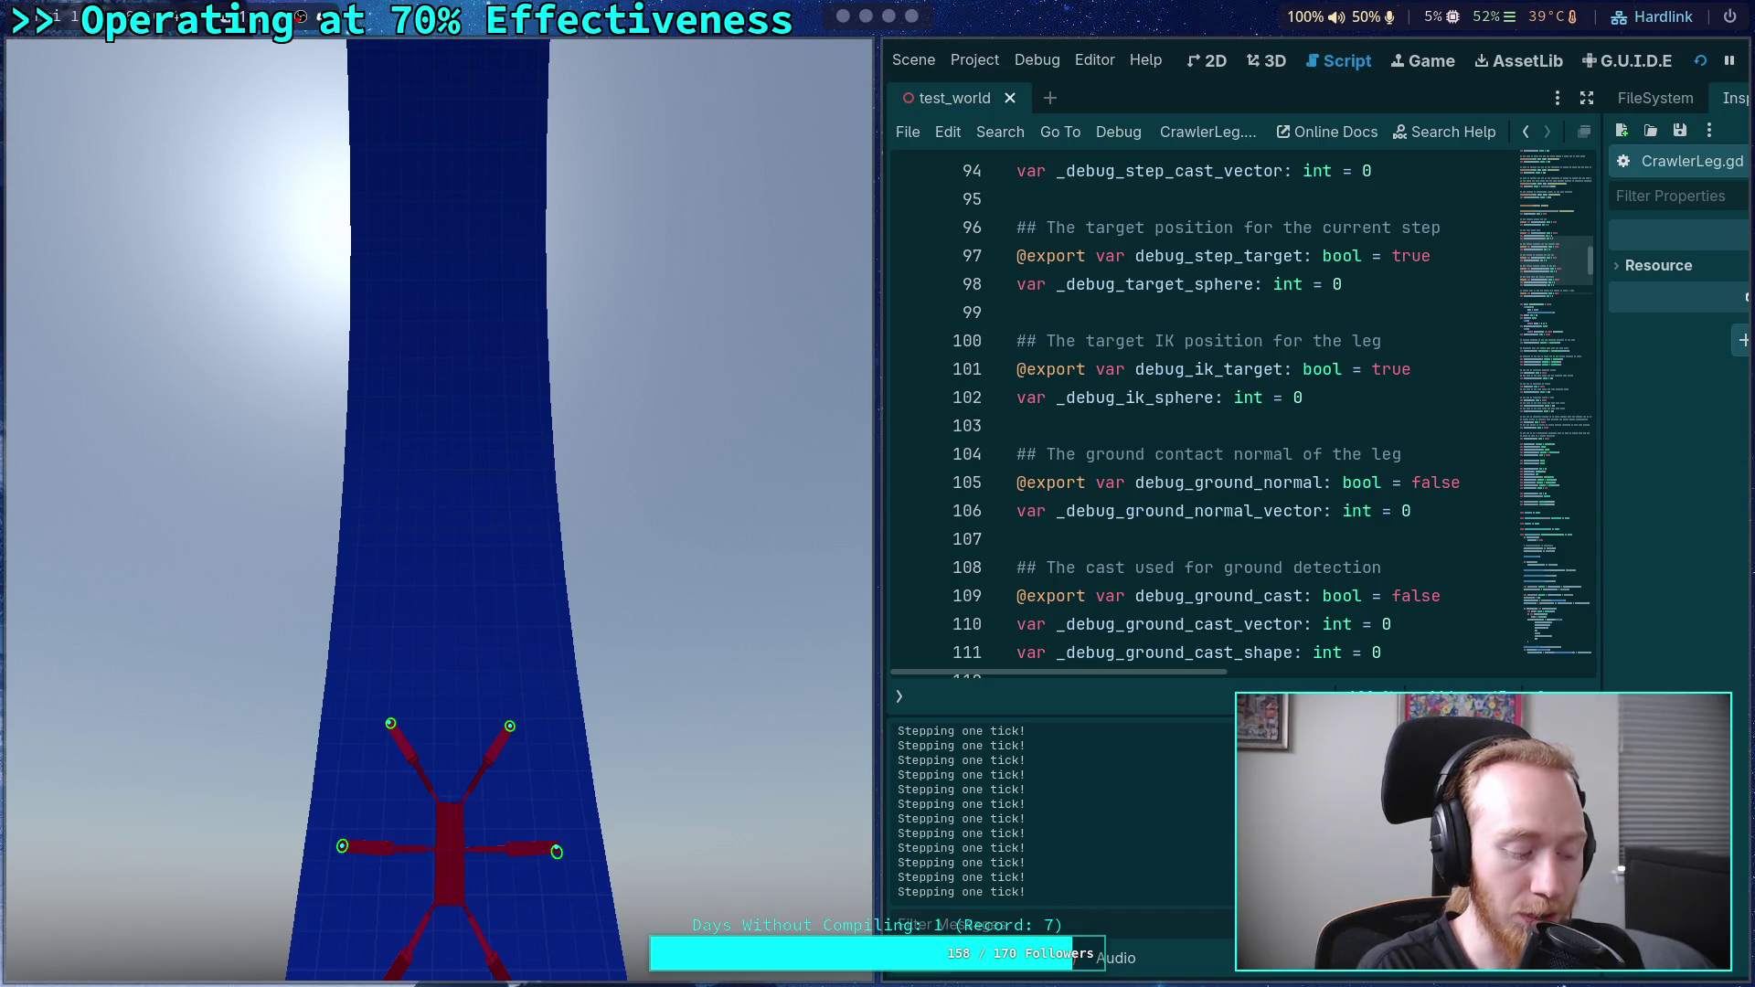
- Switch to the browser workspace playing NASA's Artemis II live coverage
key(super+4)
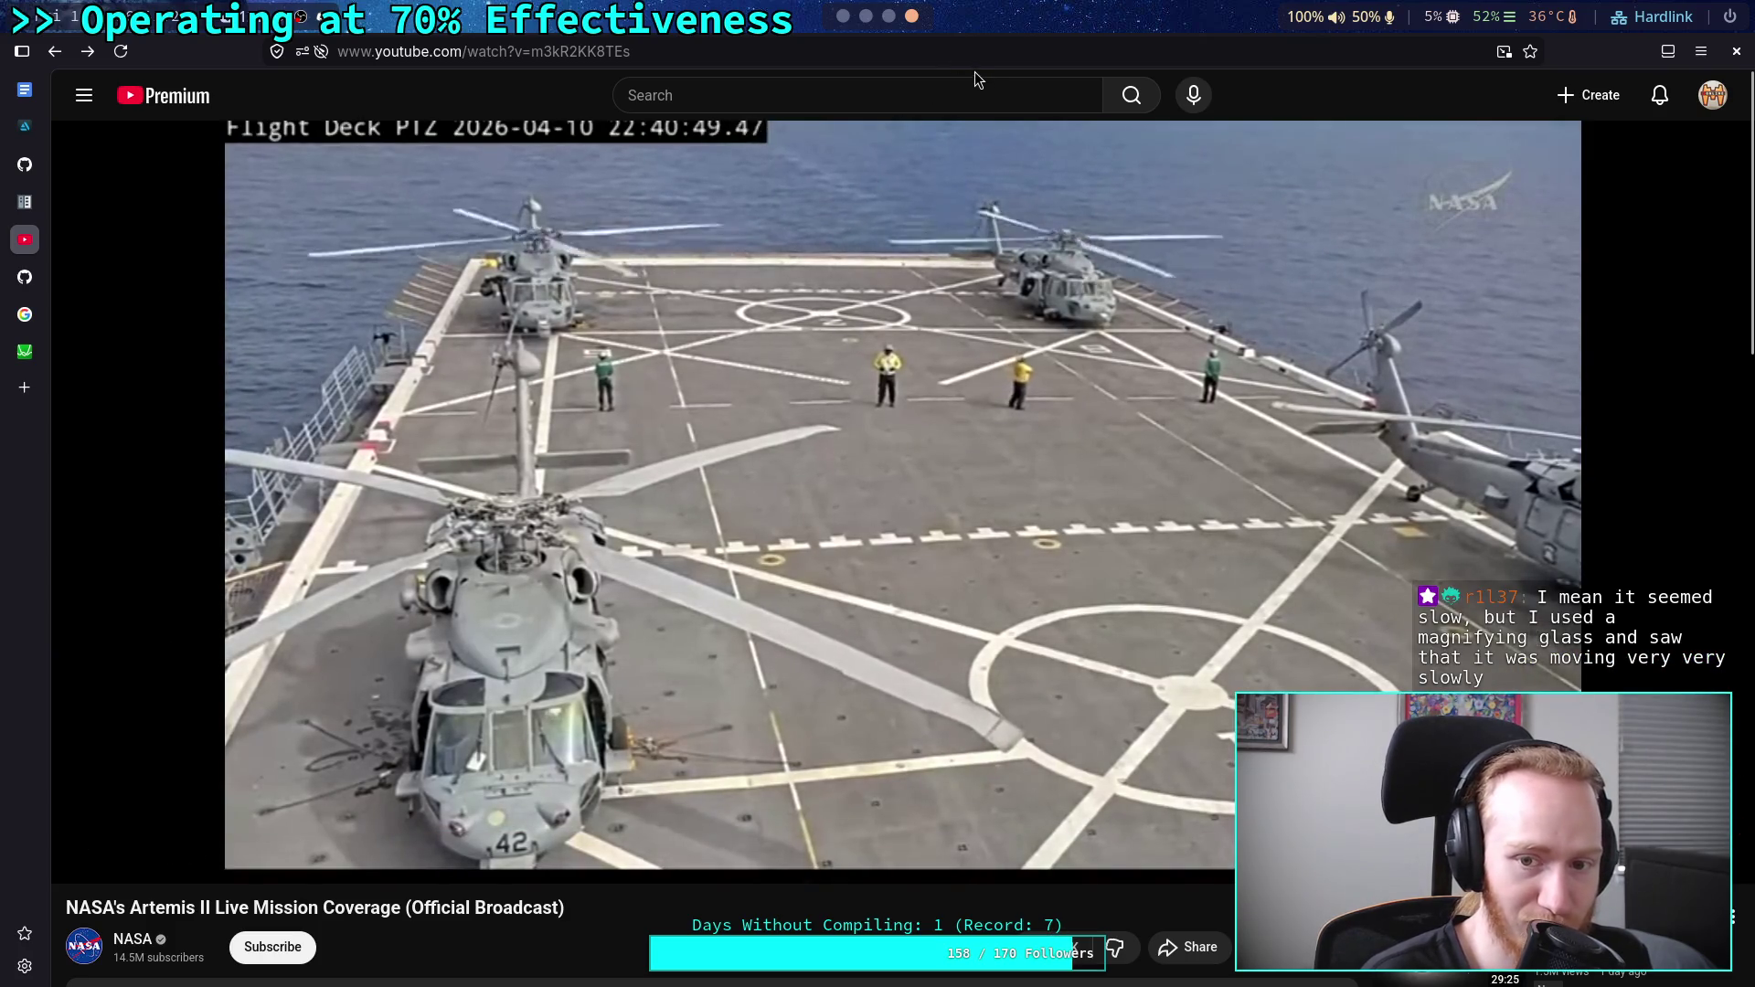
- Return to the Godot editor workspace showing the paused crawler scene
click(846, 22)
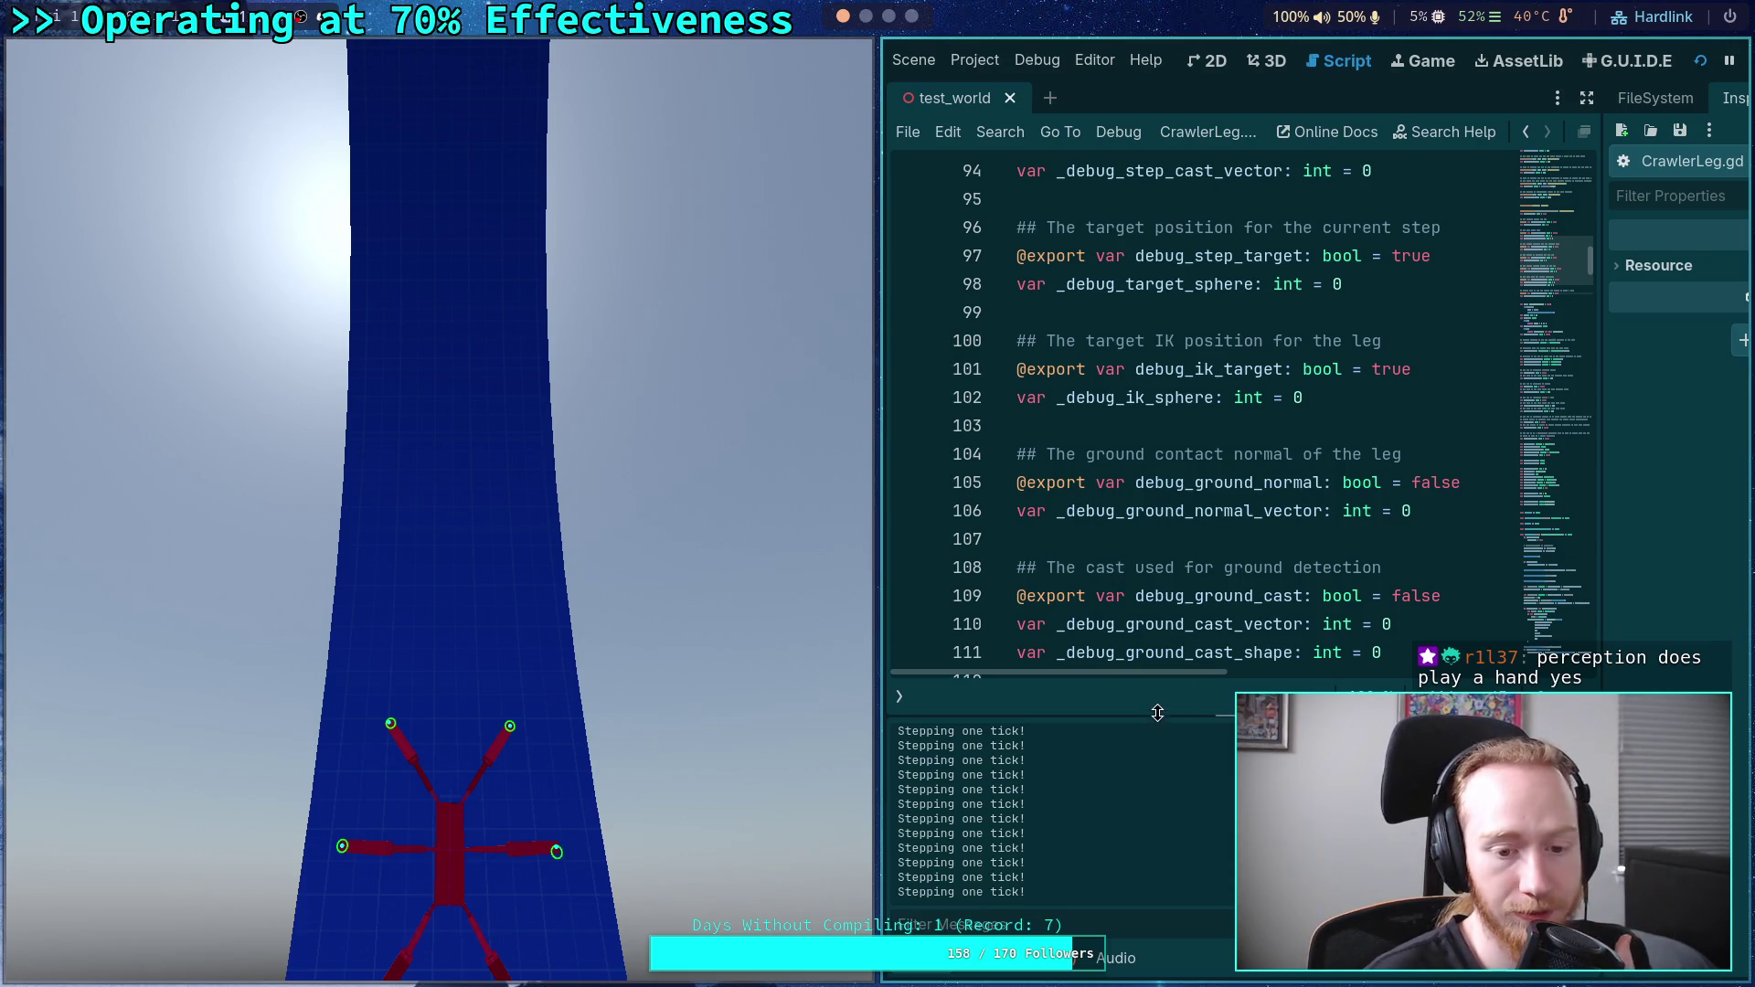
- Resume the paused crawler game, stop it with F8, and hide the output log
key(super+4)
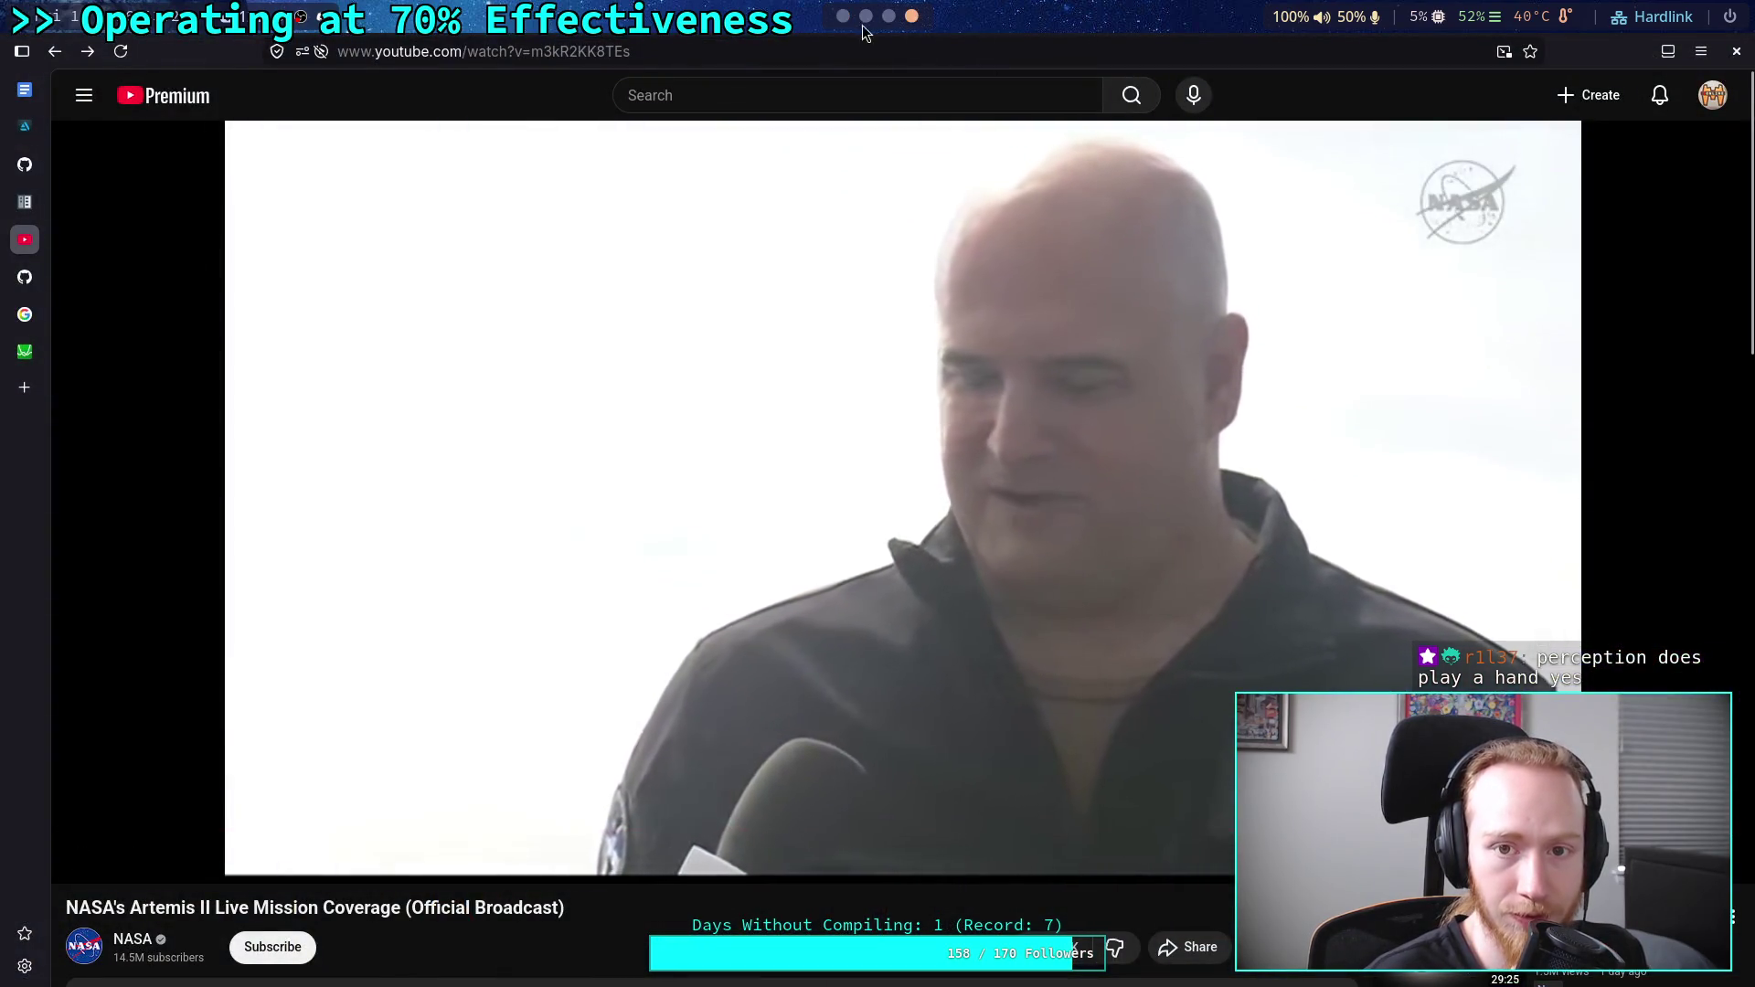
key(super+1)
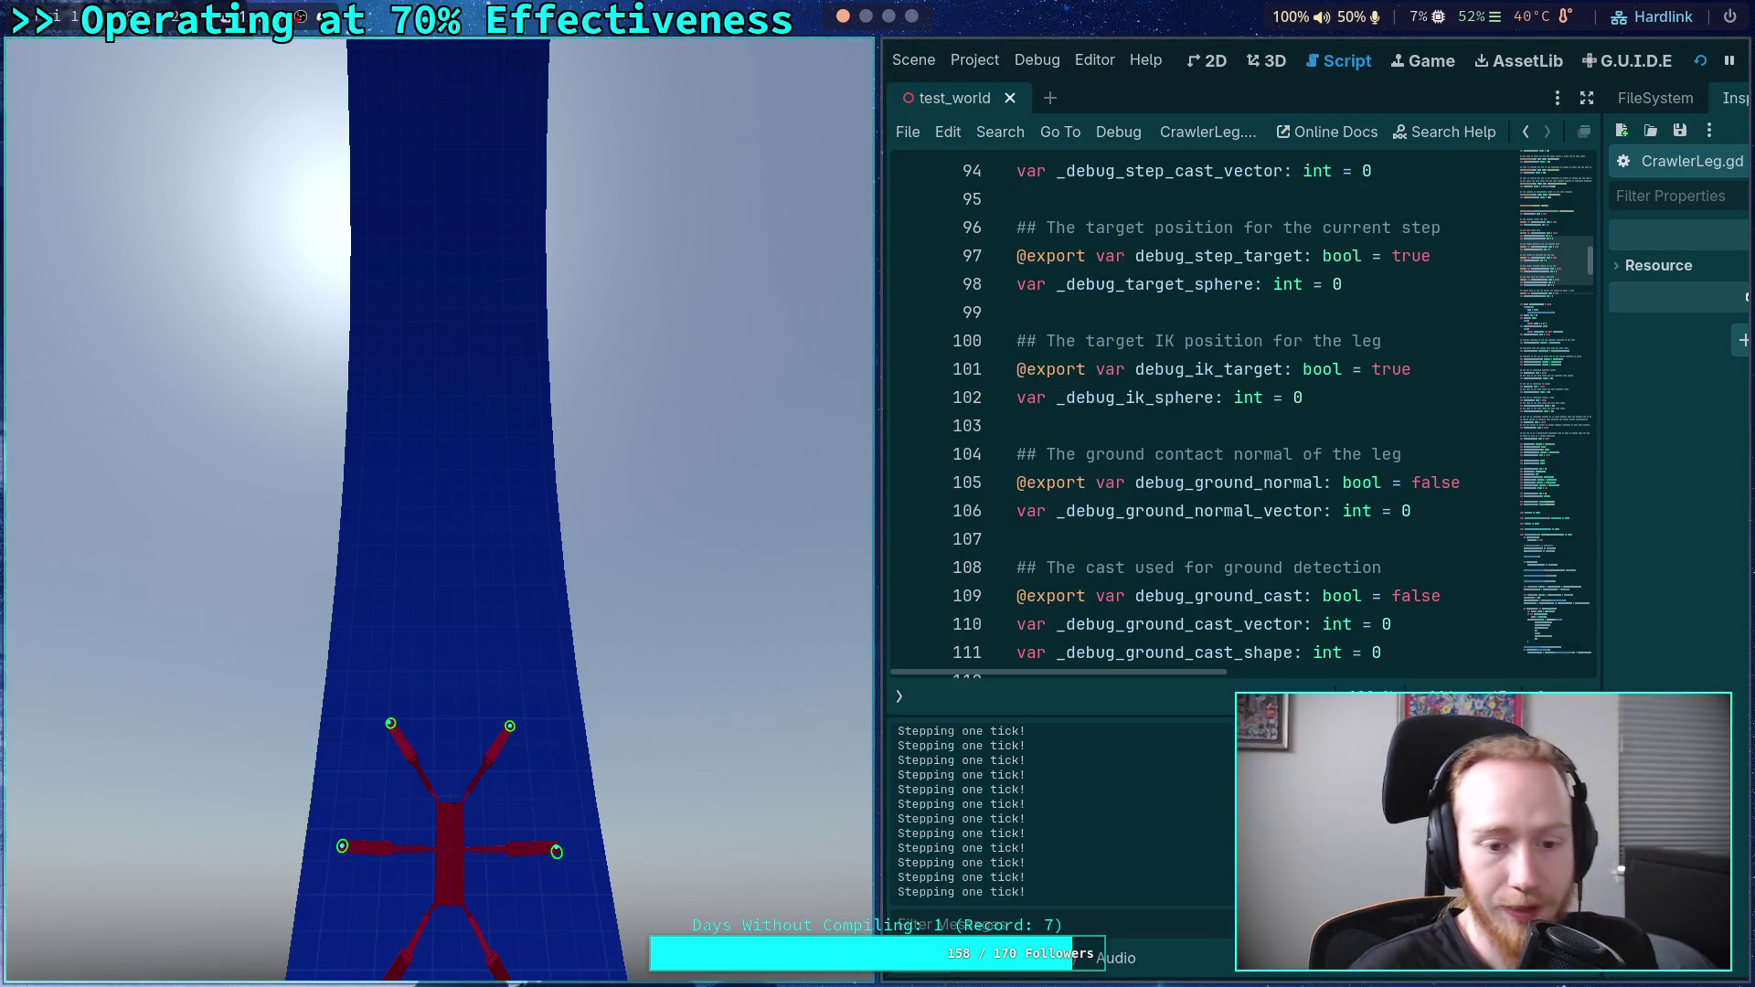
click(631, 567)
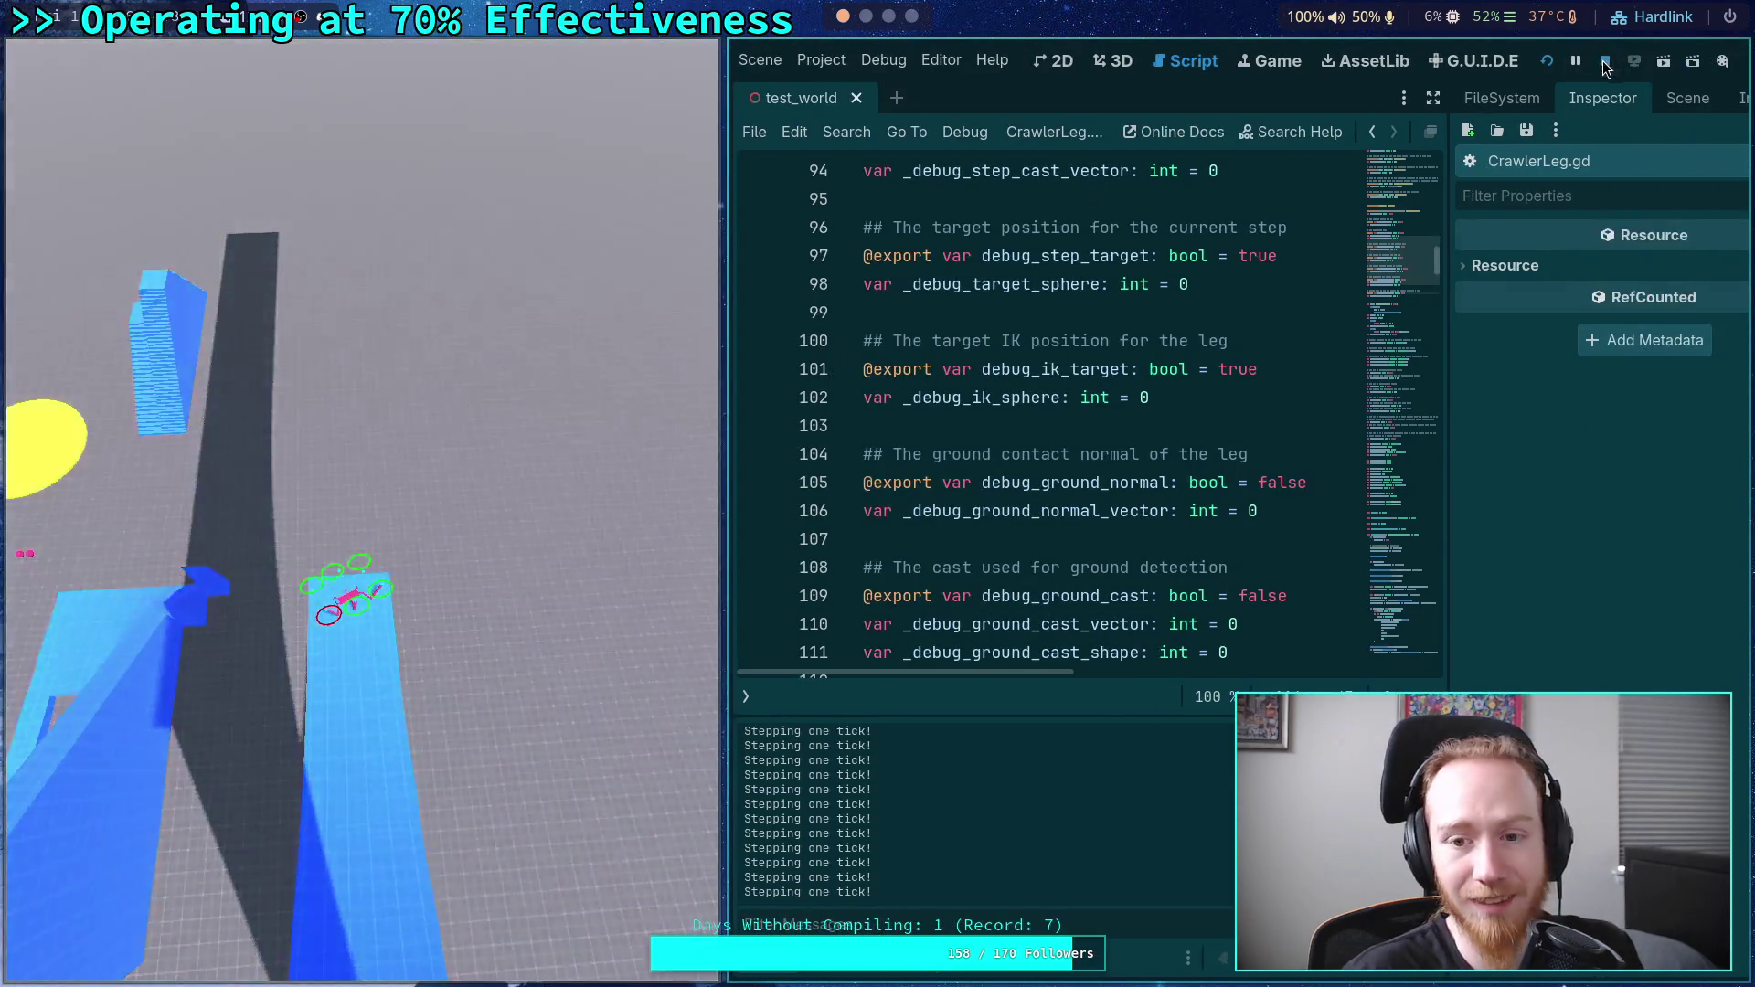
key(F8)
click(37, 964)
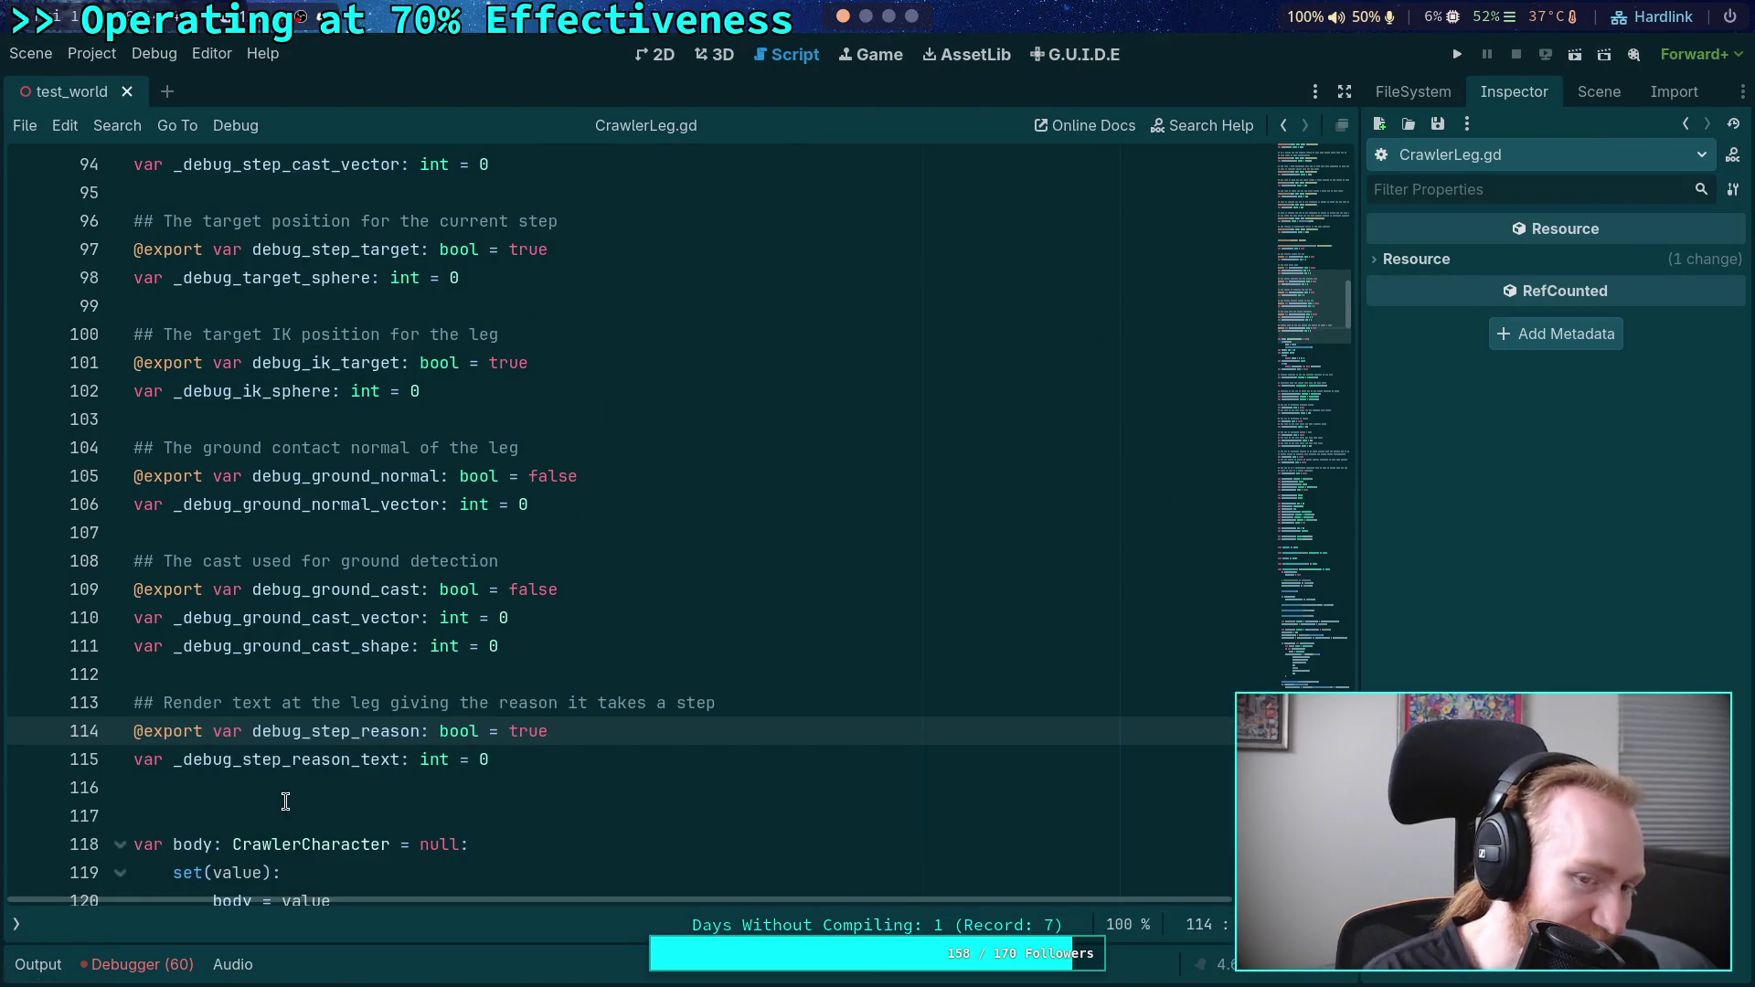
- Fold the 'if not is_comfortable' block at line 686 of CrawlerLeg.gd
drag(1316, 302, 1316, 535)
scroll(566, 548, up, 10)
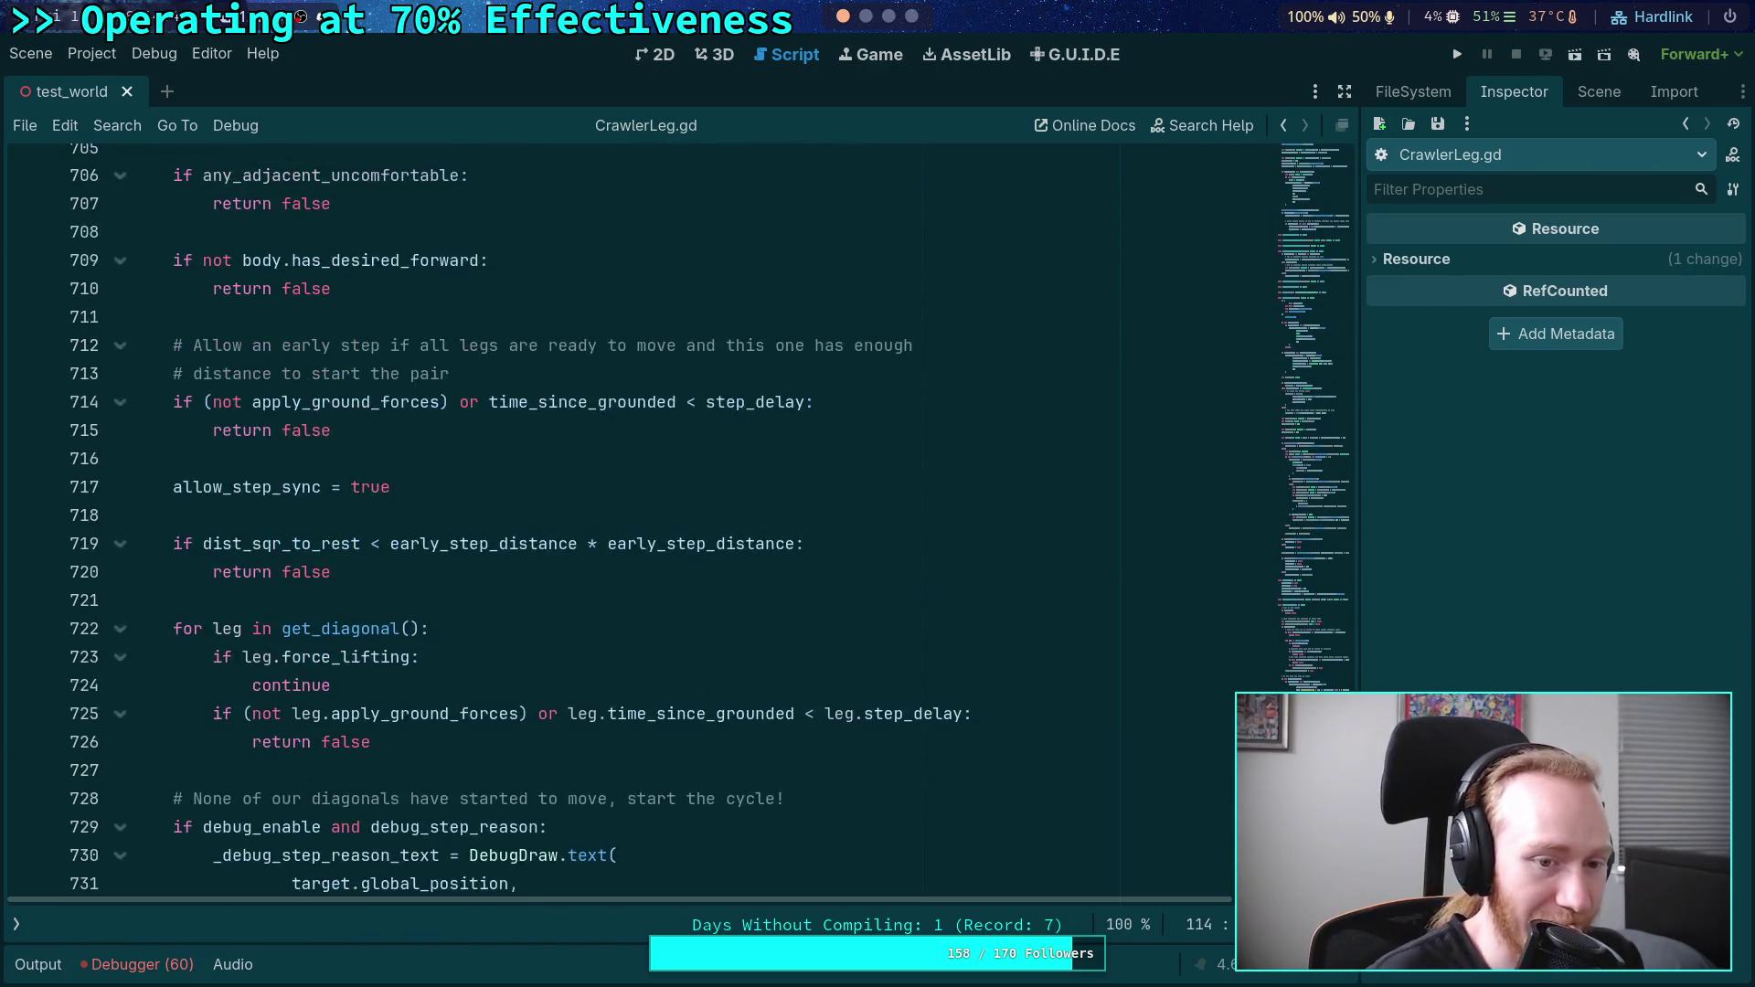
drag(567, 847, 566, 394)
scroll(695, 585, up, 7)
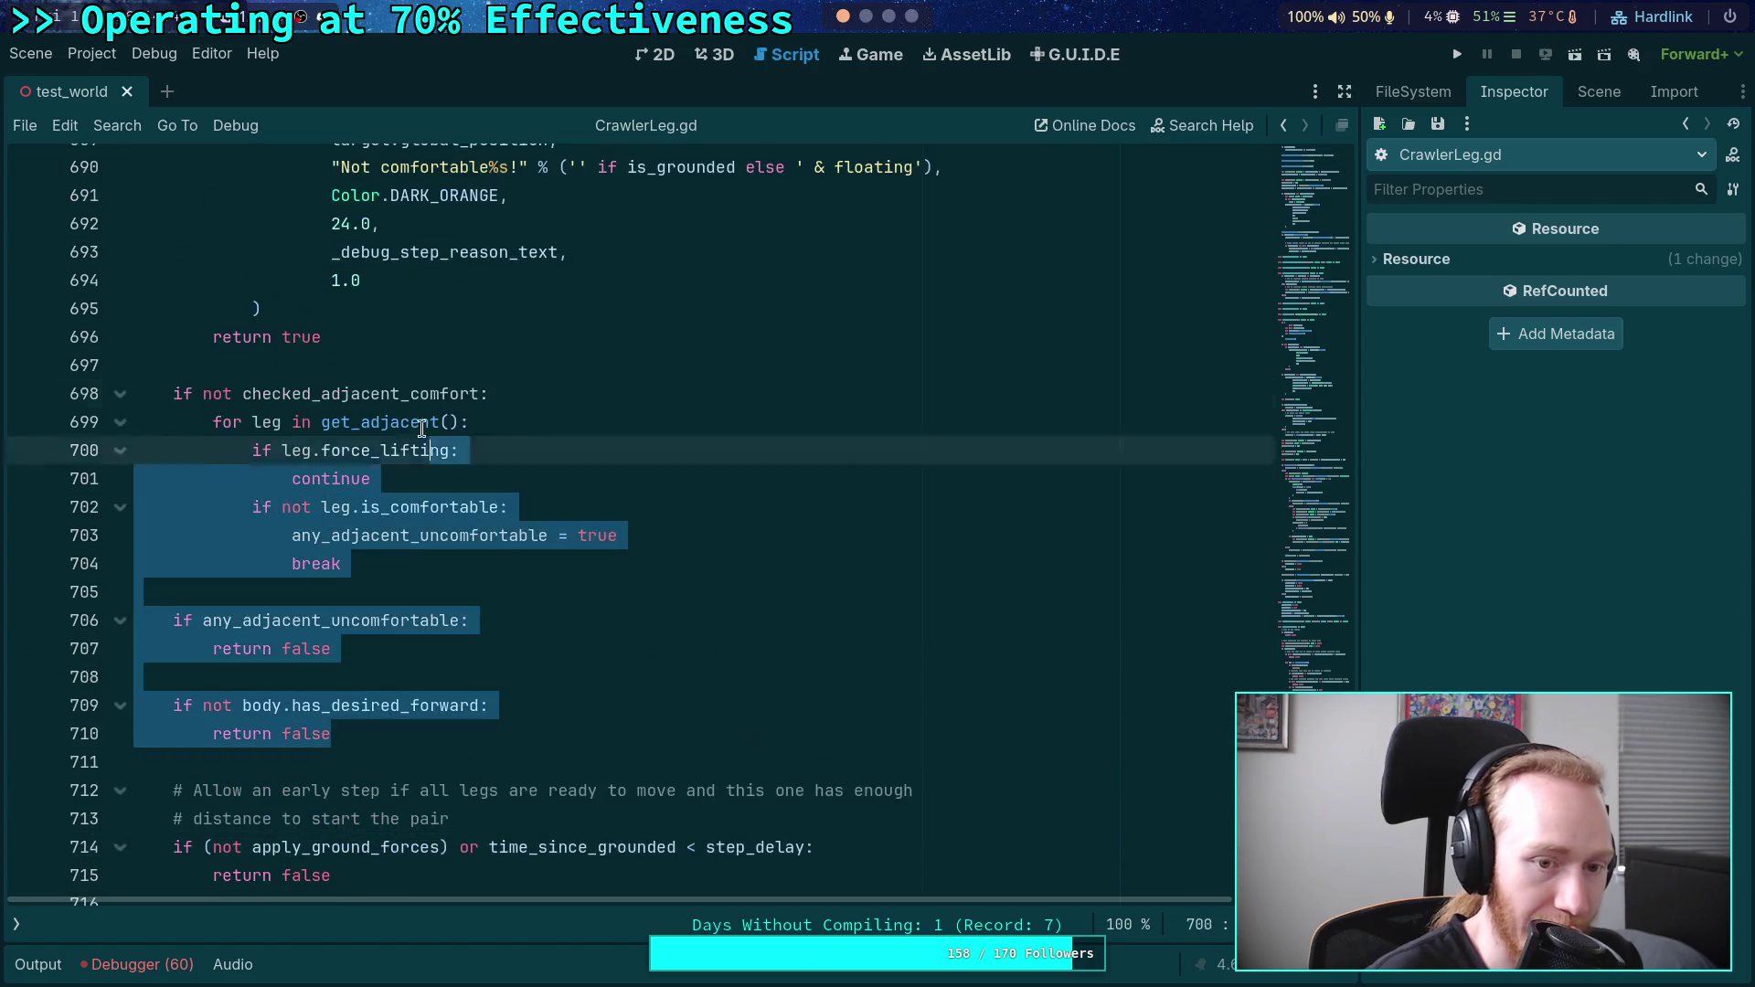
click(678, 568)
scroll(658, 599, up, 3)
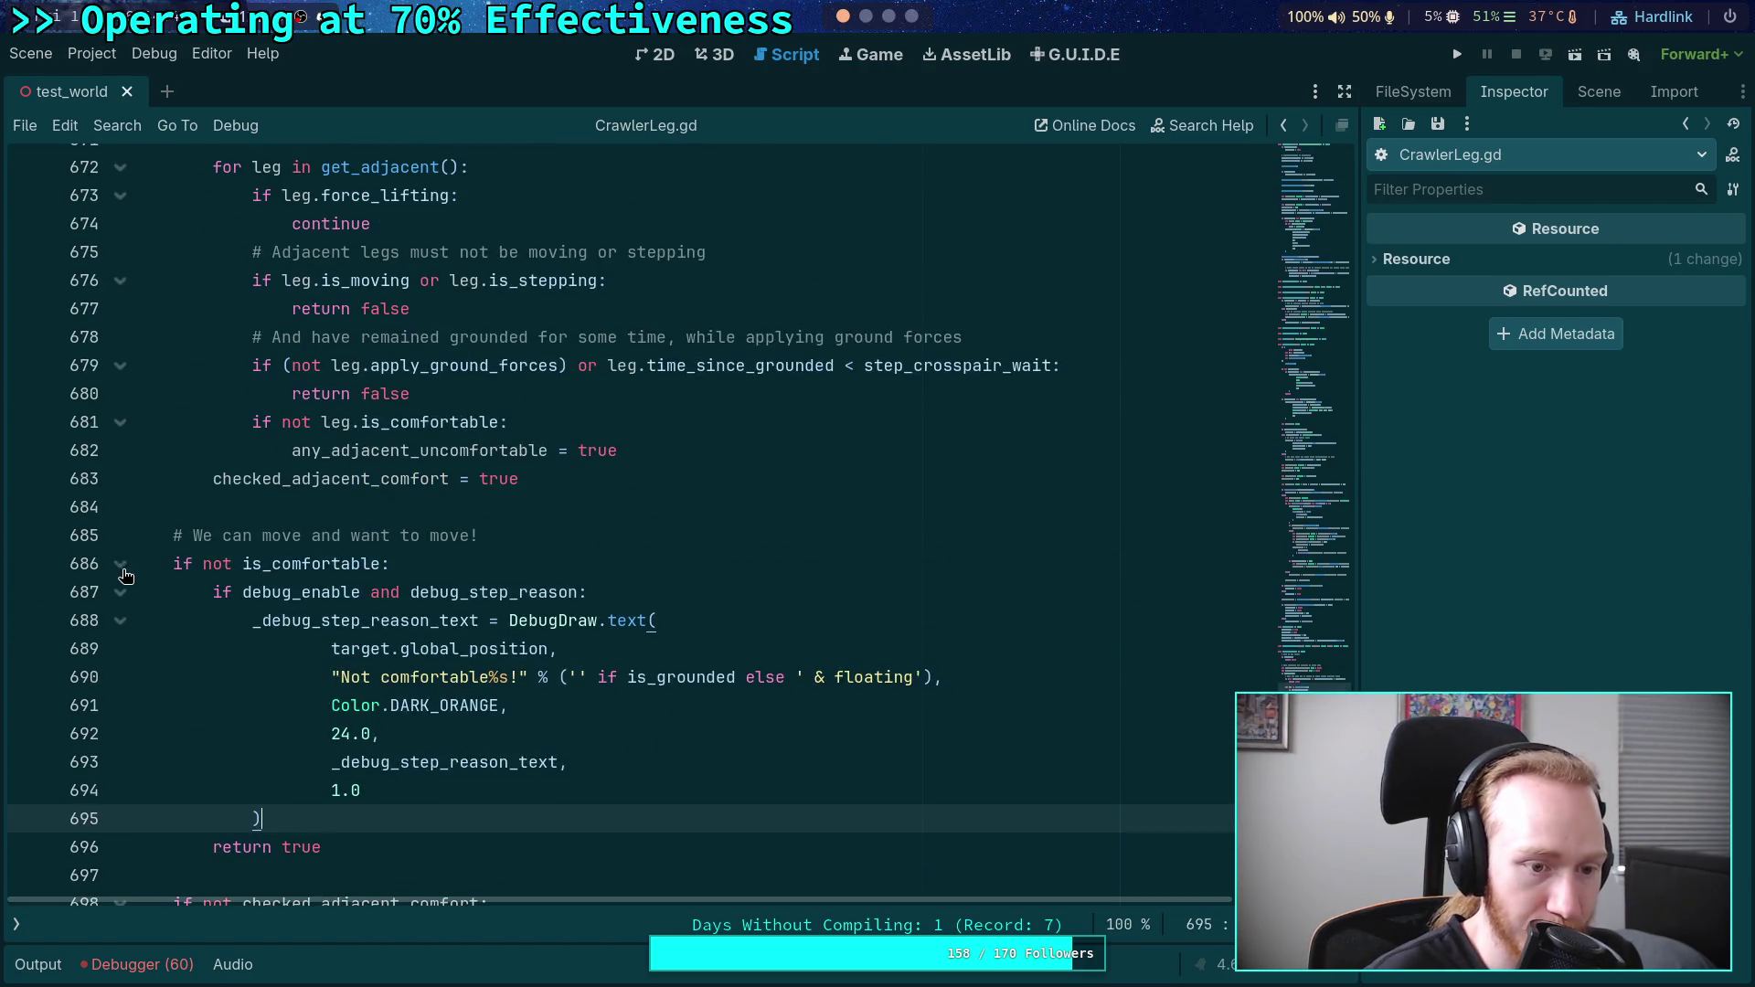
click(121, 567)
- Scroll up to the rotation code and select lines 610 to 625
scroll(442, 667, up, 3)
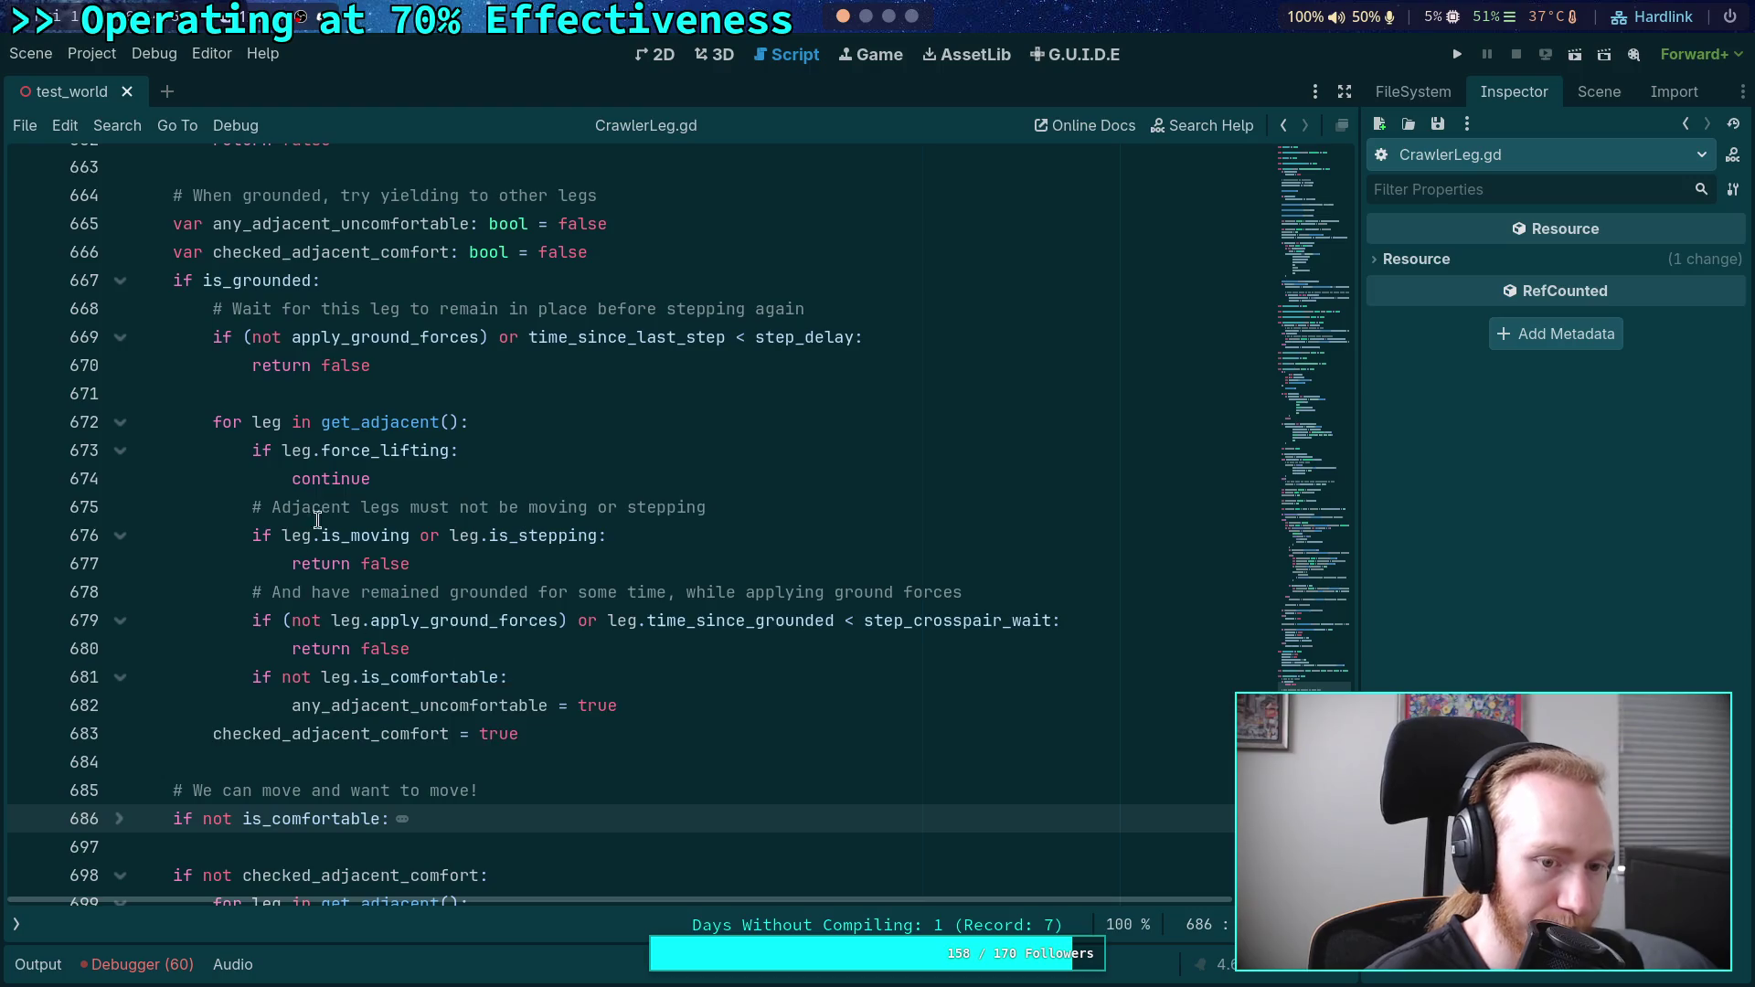
click(350, 394)
scroll(666, 529, up, 19)
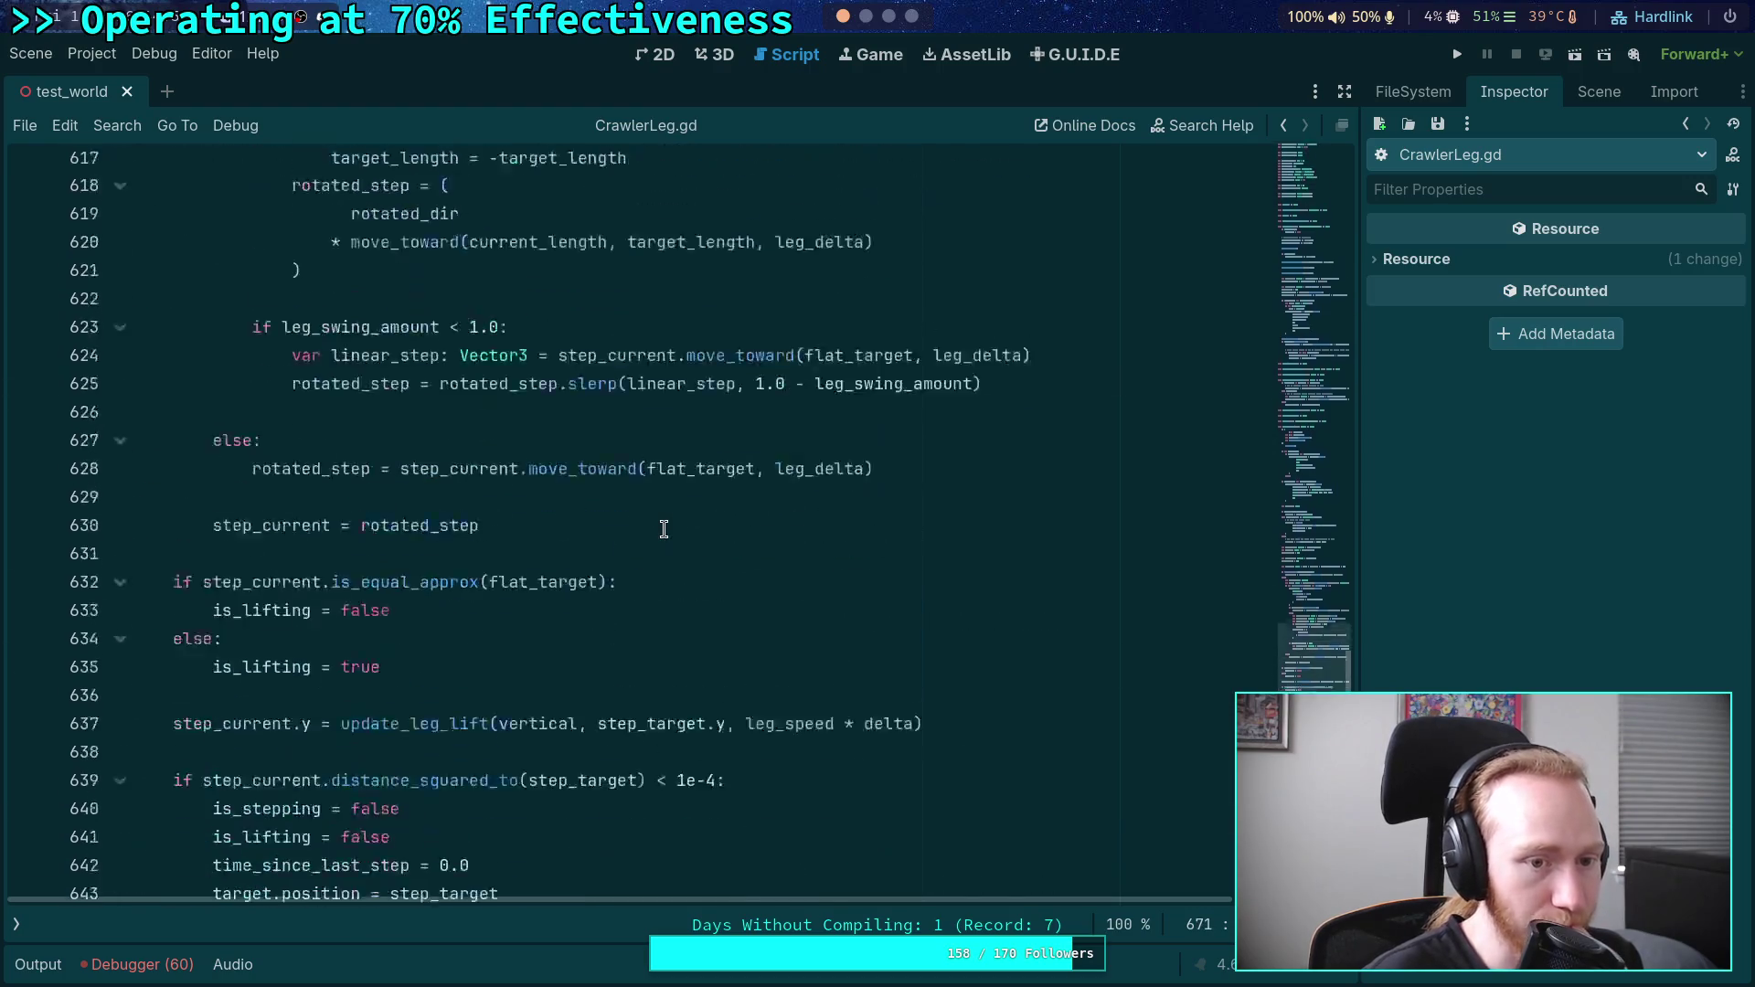
mouse_move(1010, 705)
mouse_down()
mouse_move(274, 337)
mouse_move(351, 309)
mouse_move(250, 285)
mouse_up()
- Review the rotation code and step_current's uses on line 628, then run the game to test it
scroll(731, 485, up, 1)
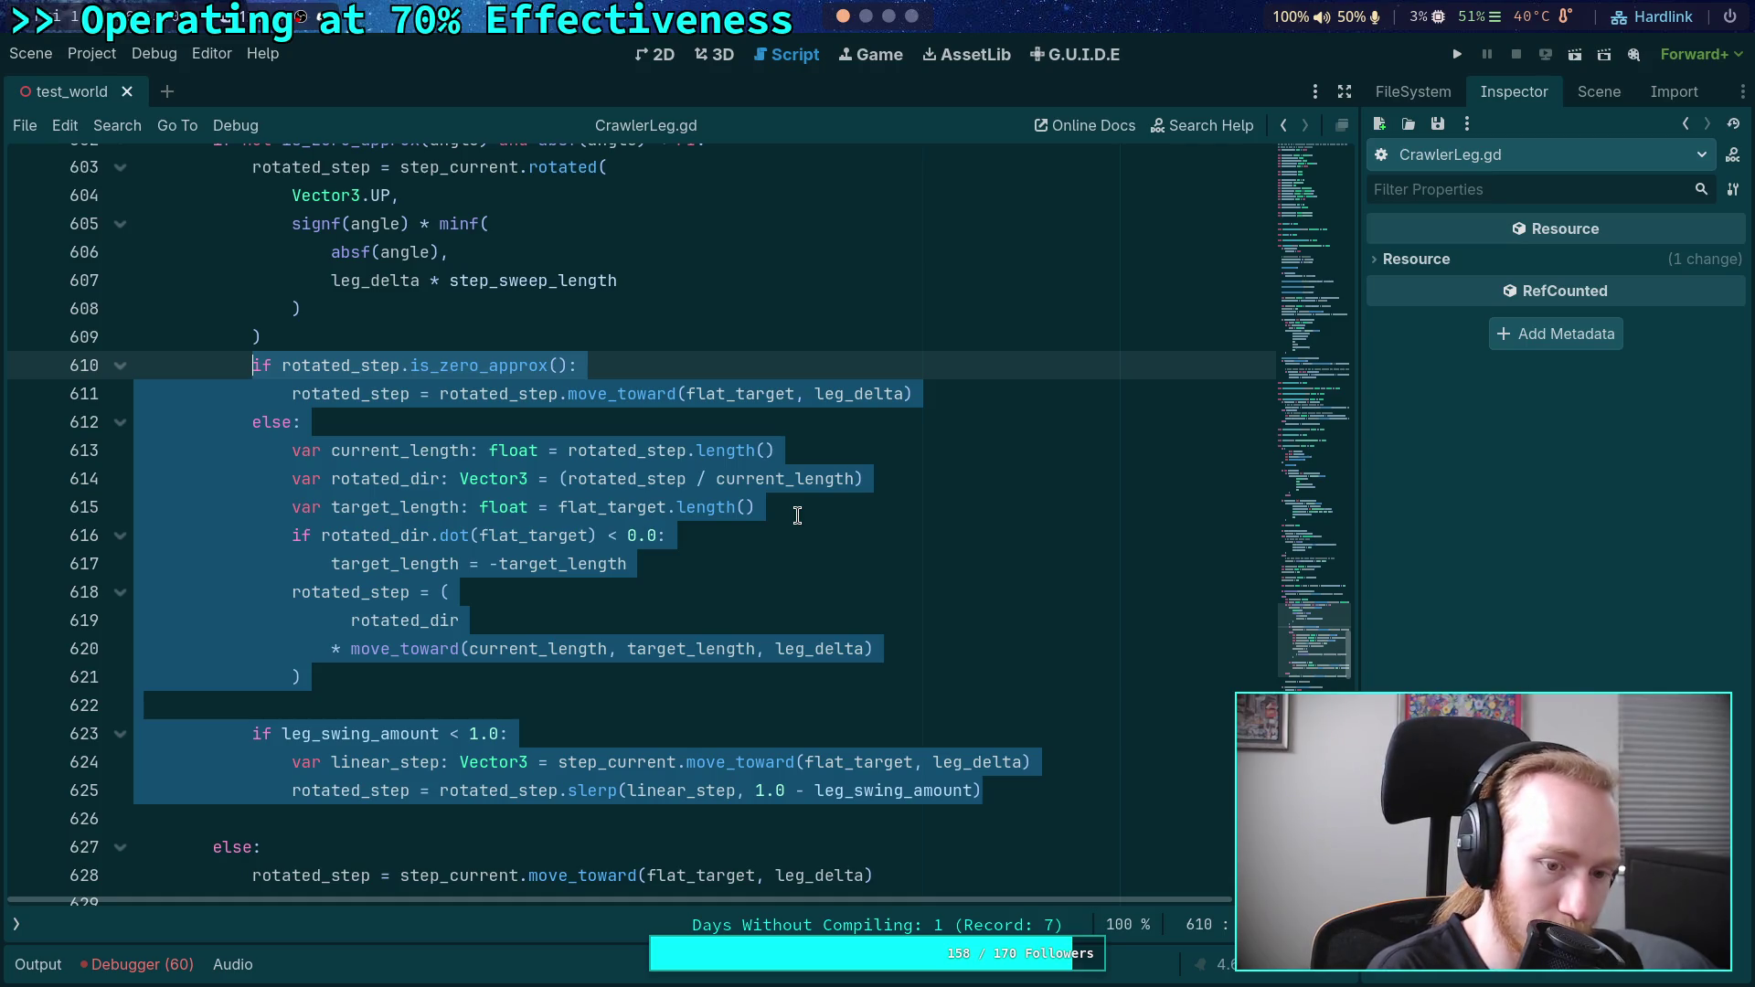
scroll(787, 519, down, 1)
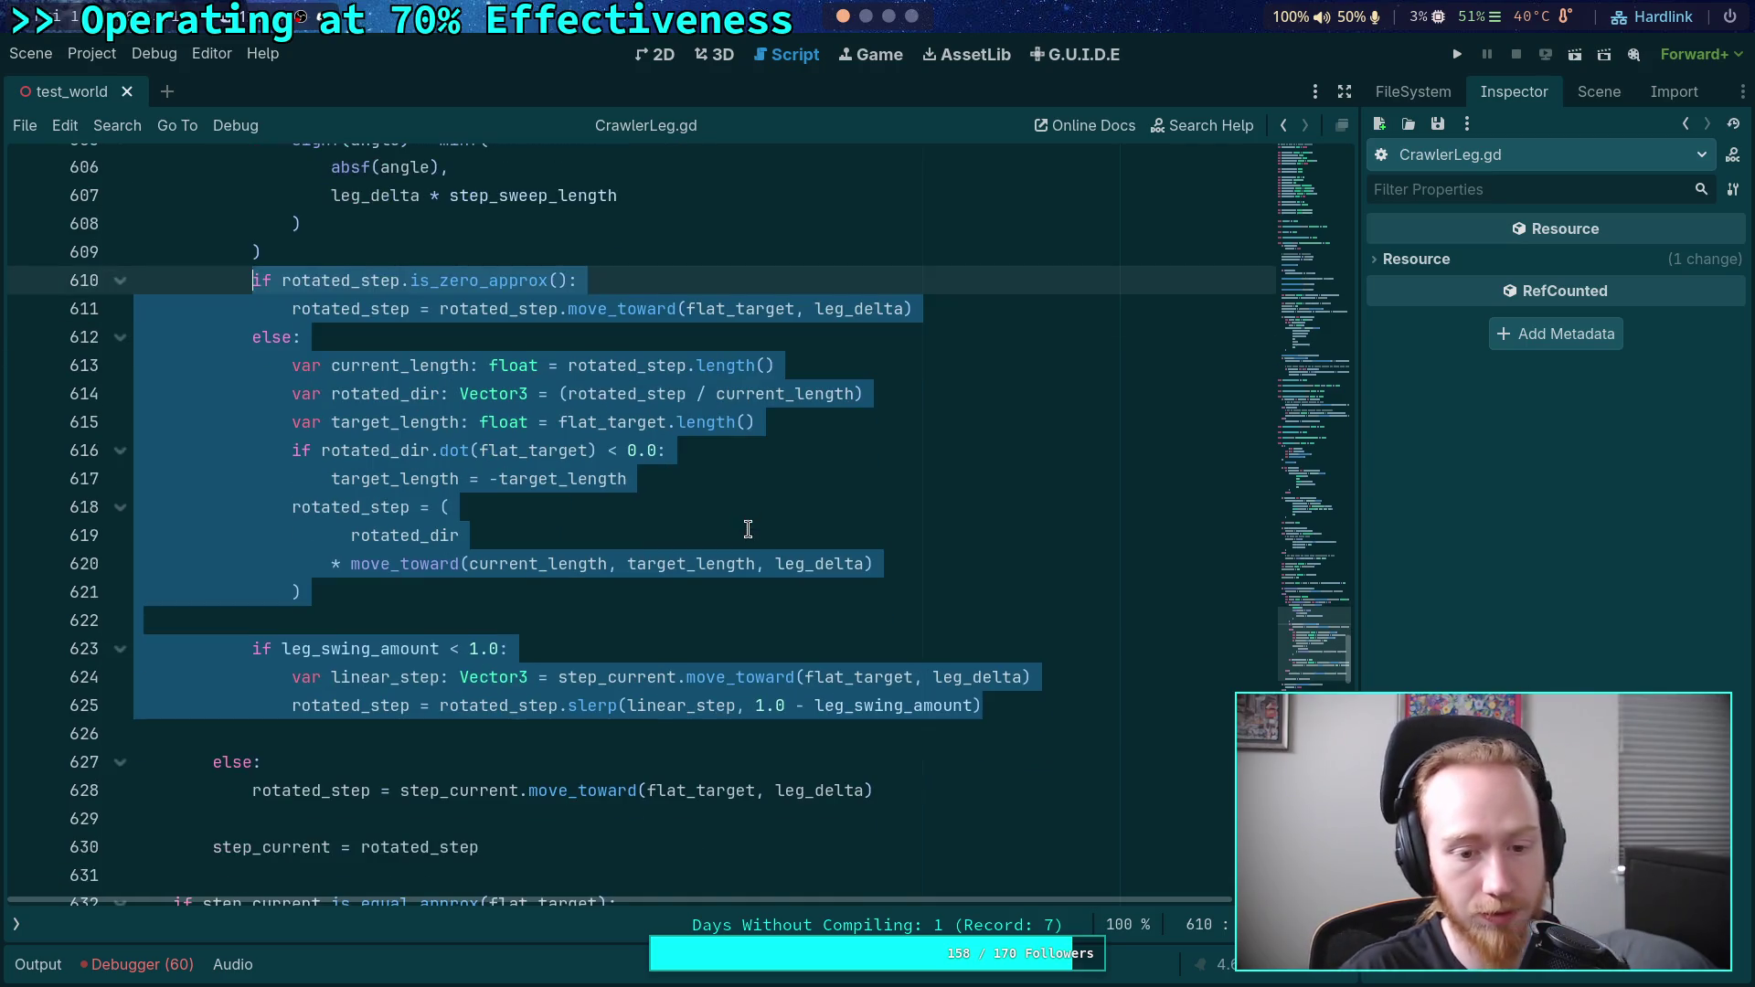
click(313, 788)
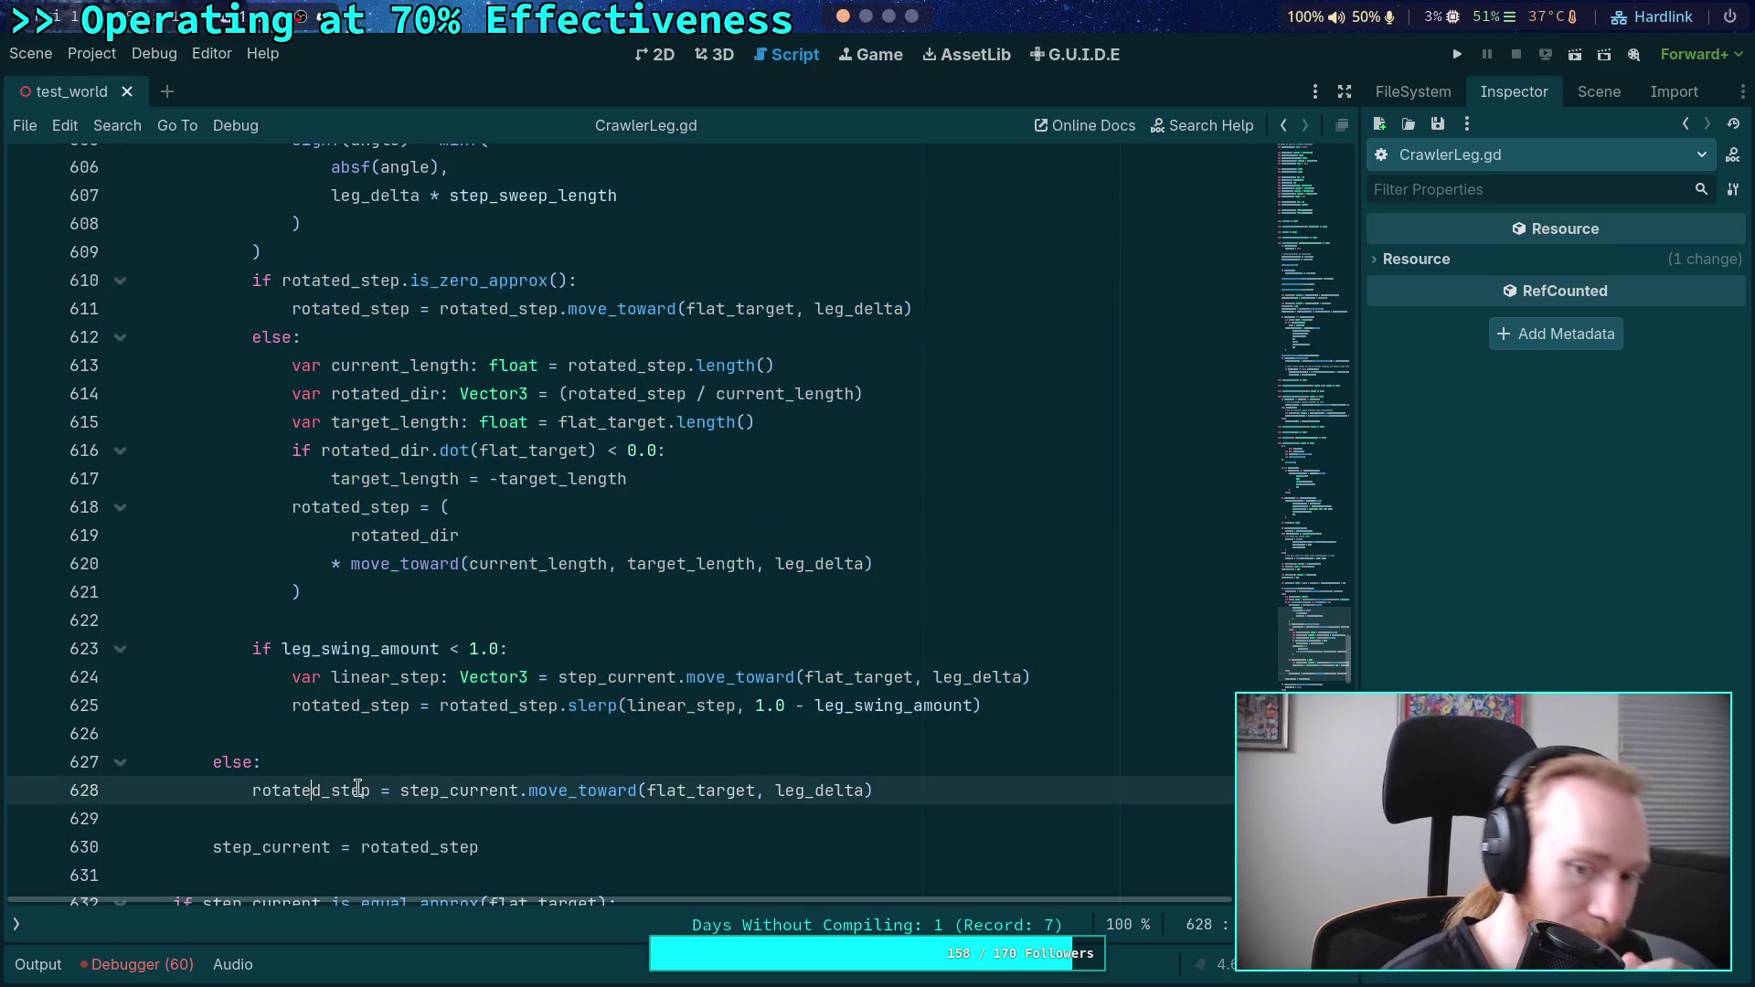
double_click(455, 790)
scroll(620, 692, up, 4)
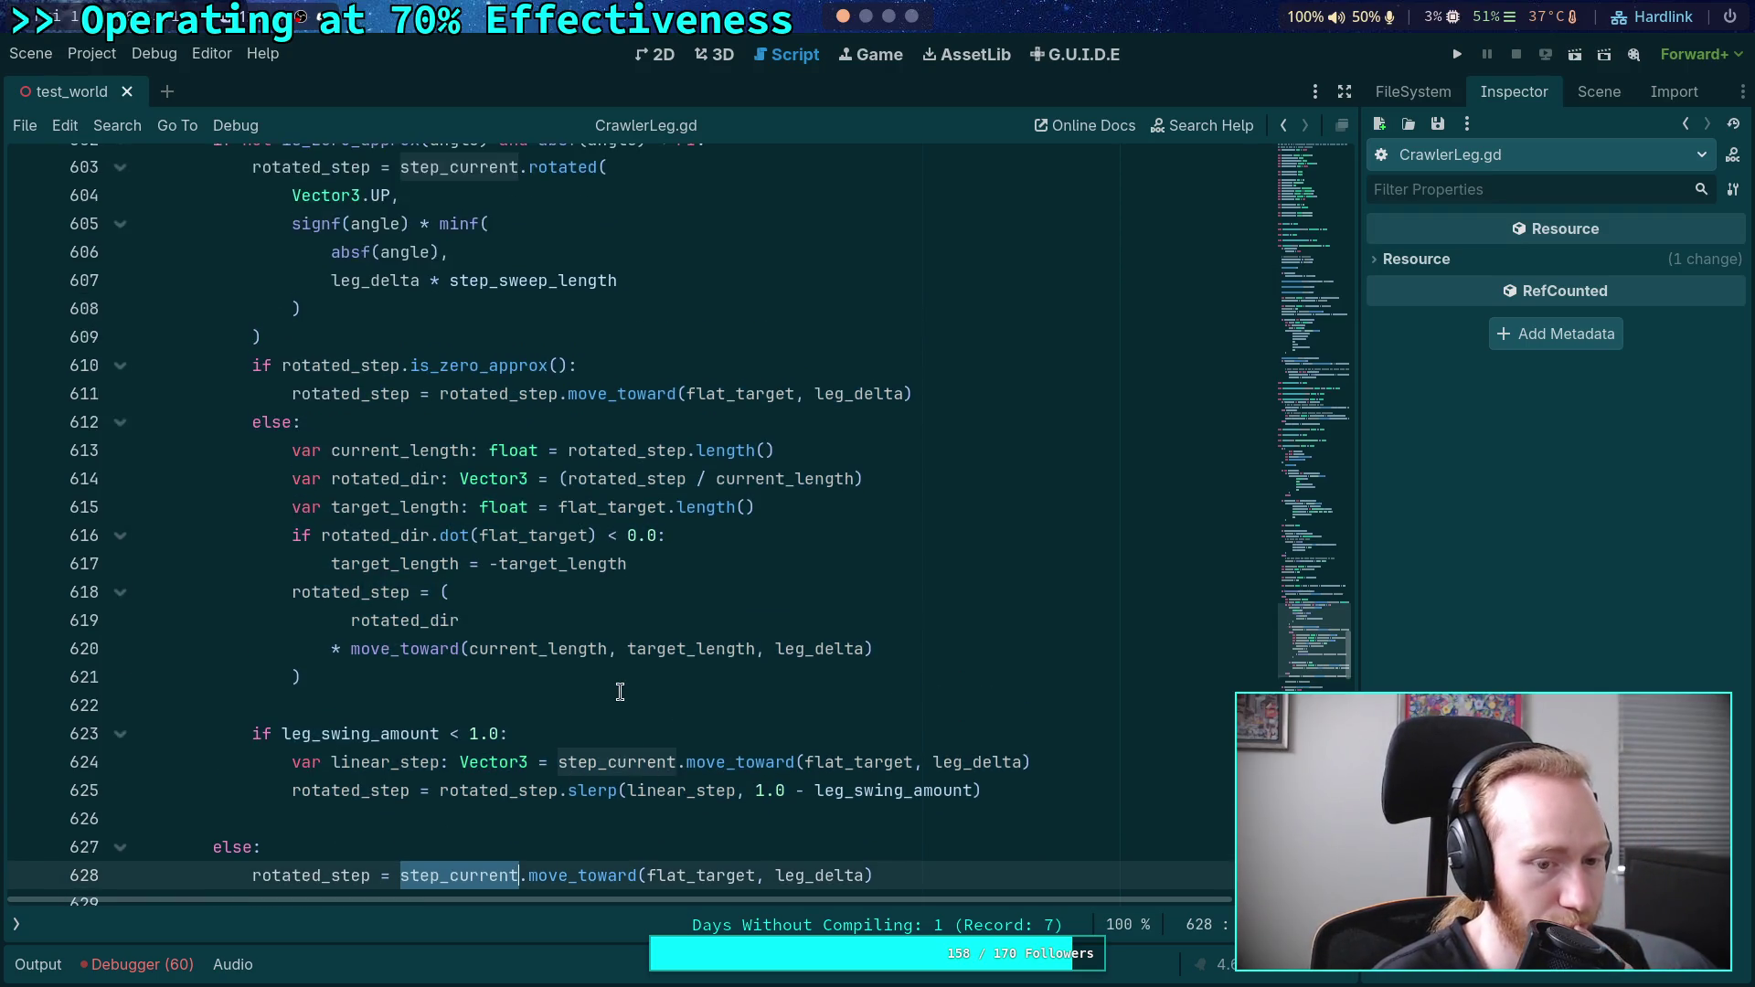
scroll(591, 661, down, 2)
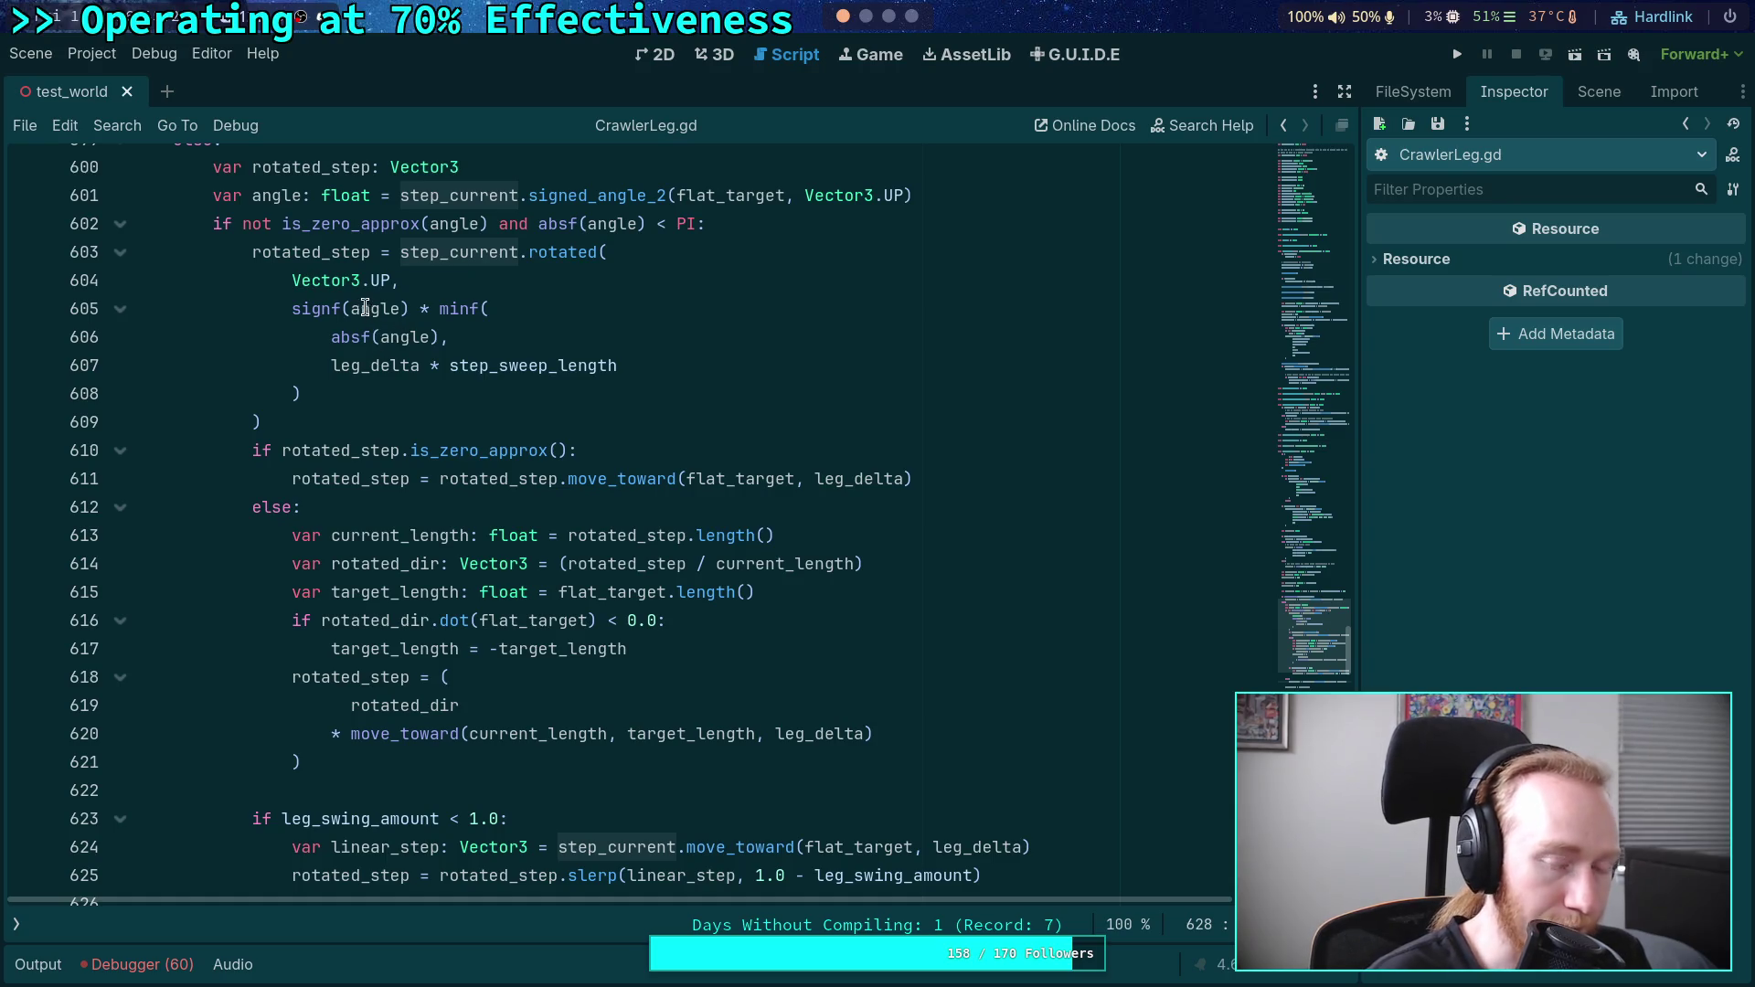
scroll(308, 441, down, 1)
scroll(443, 481, up, 1)
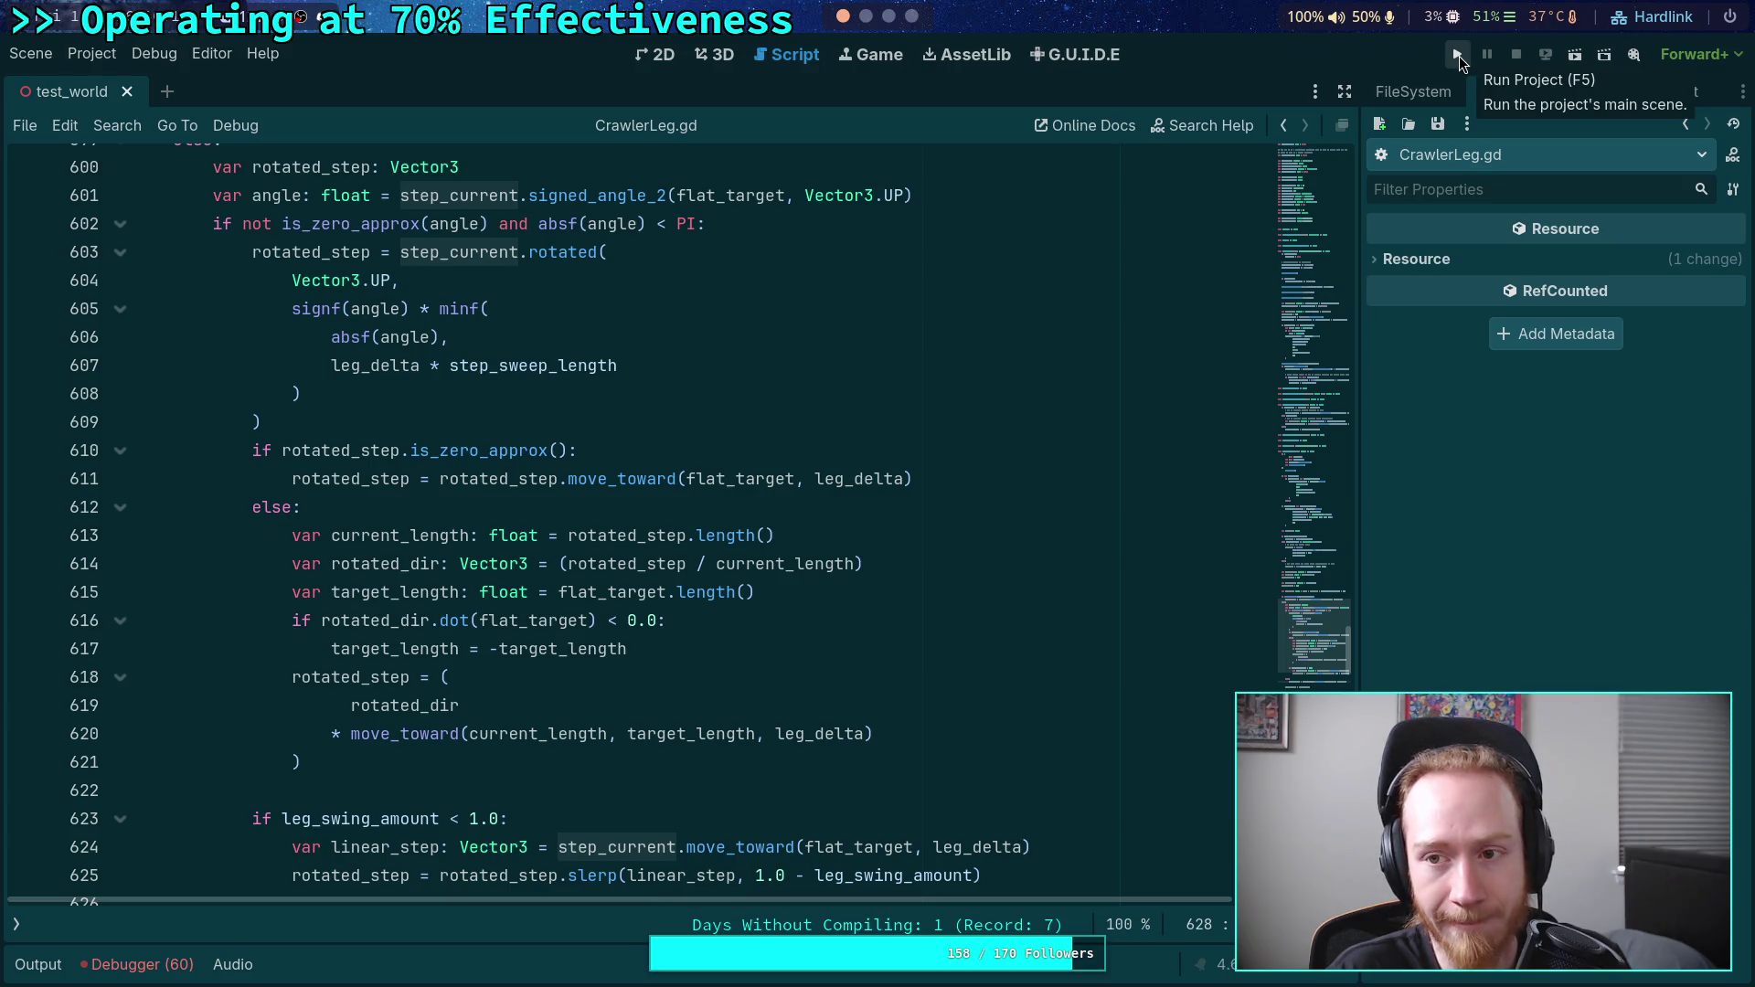
click(1459, 56)
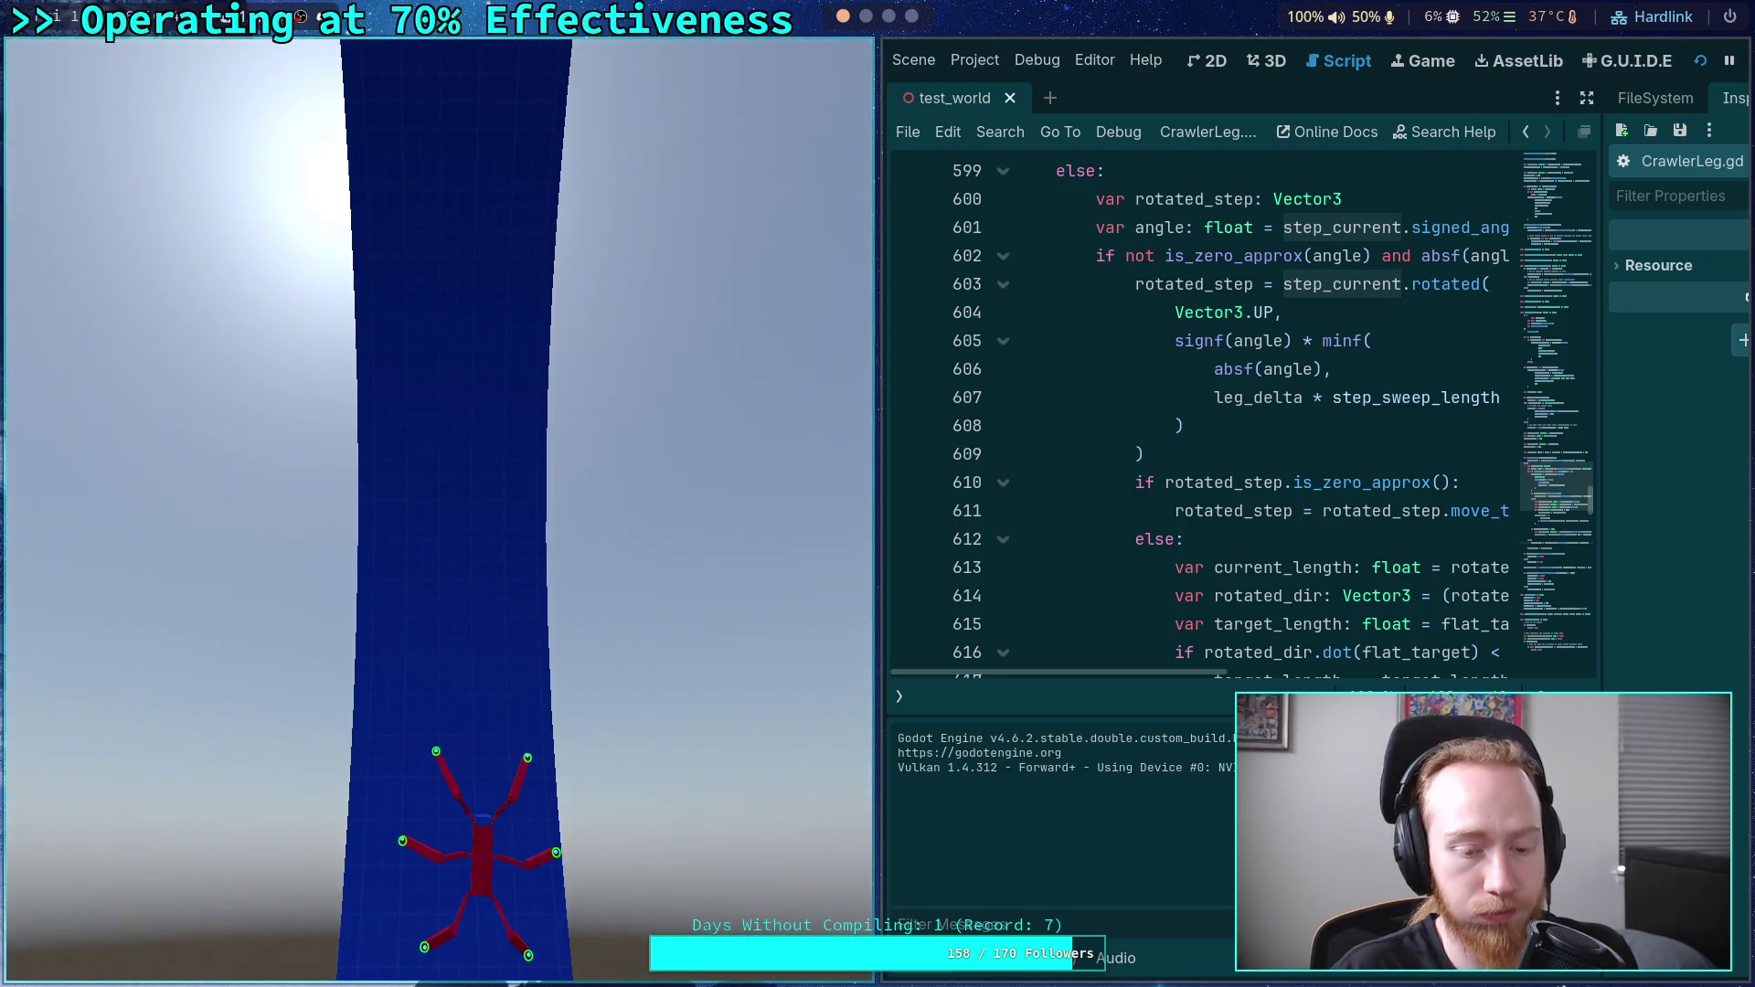
- Advance the paused crawler simulation seven single ticks, then refocus the editor
key(period)
key(period)
key(period)
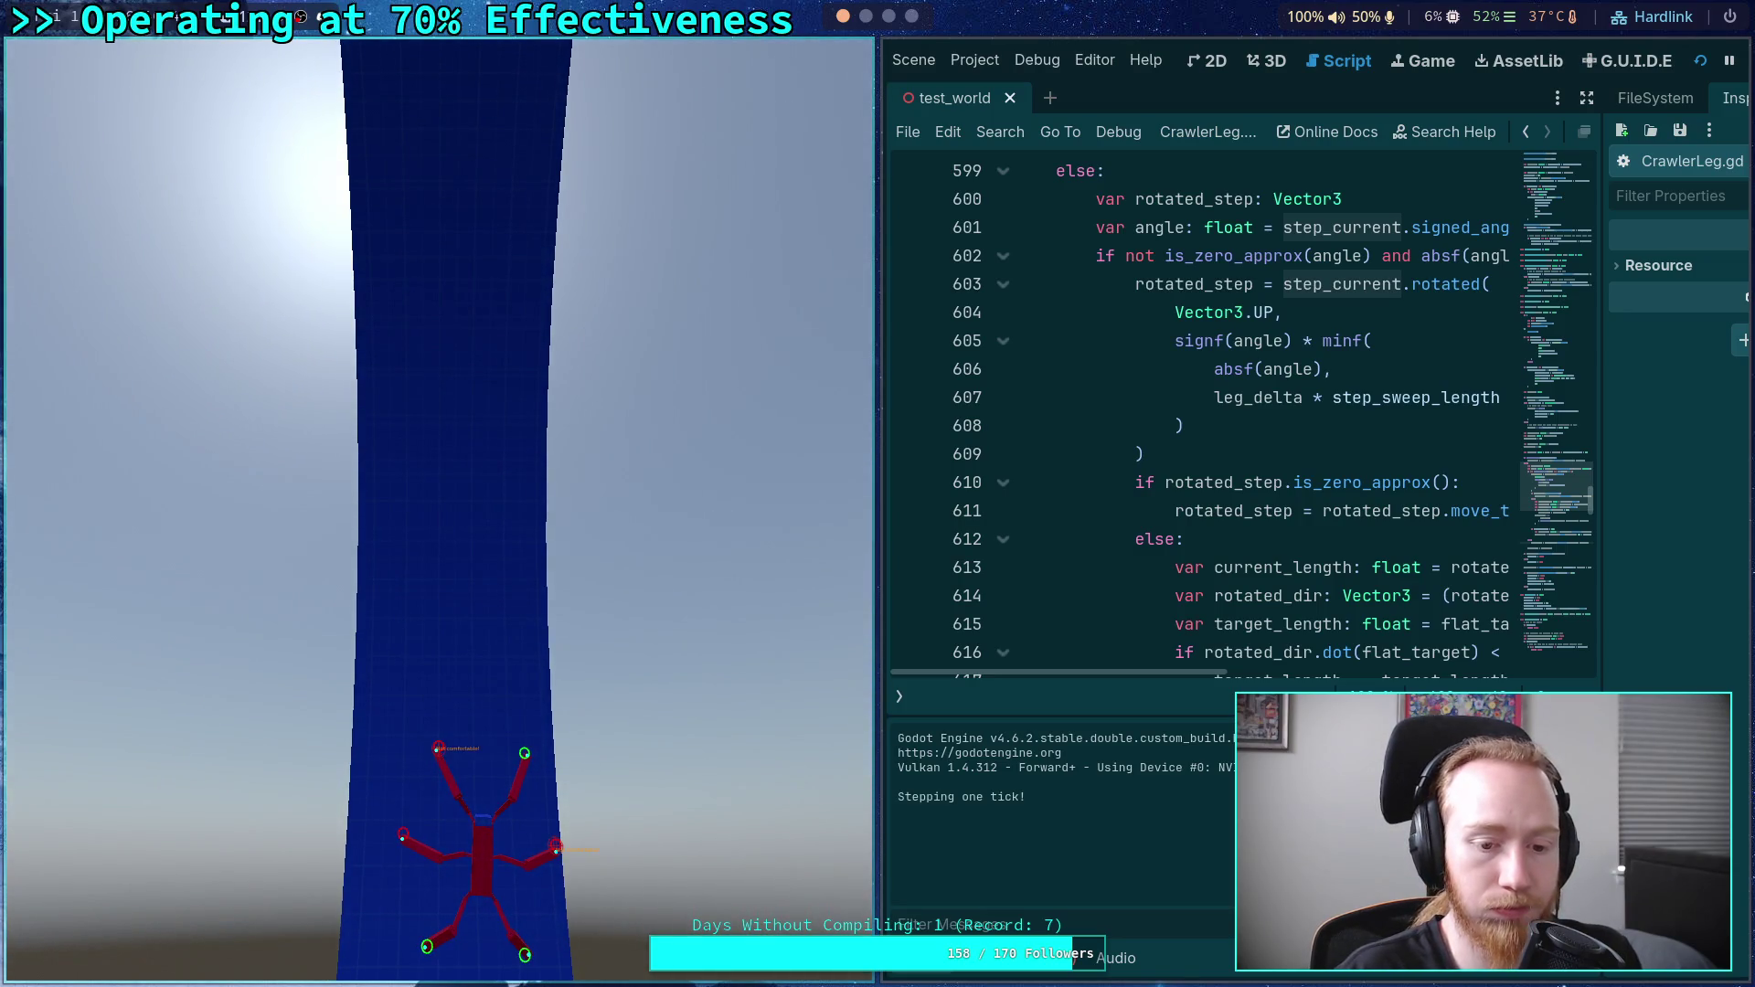
key(period)
key(period)
key(period)
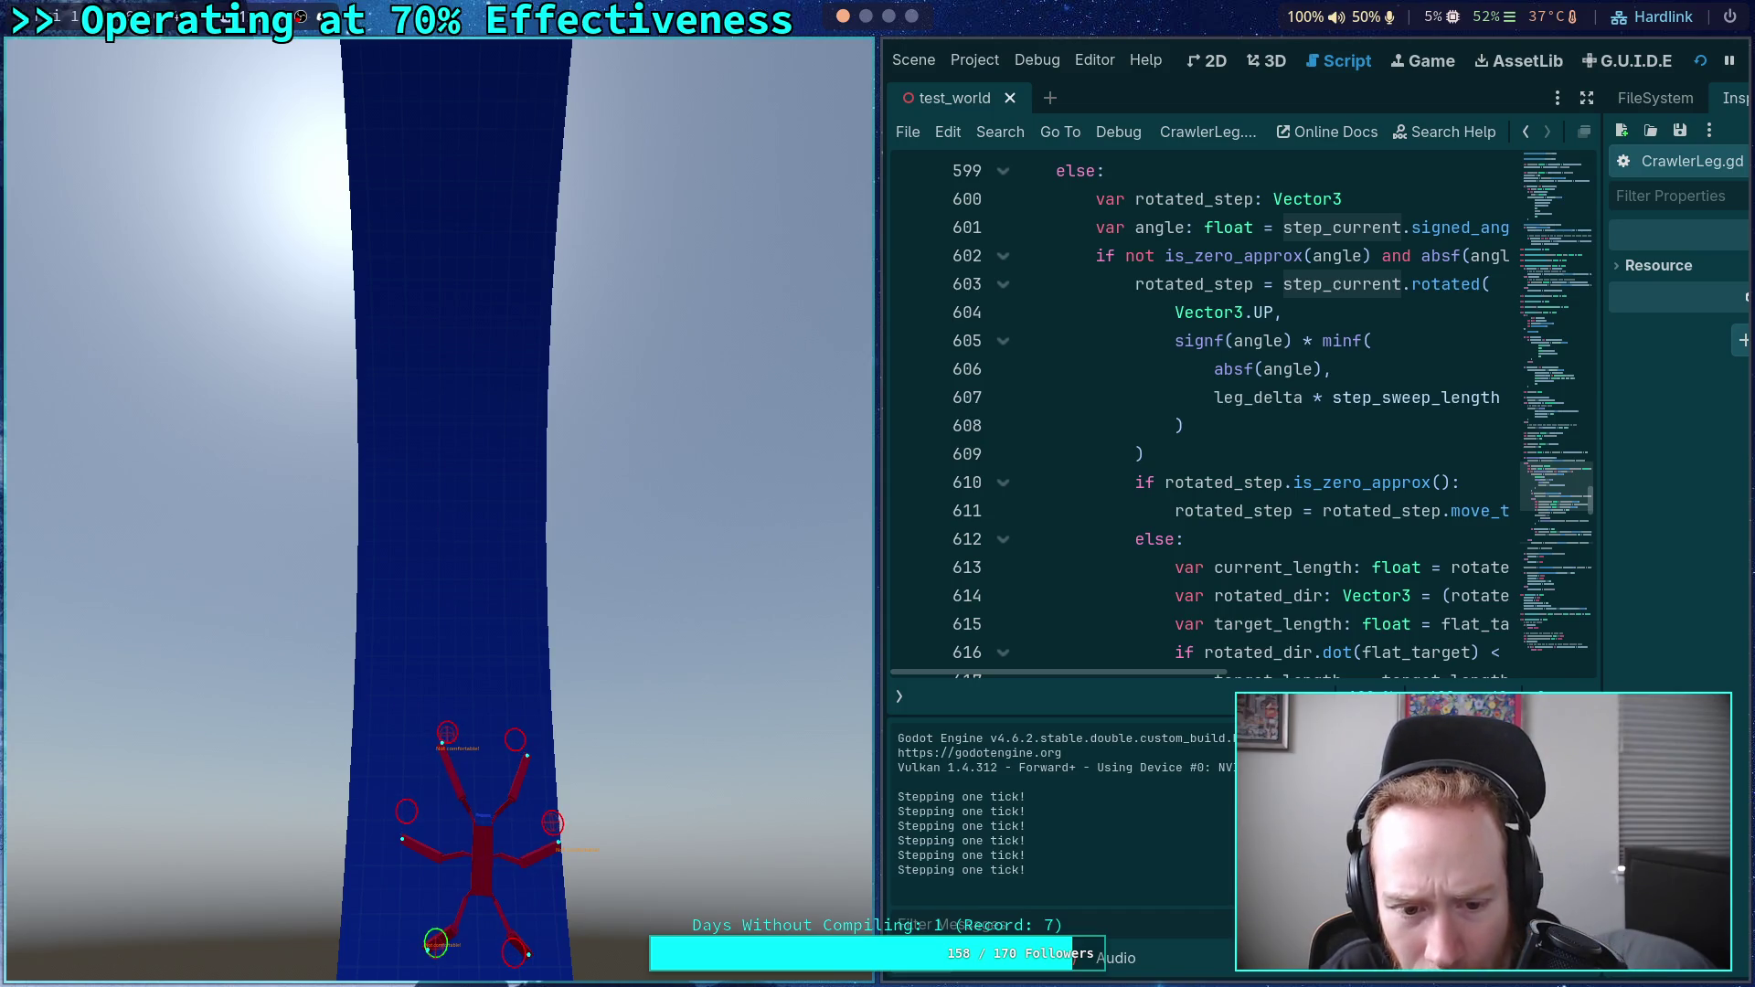
key(period)
key(period)
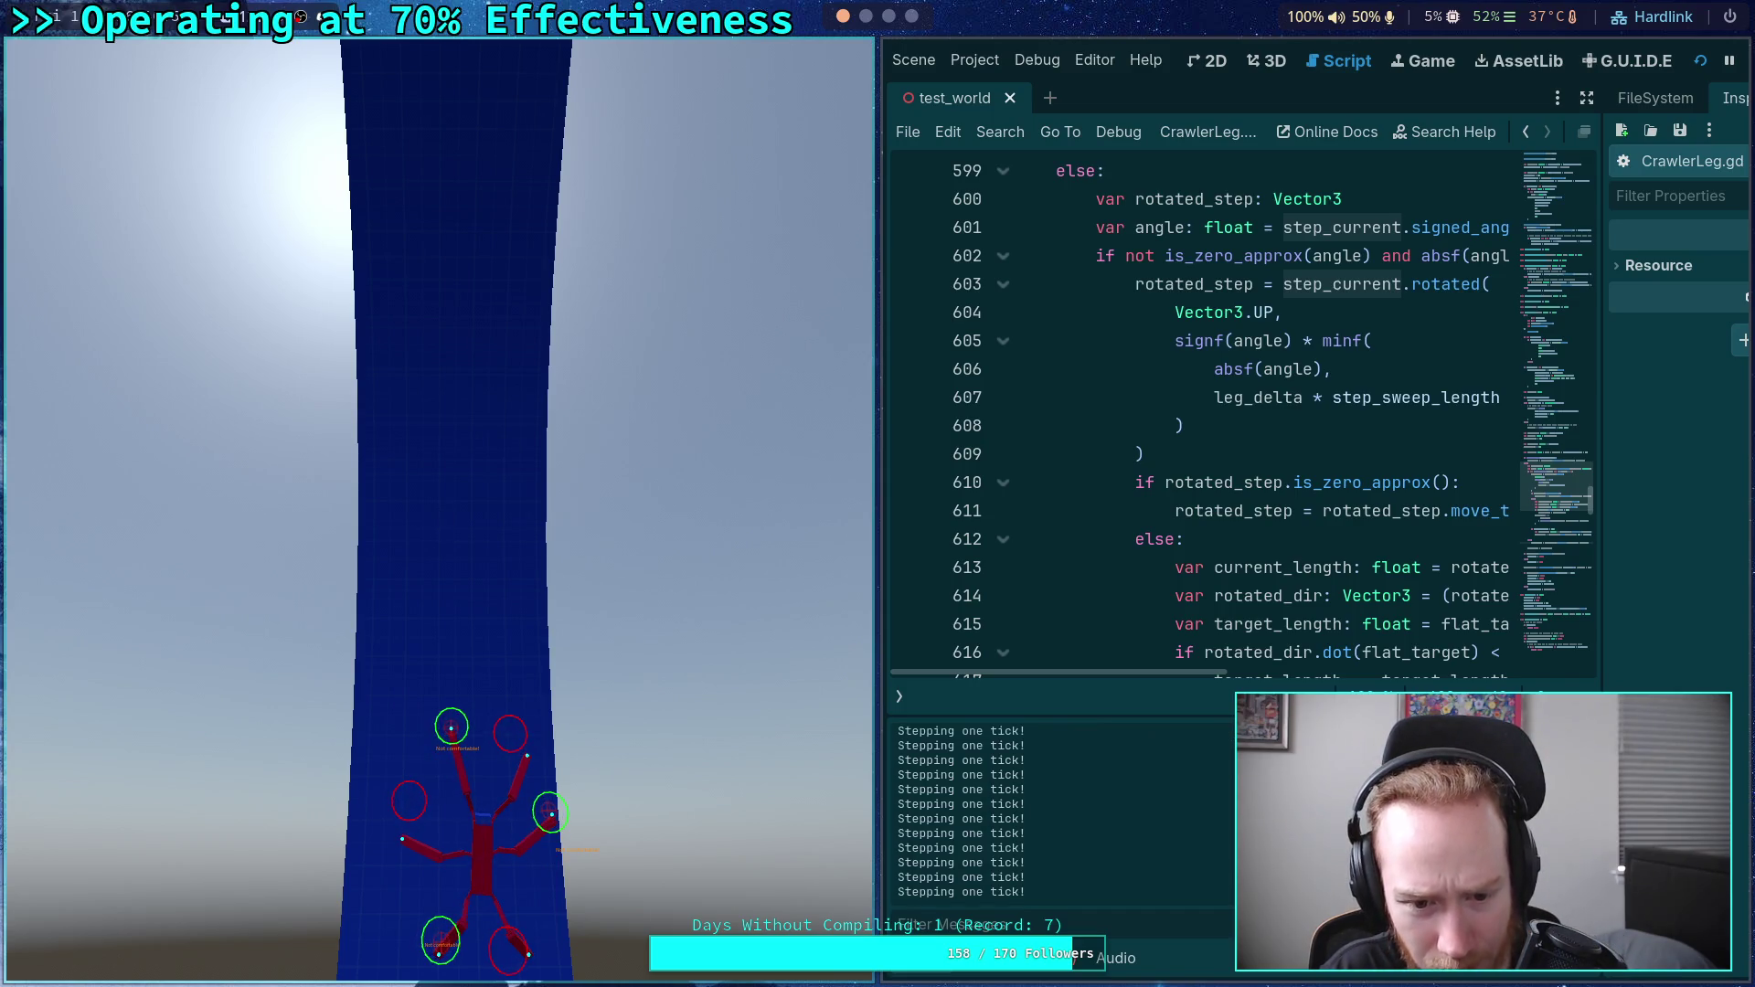
key(period)
key(period)
key(period)
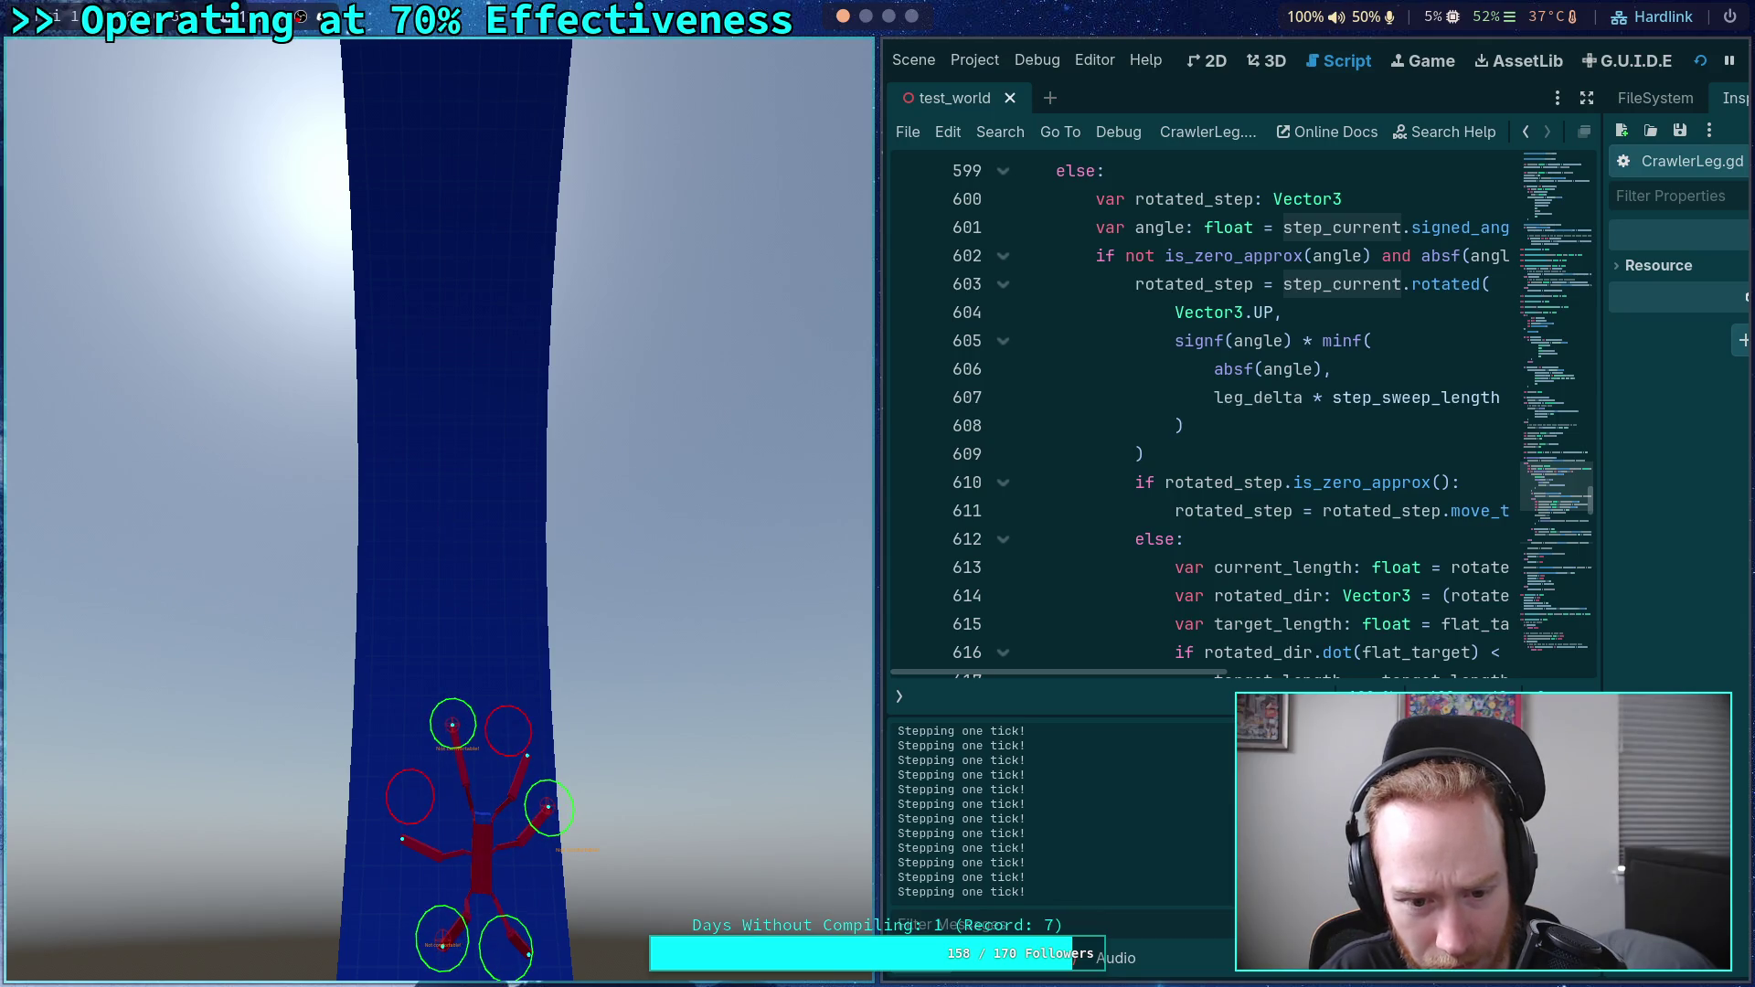
key(period)
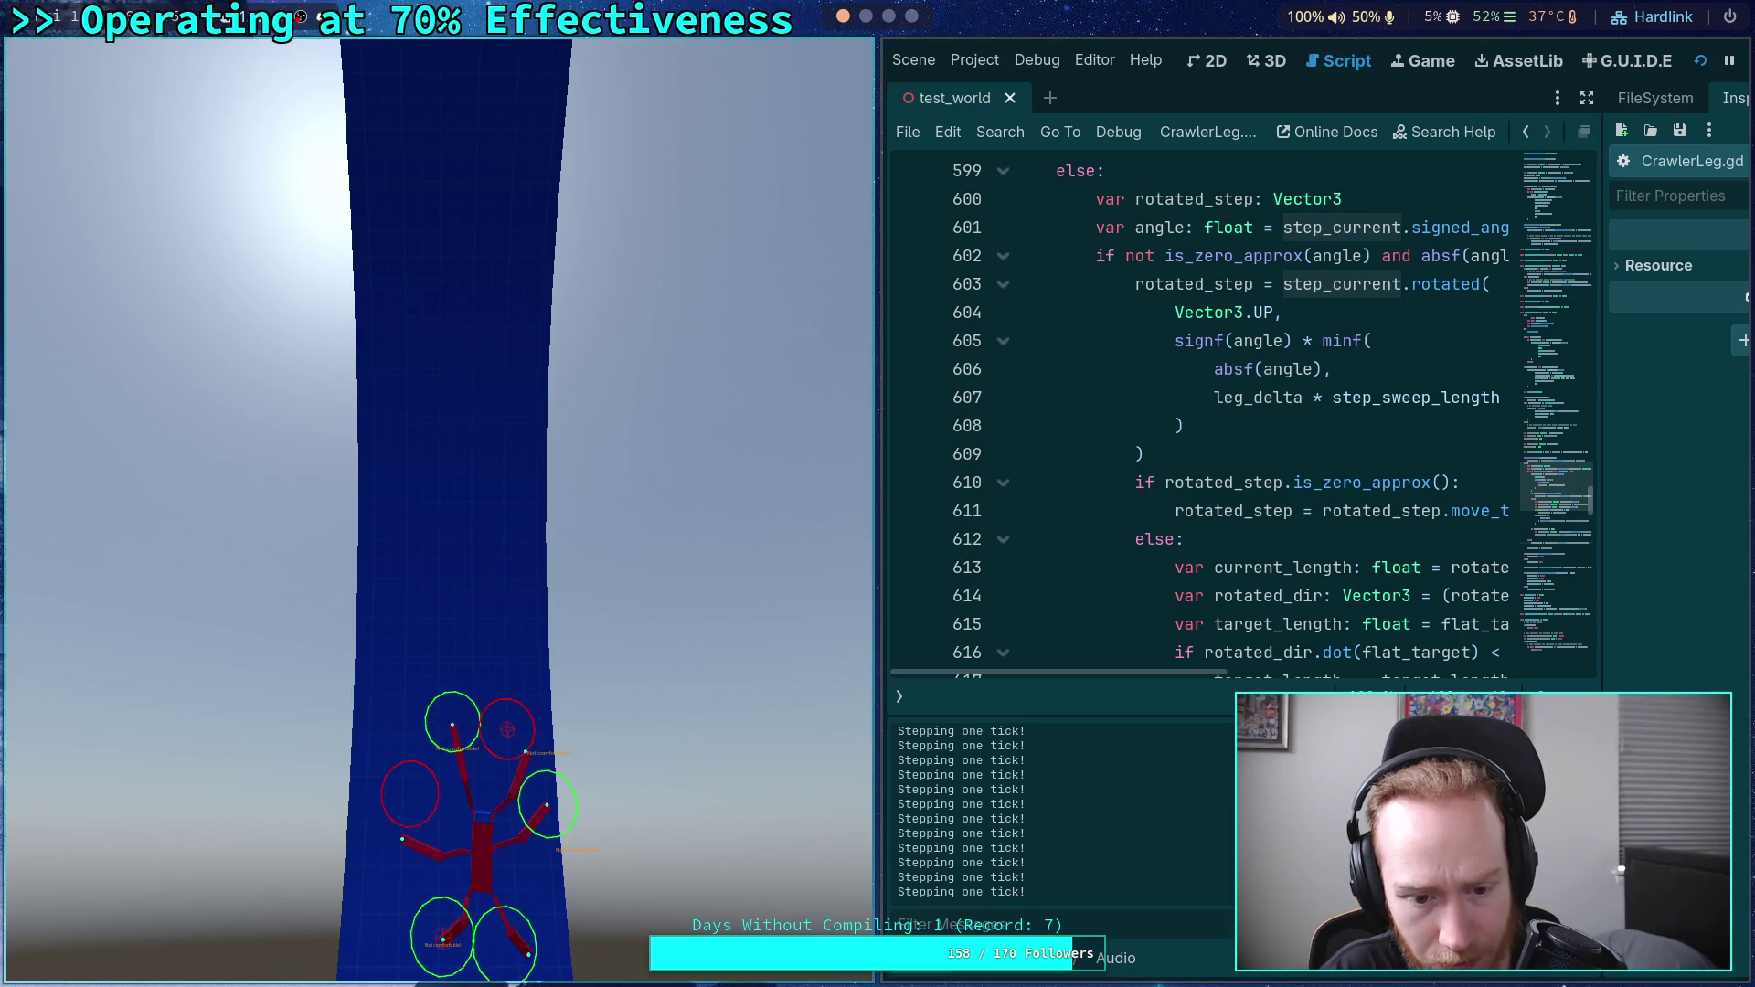
key(period)
key(period)
key(period)
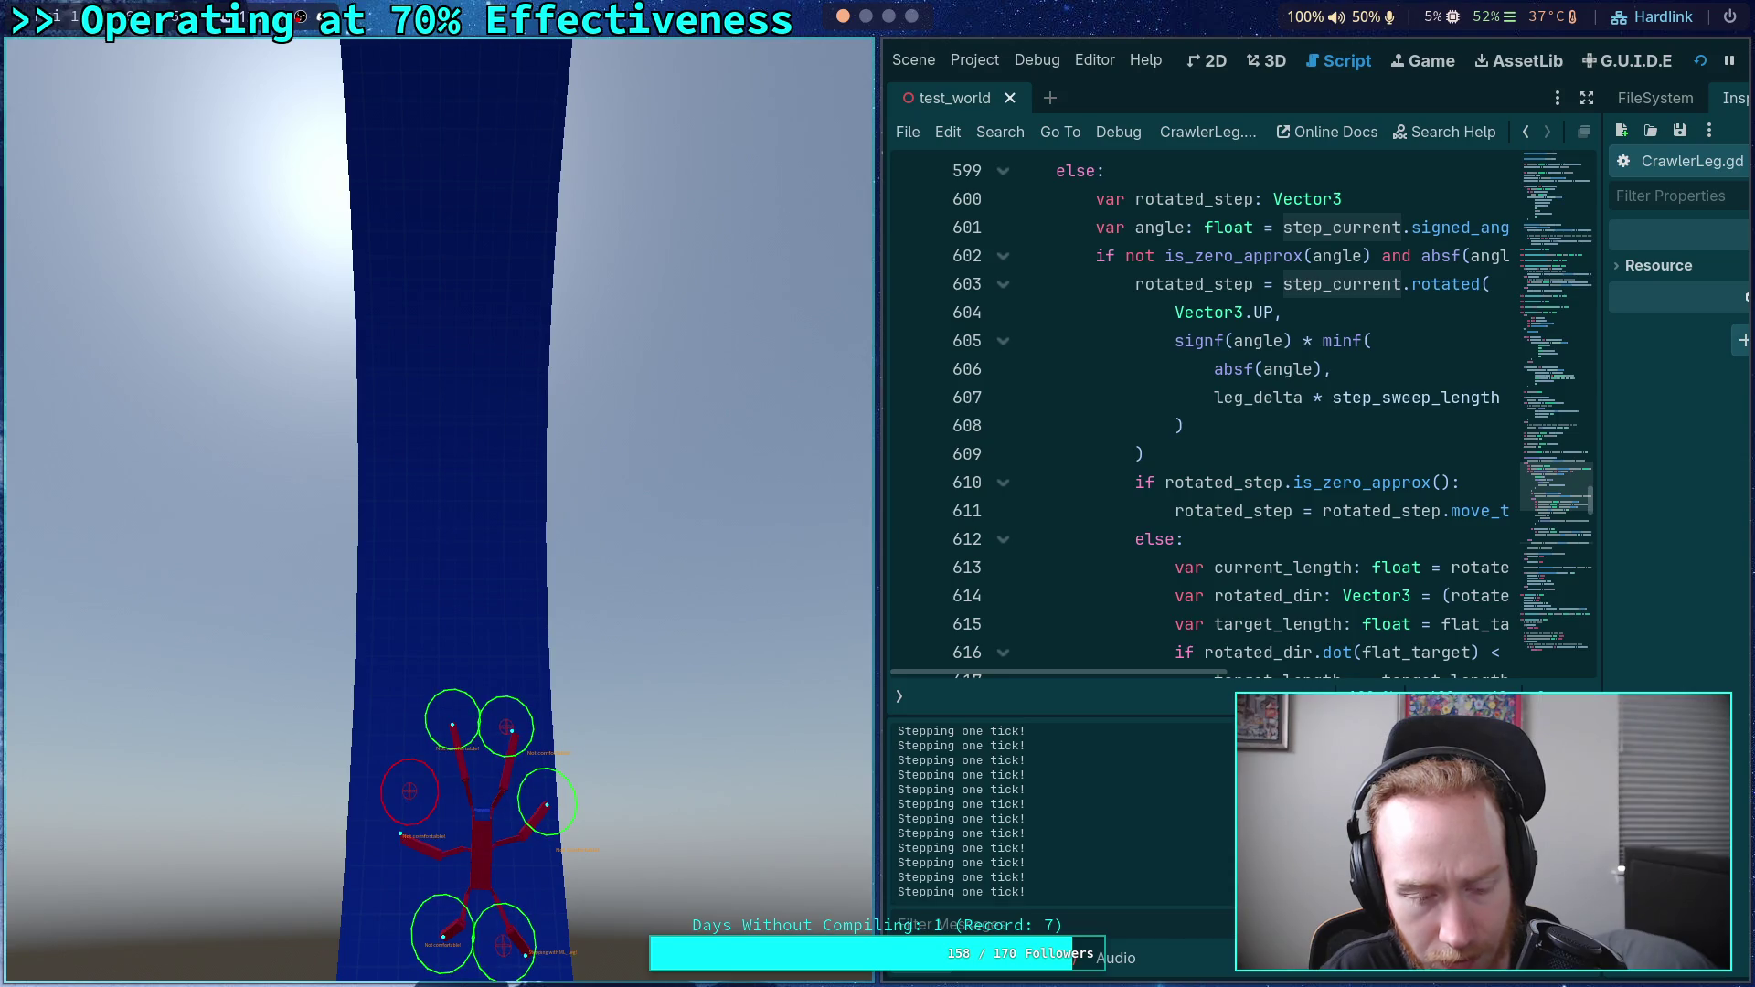
key(period)
key(period)
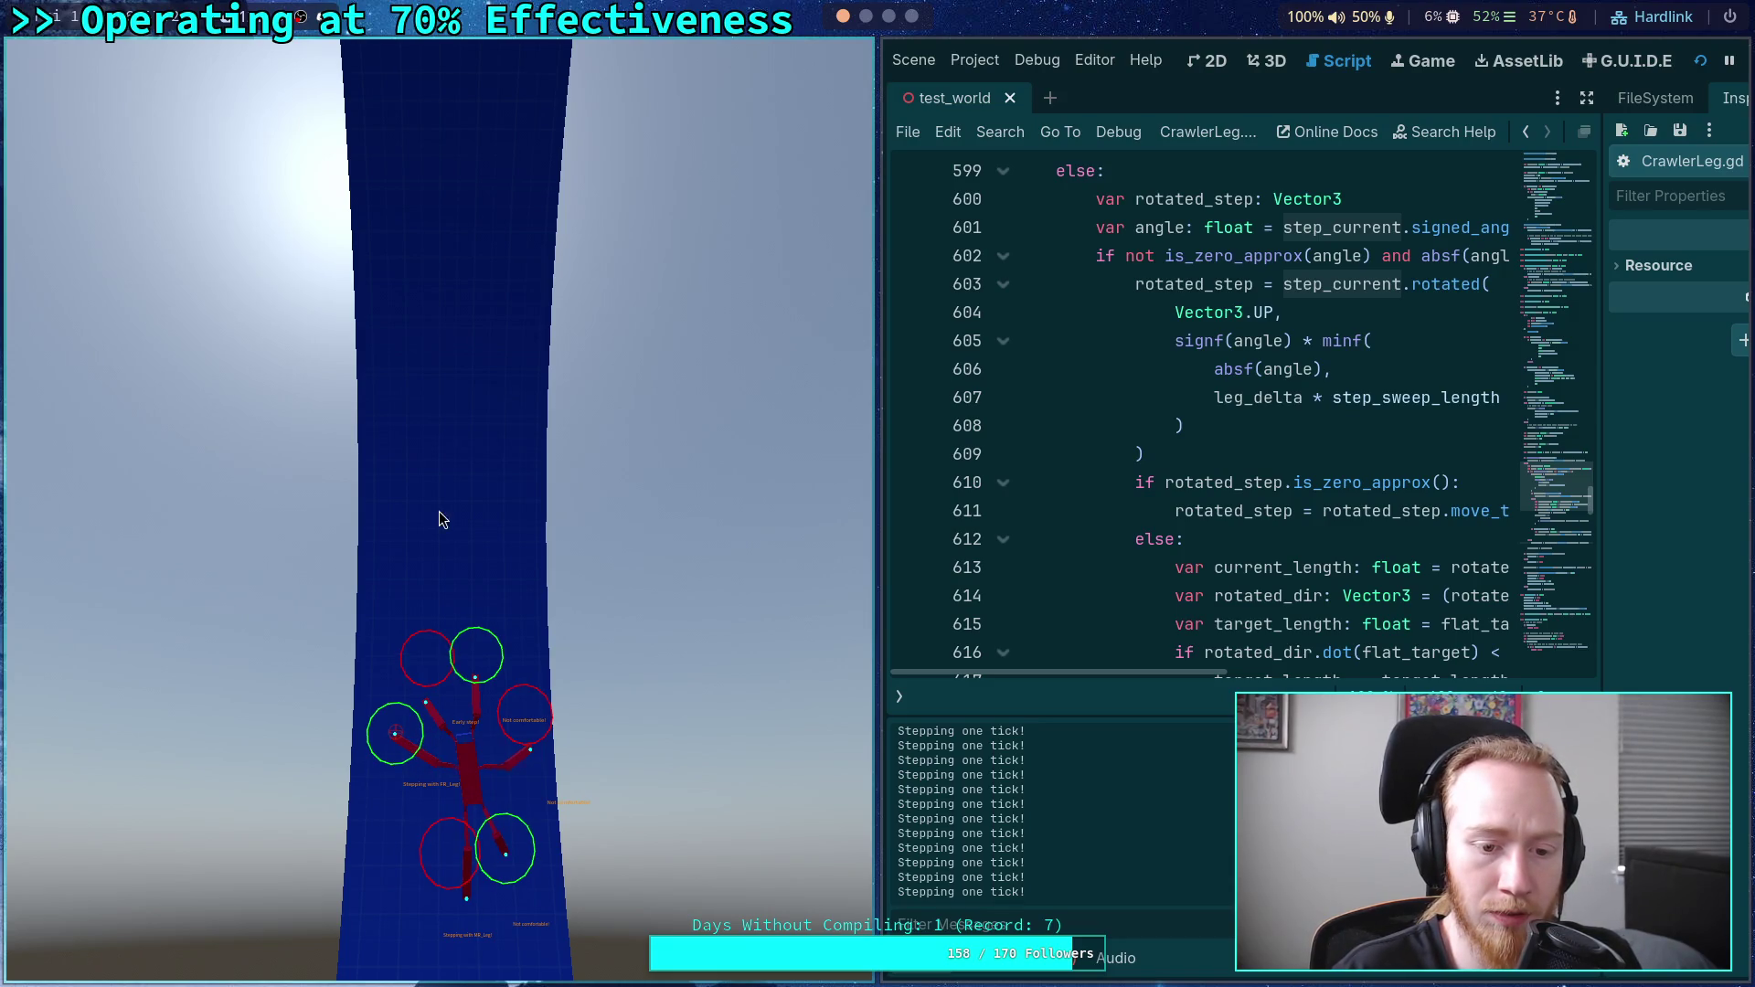
click(1023, 463)
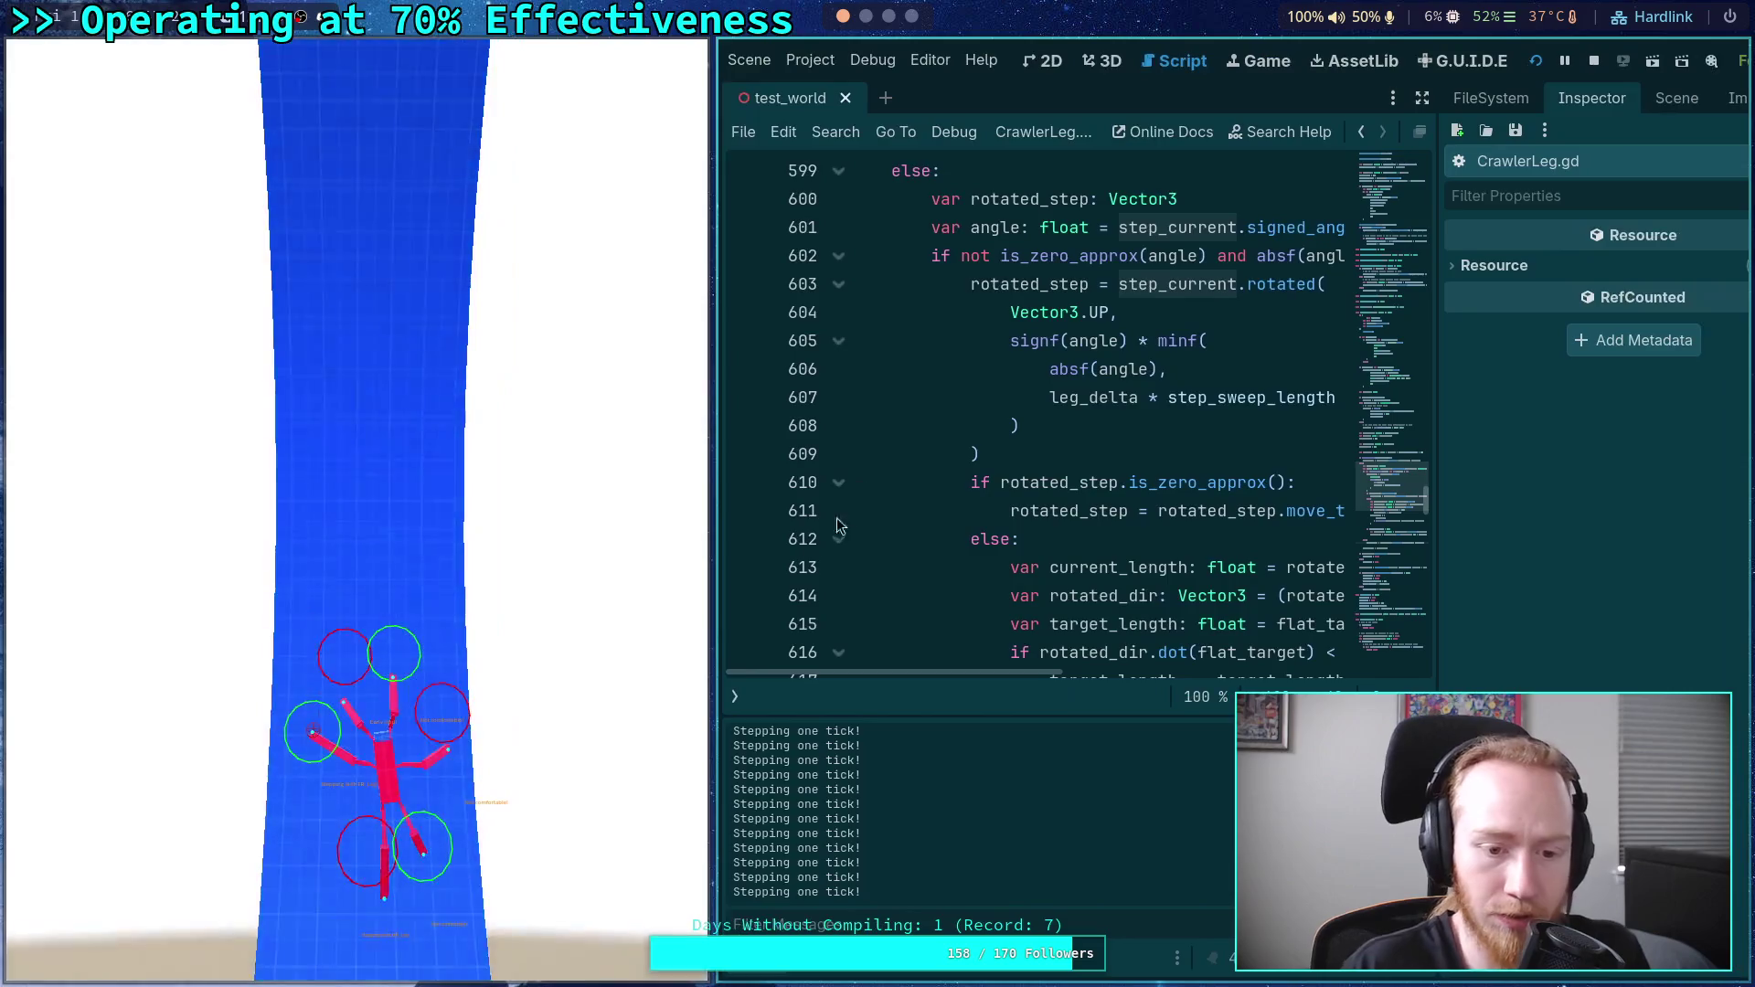
- Set a breakpoint on CrawlerLeg.gd line 600, browse the stack locals, and move the game window aside
scroll(894, 512, up, 3)
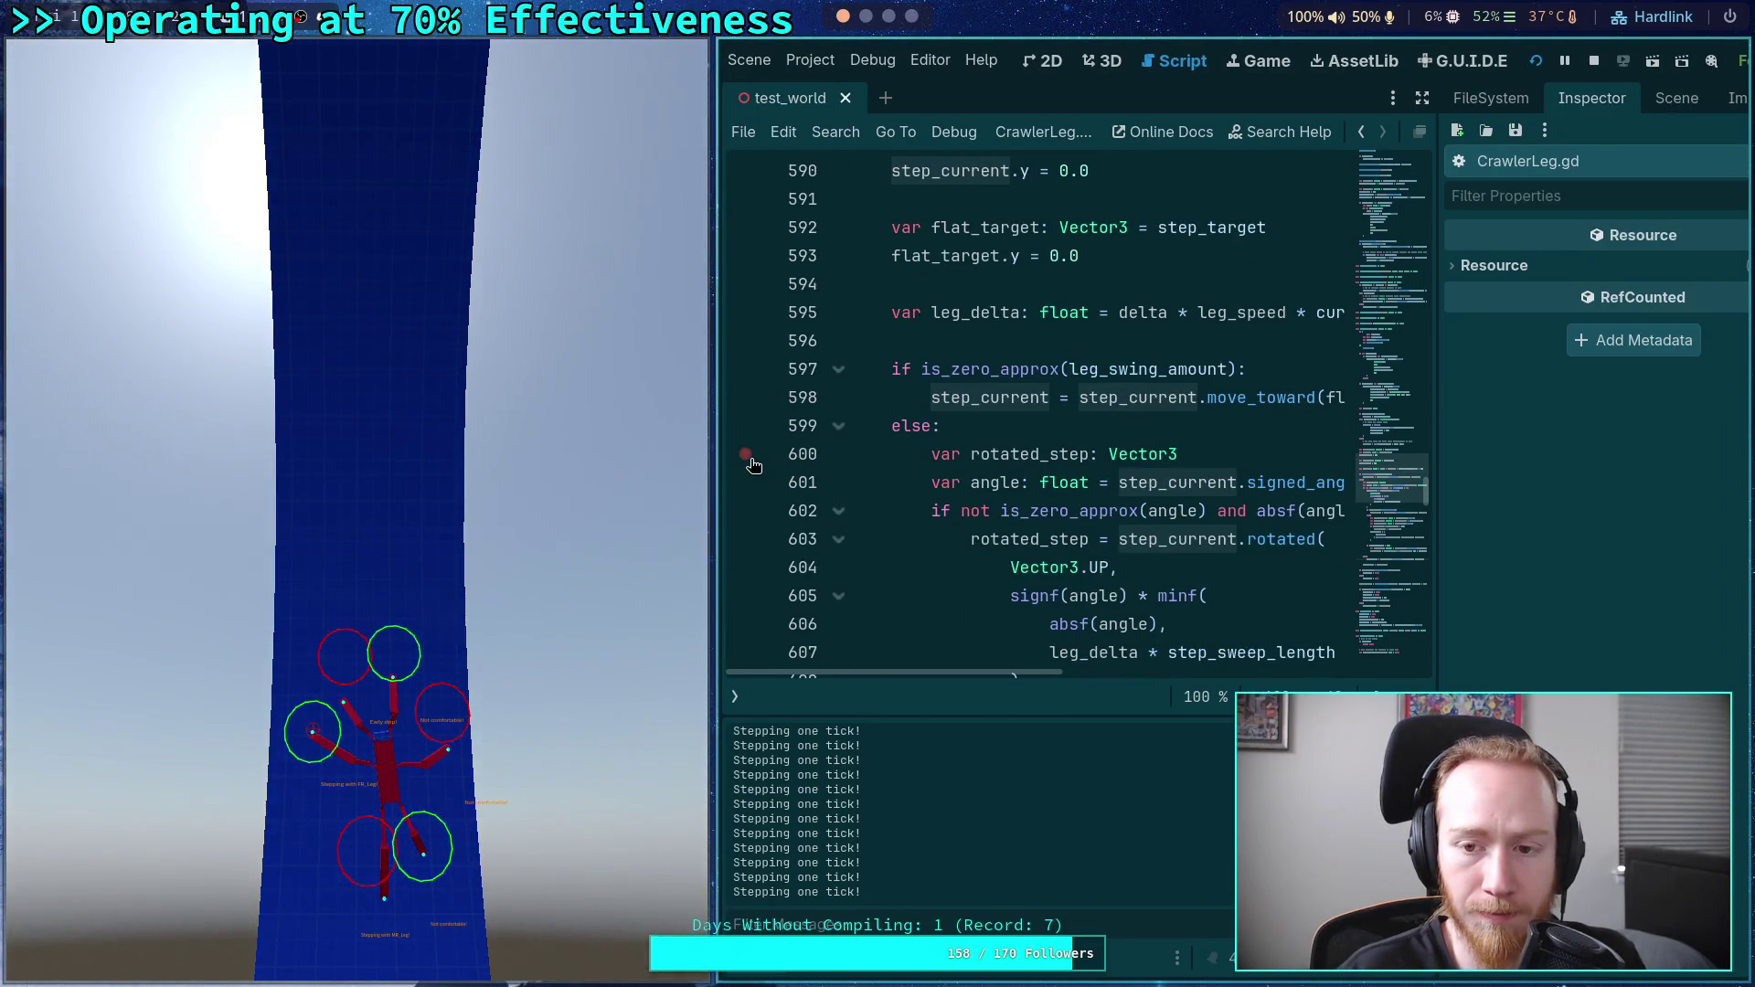
click(752, 465)
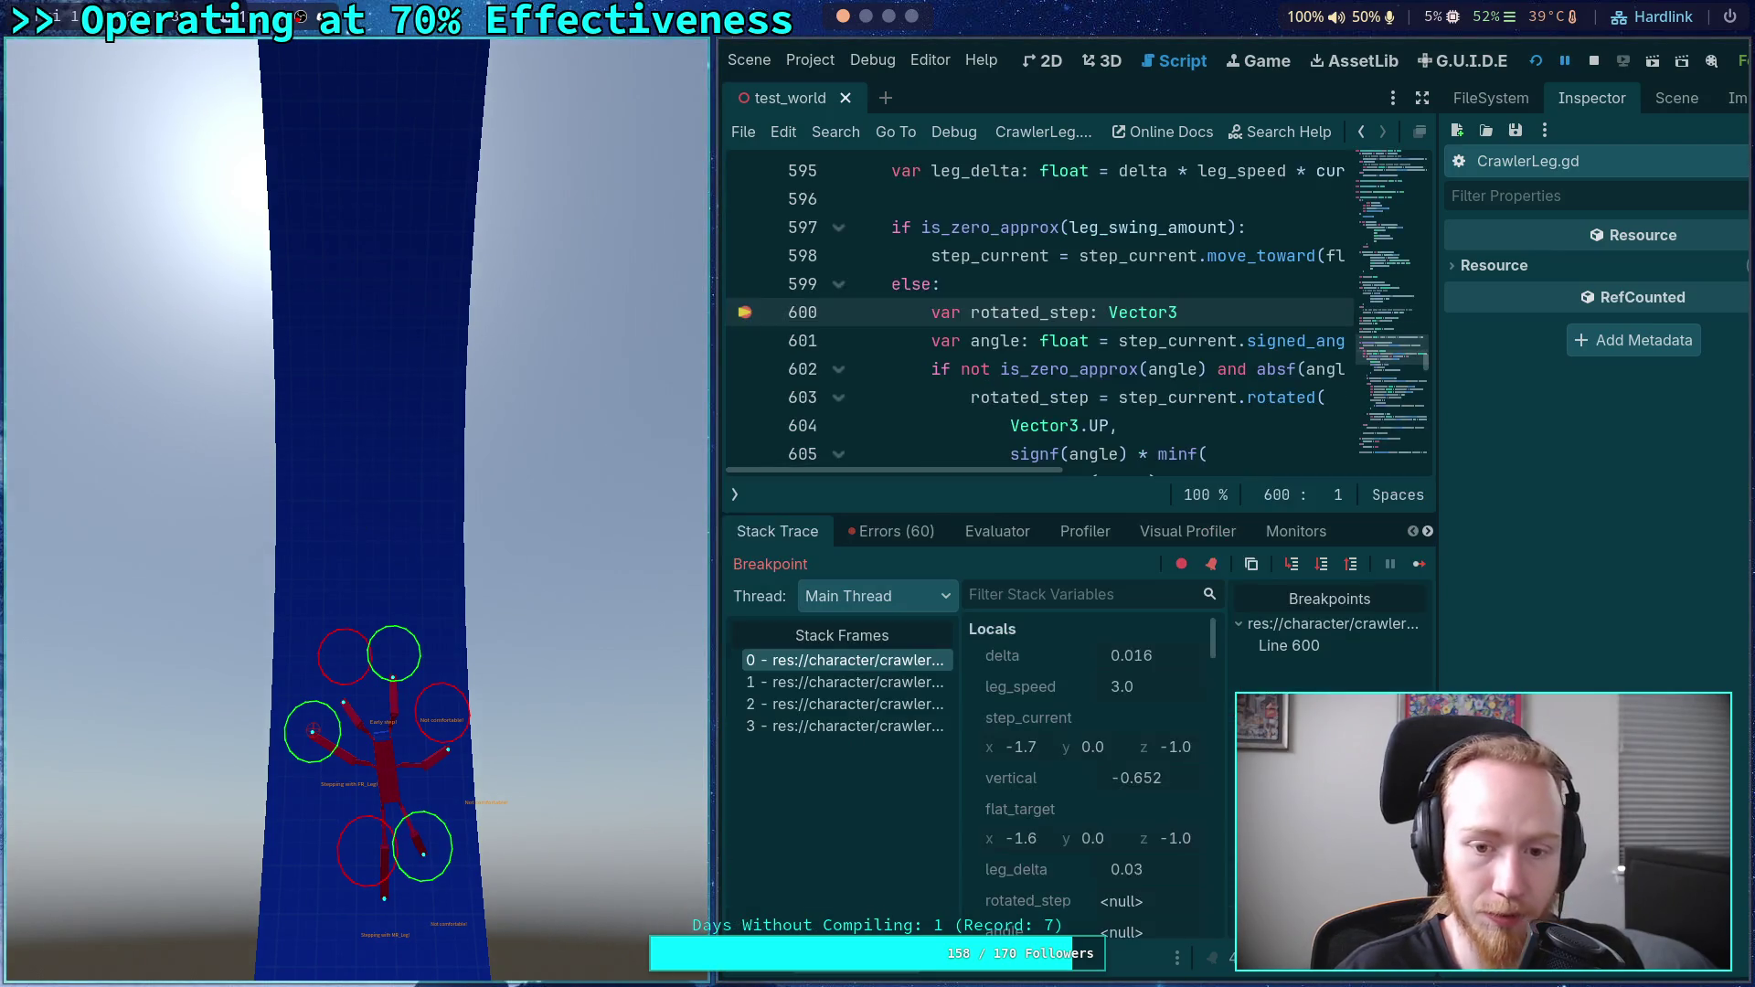
scroll(1042, 803, down, 5)
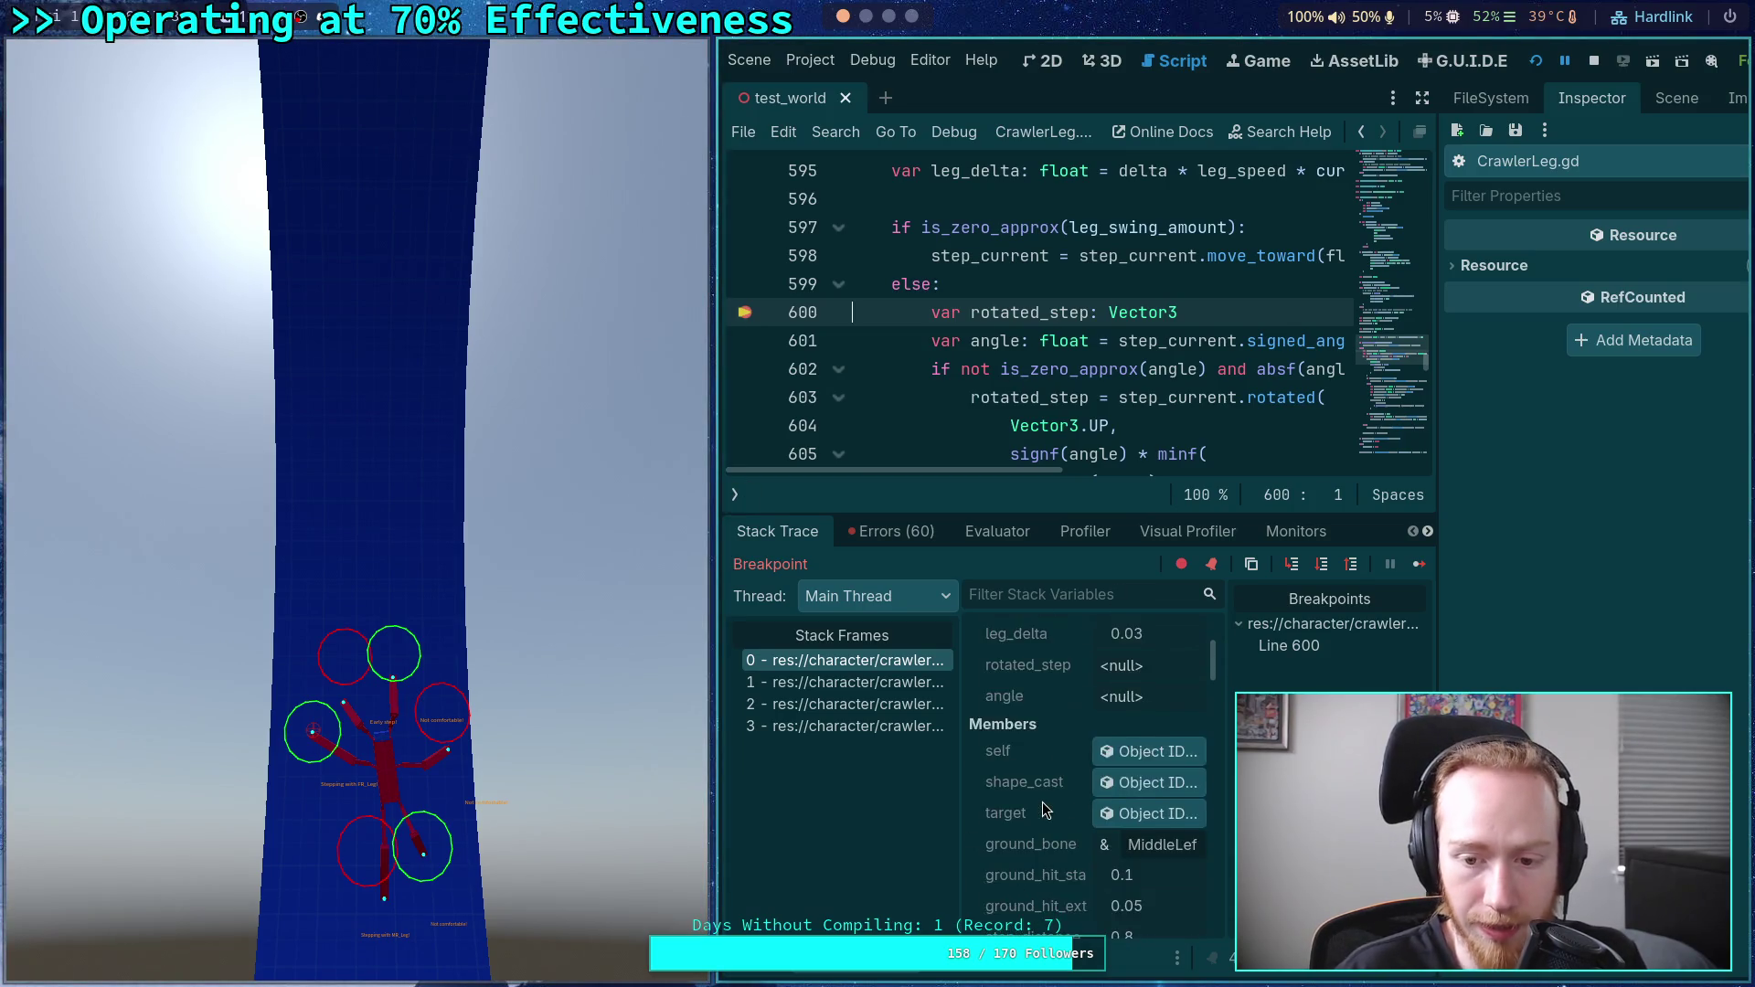
scroll(1042, 802, down, 5)
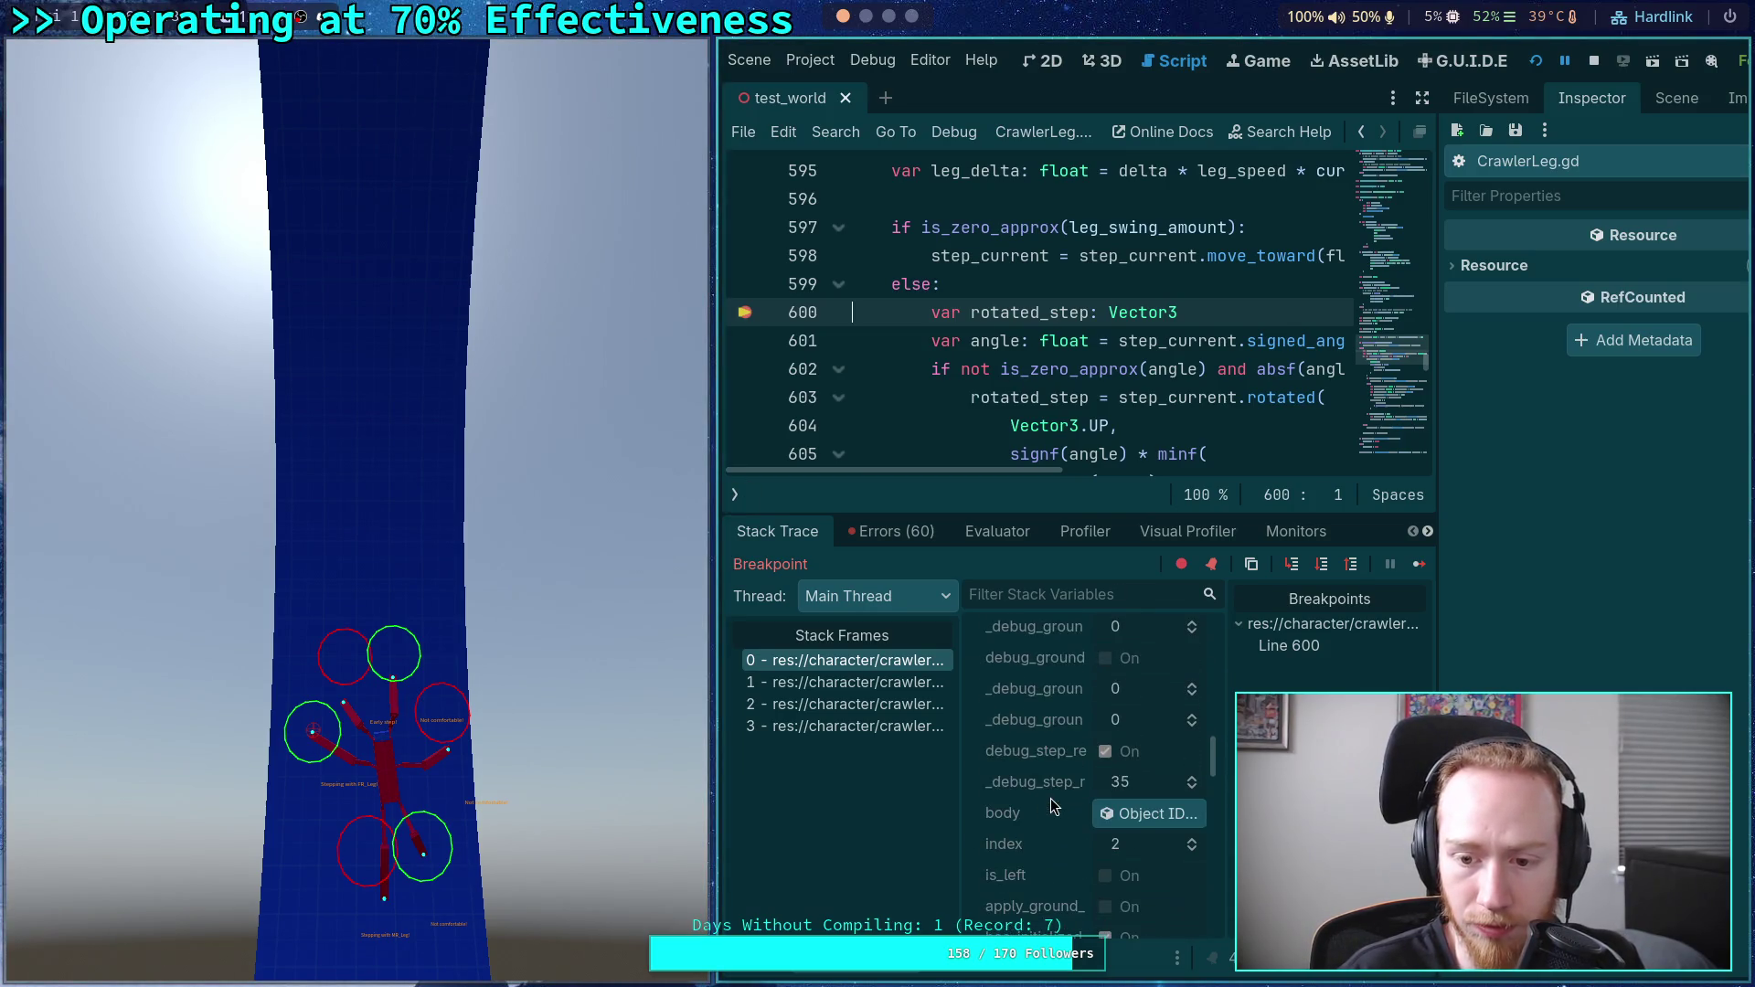
scroll(1085, 781, up, 5)
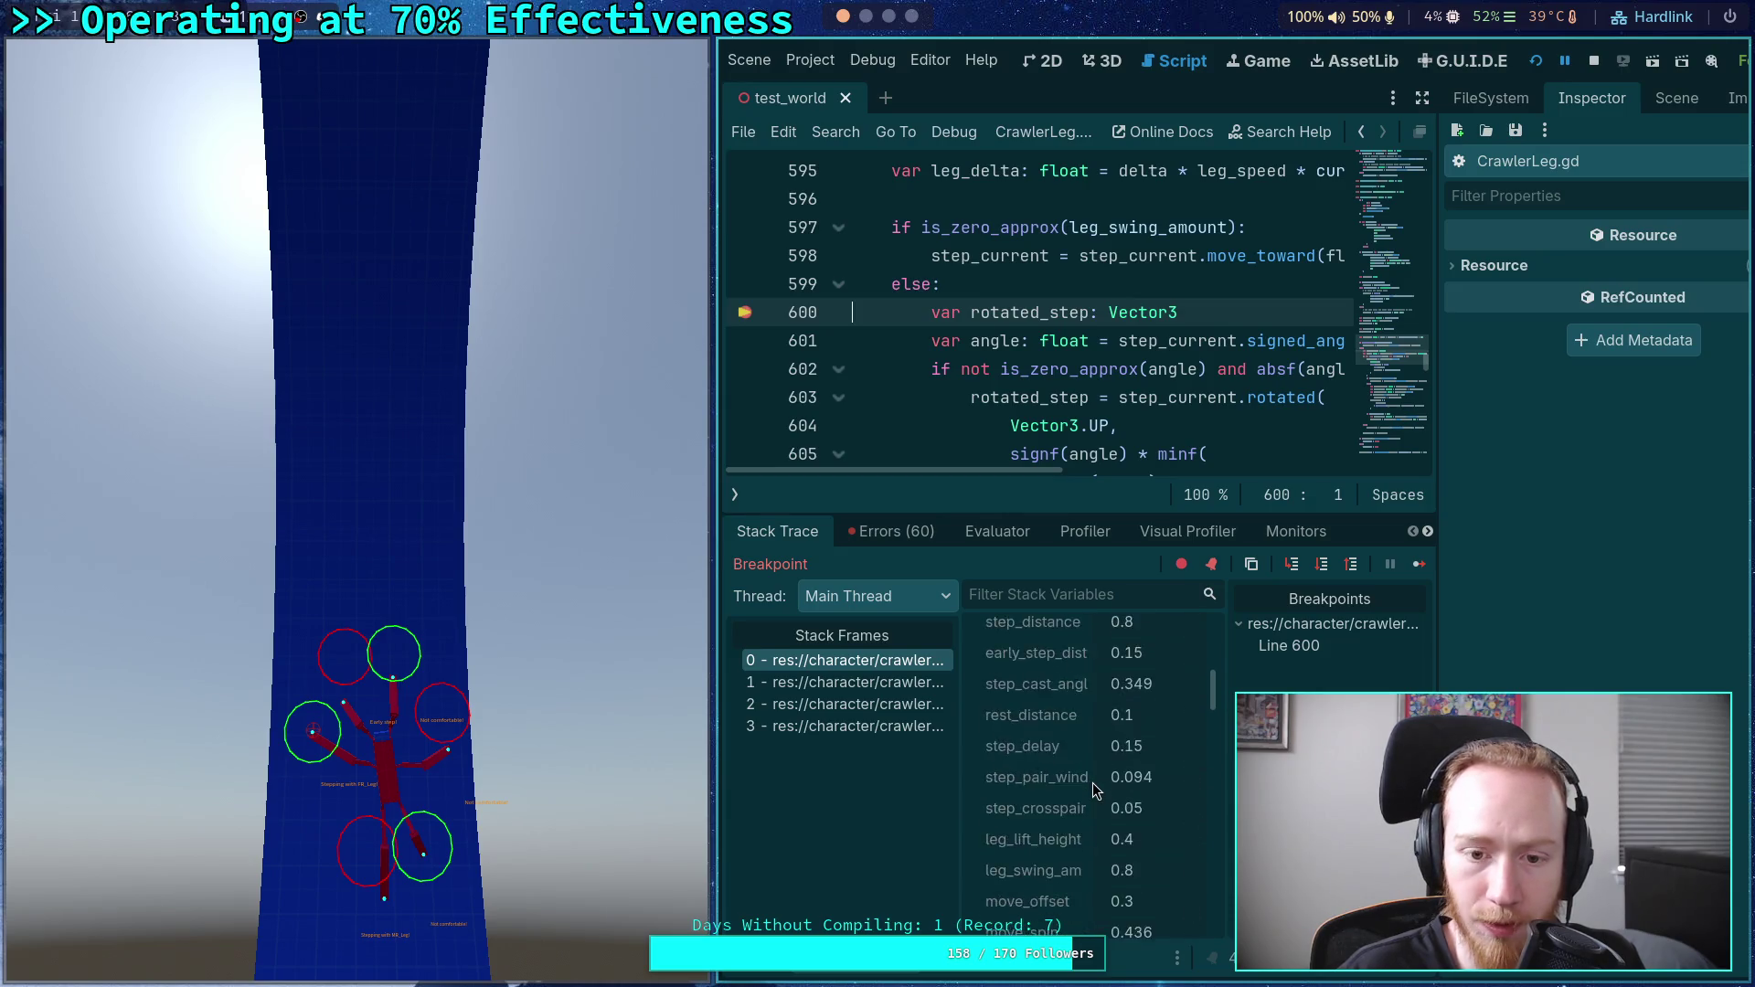
key(super+s)
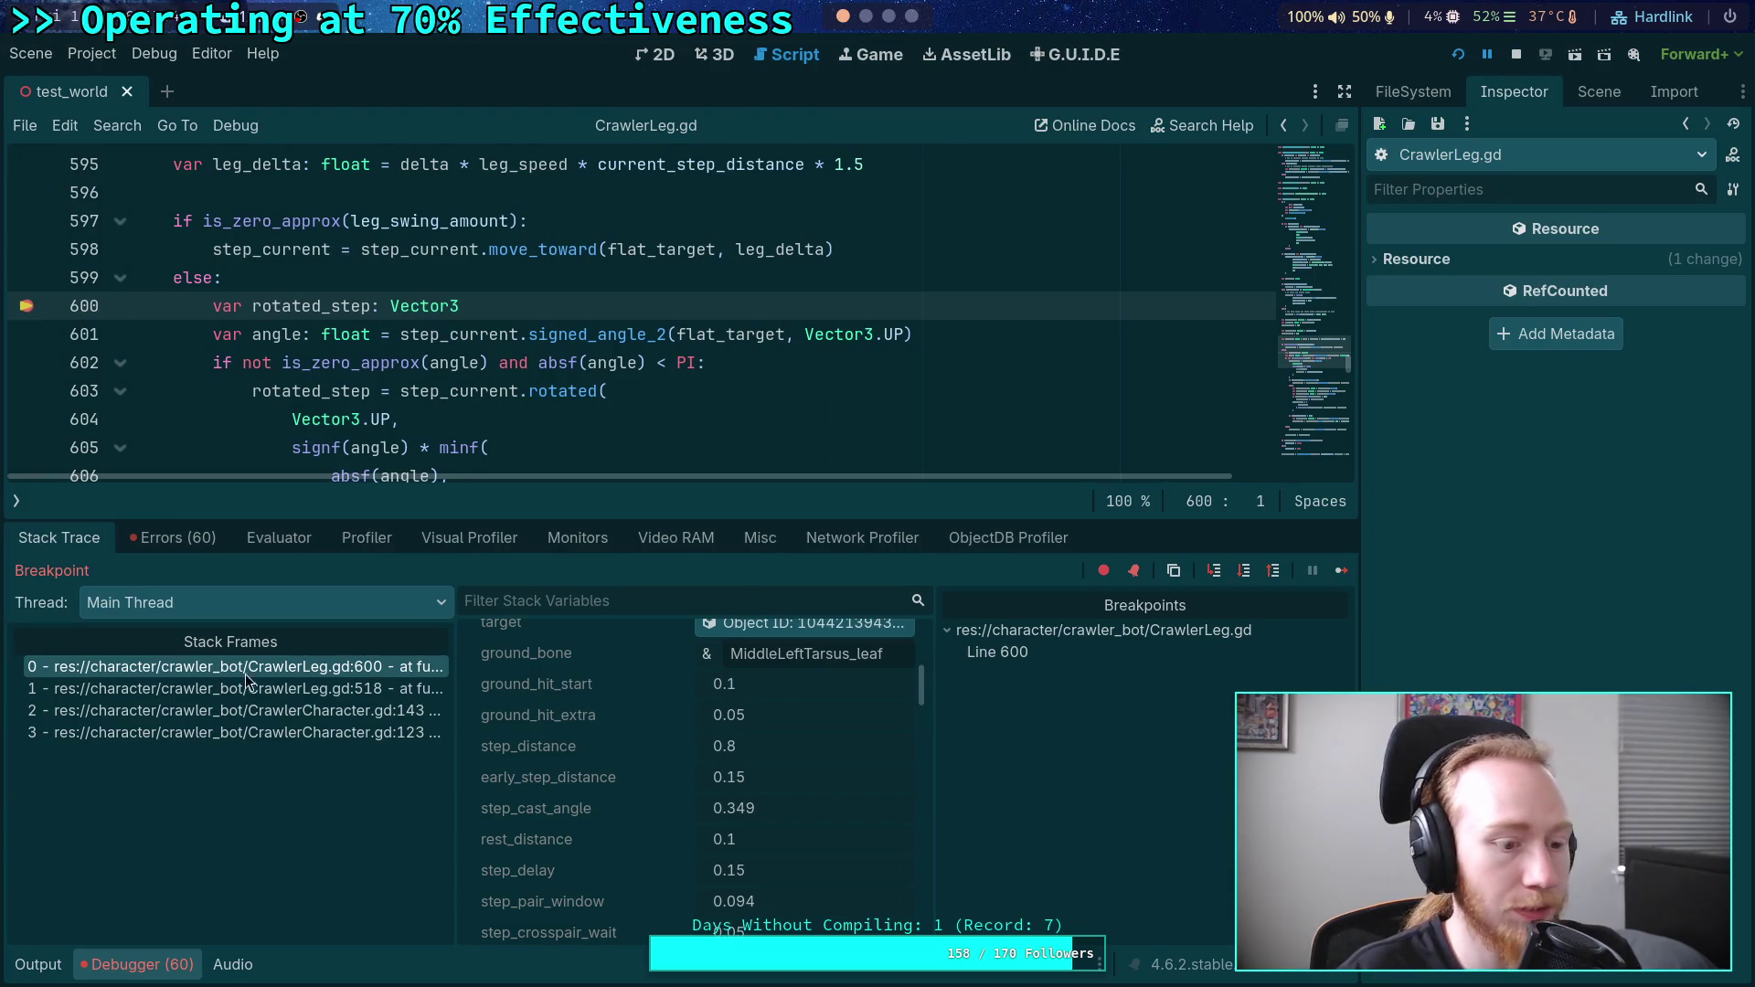
- Inspect the step_current and flat_target values while paused at line 600
scroll(525, 370, down, 1)
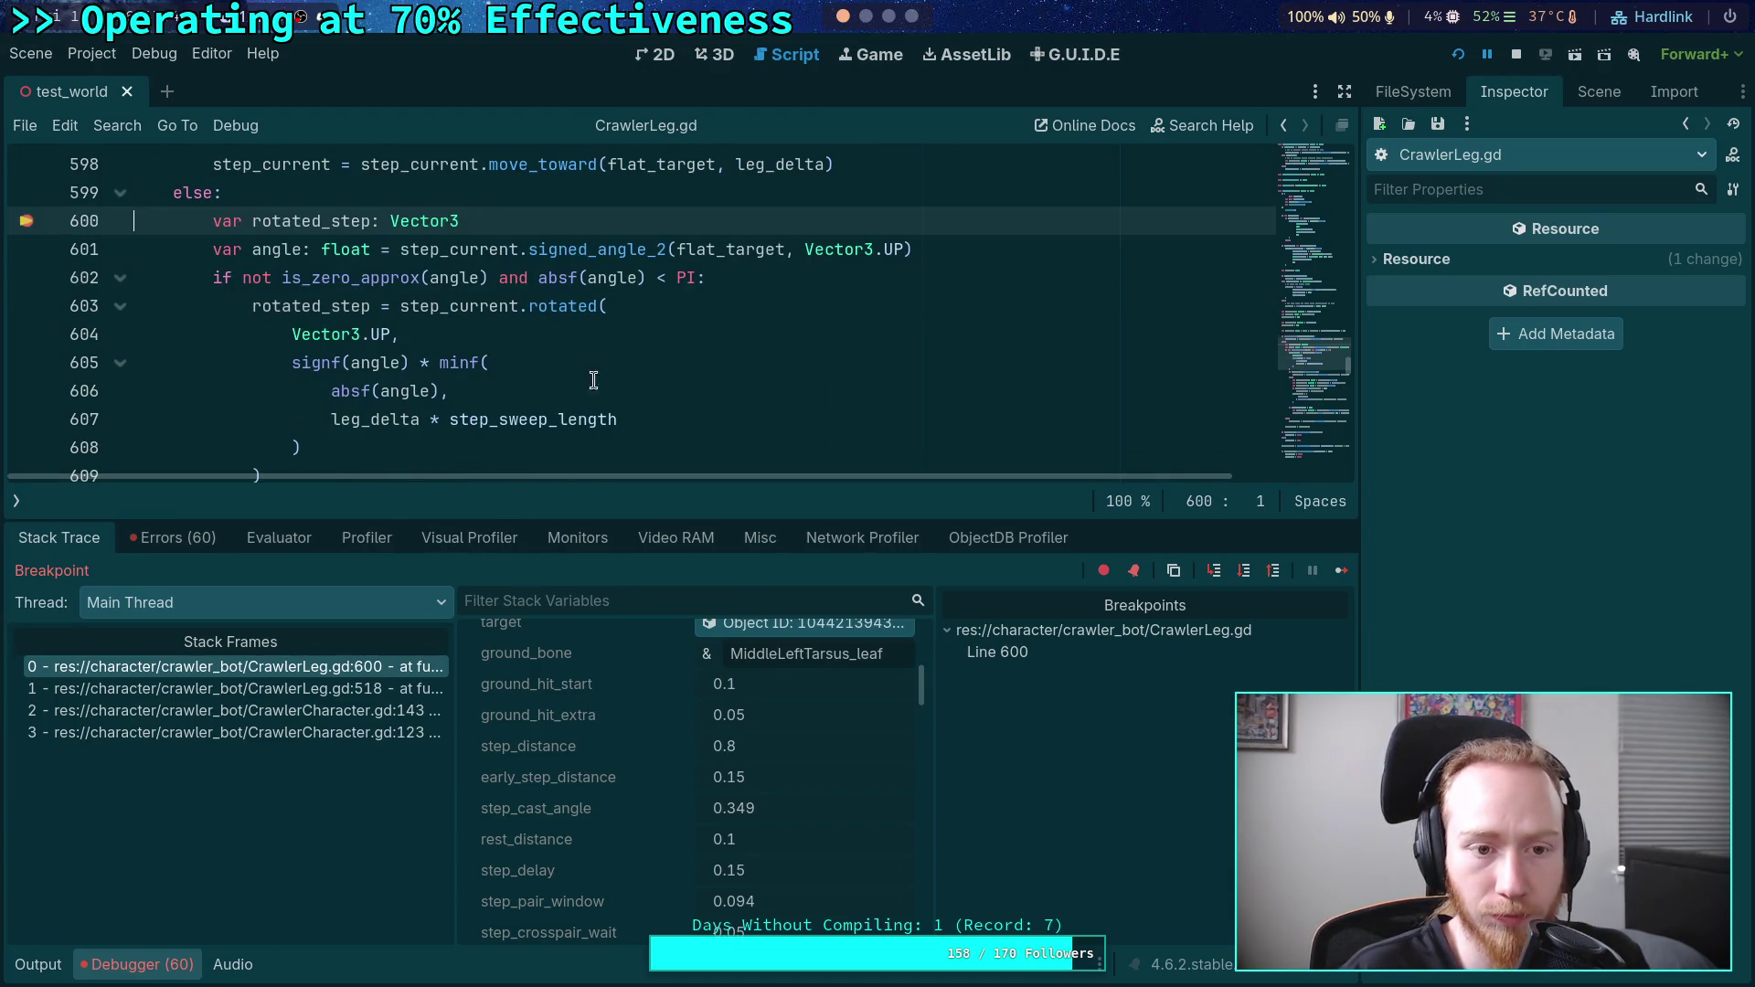
drag(823, 519, 777, 595)
scroll(704, 778, up, 5)
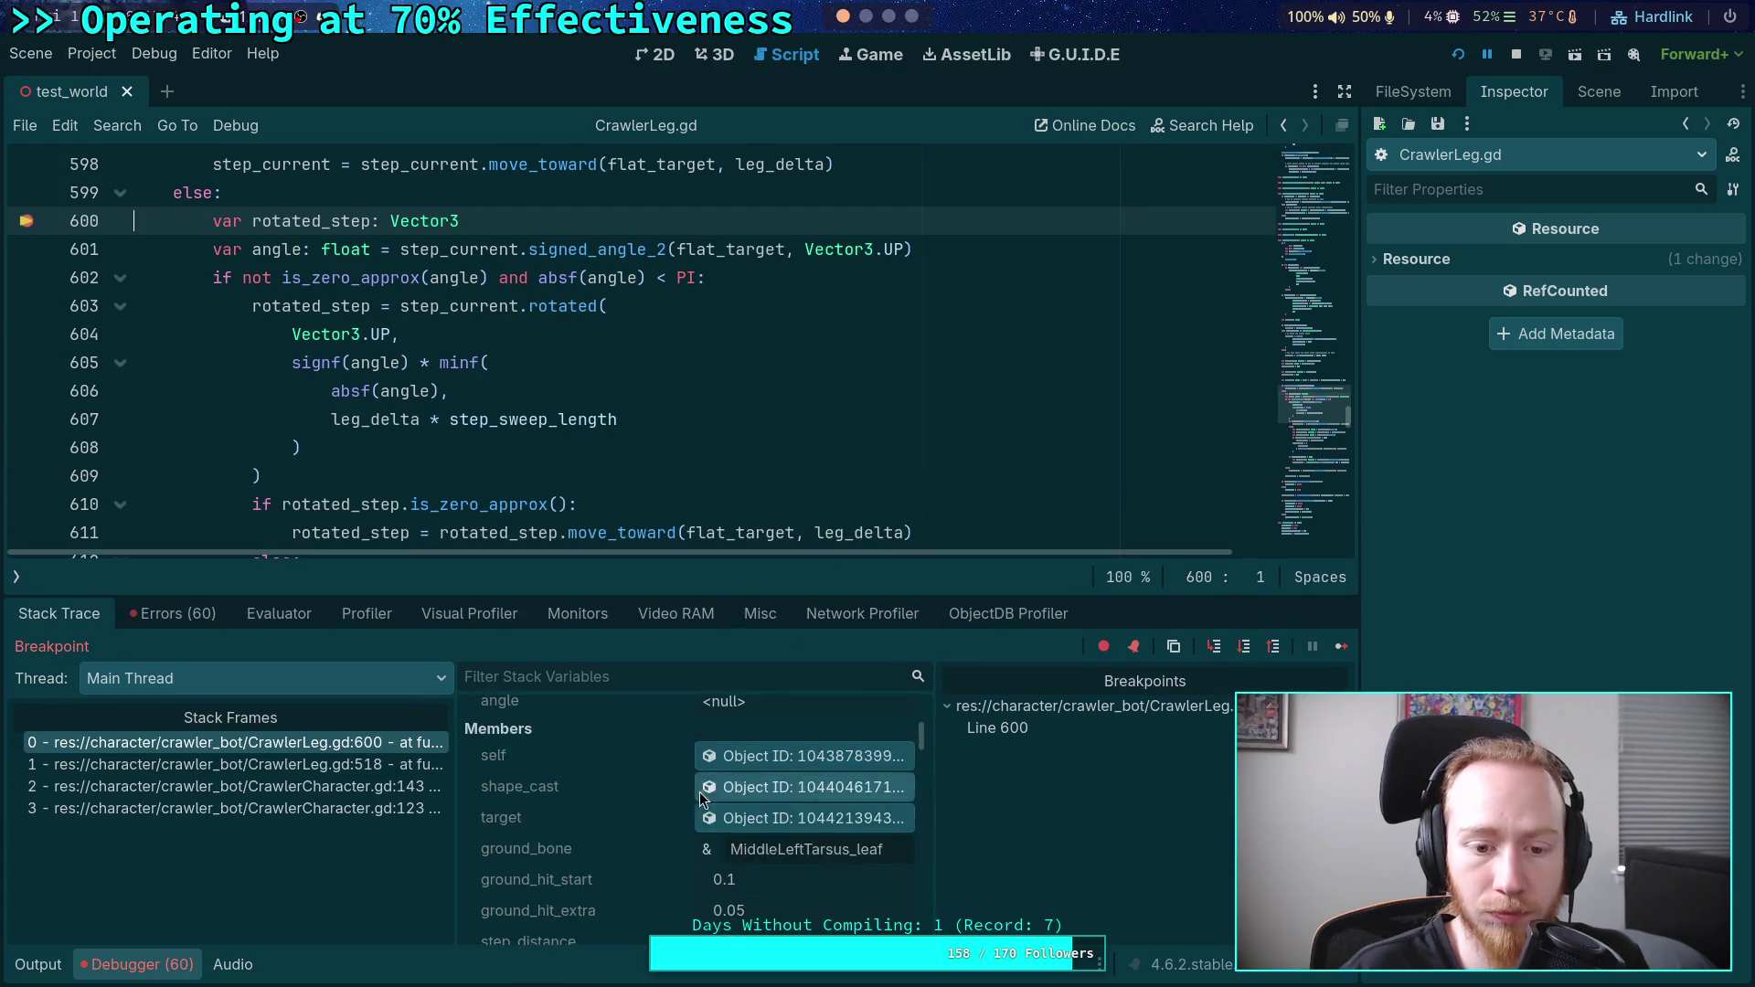
scroll(642, 759, down, 1)
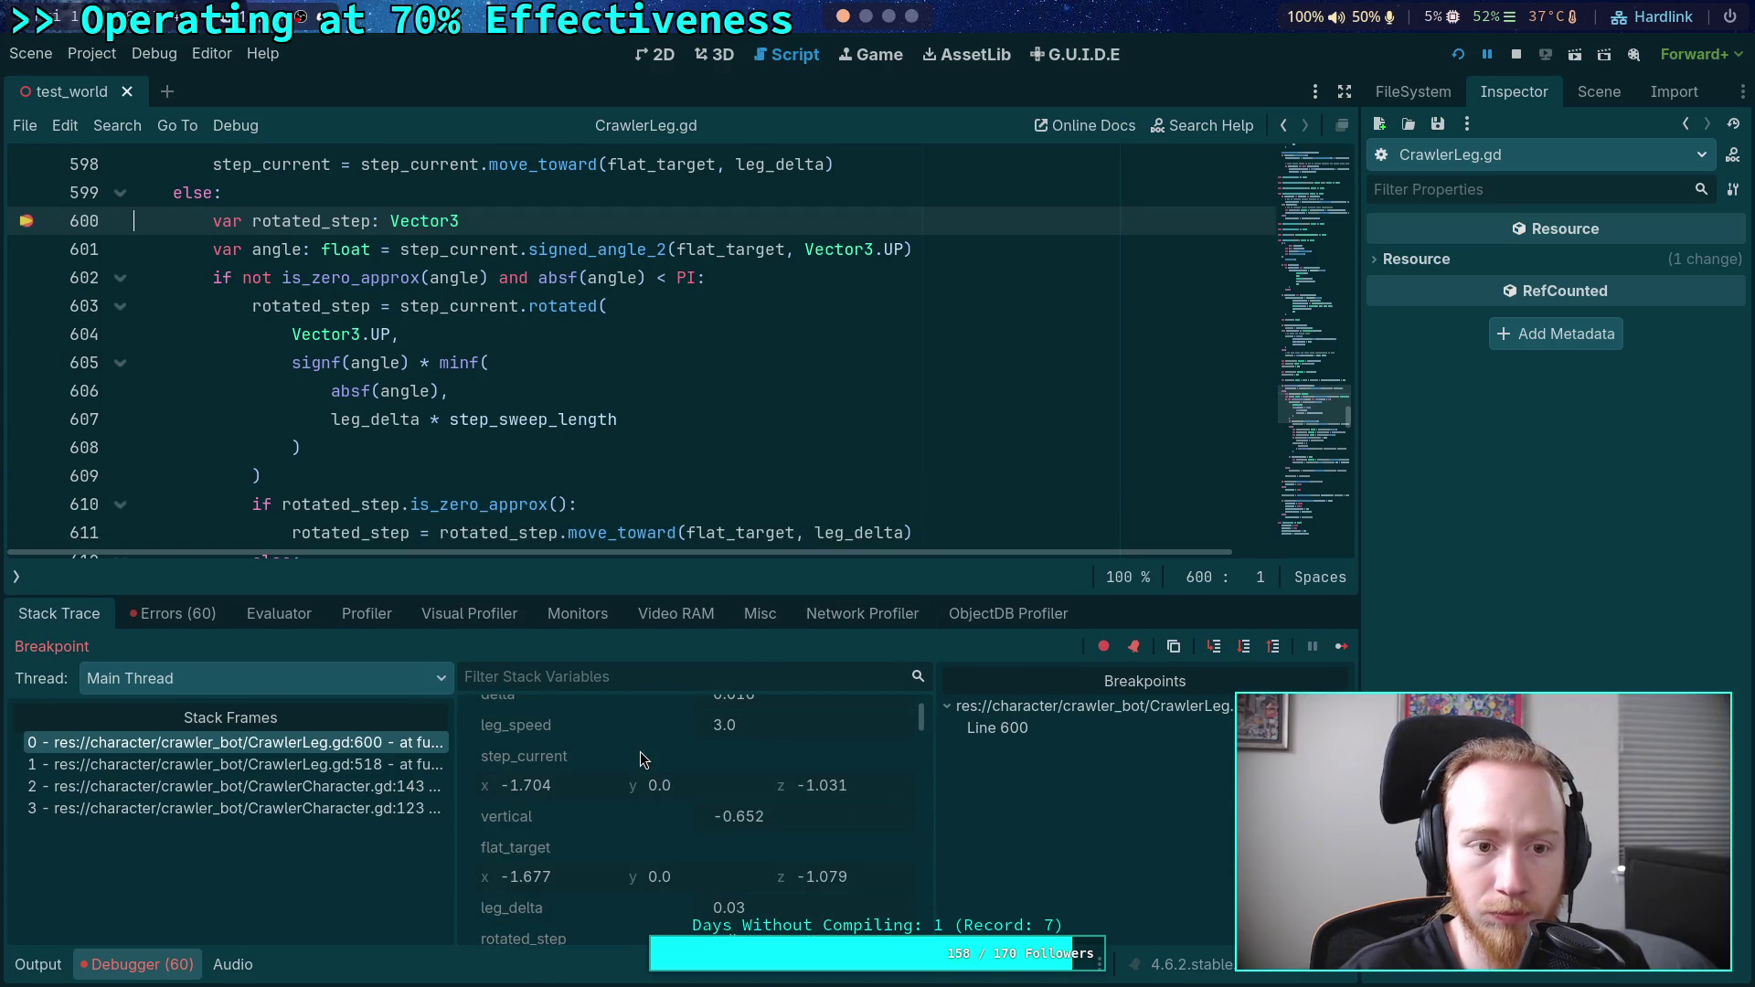
scroll(519, 503, up, 3)
scroll(509, 406, up, 1)
scroll(509, 406, down, 3)
scroll(510, 406, up, 3)
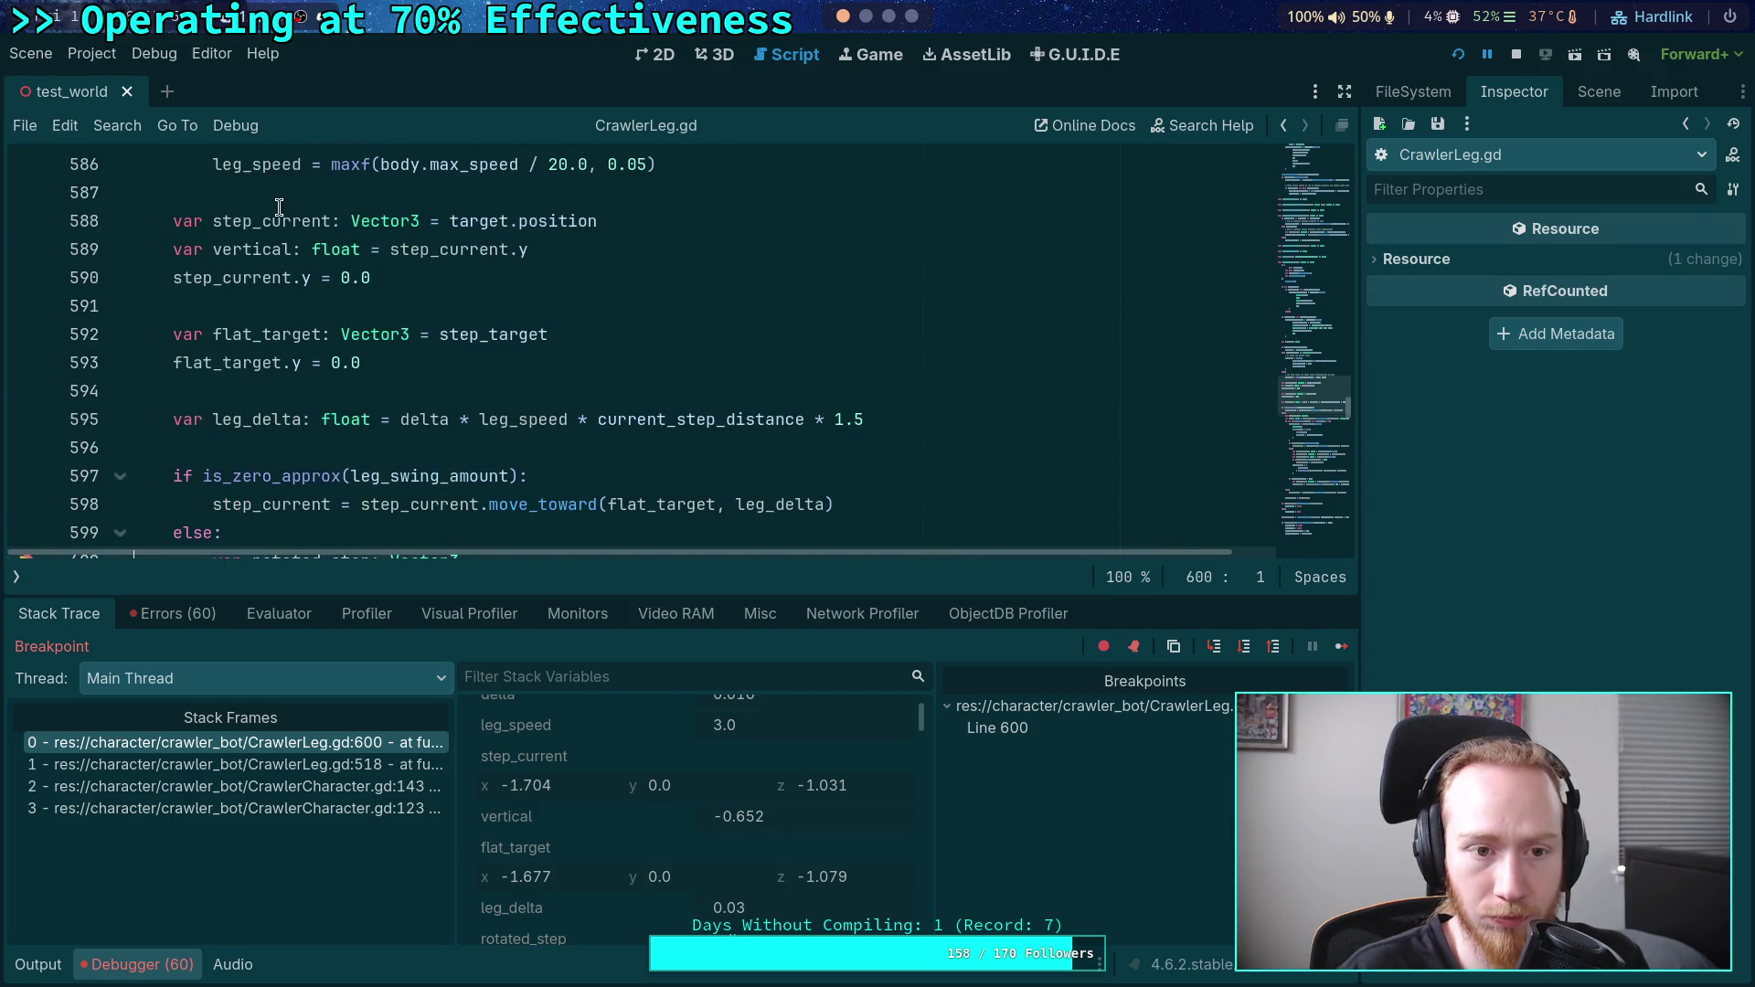
mouse_move(276, 221)
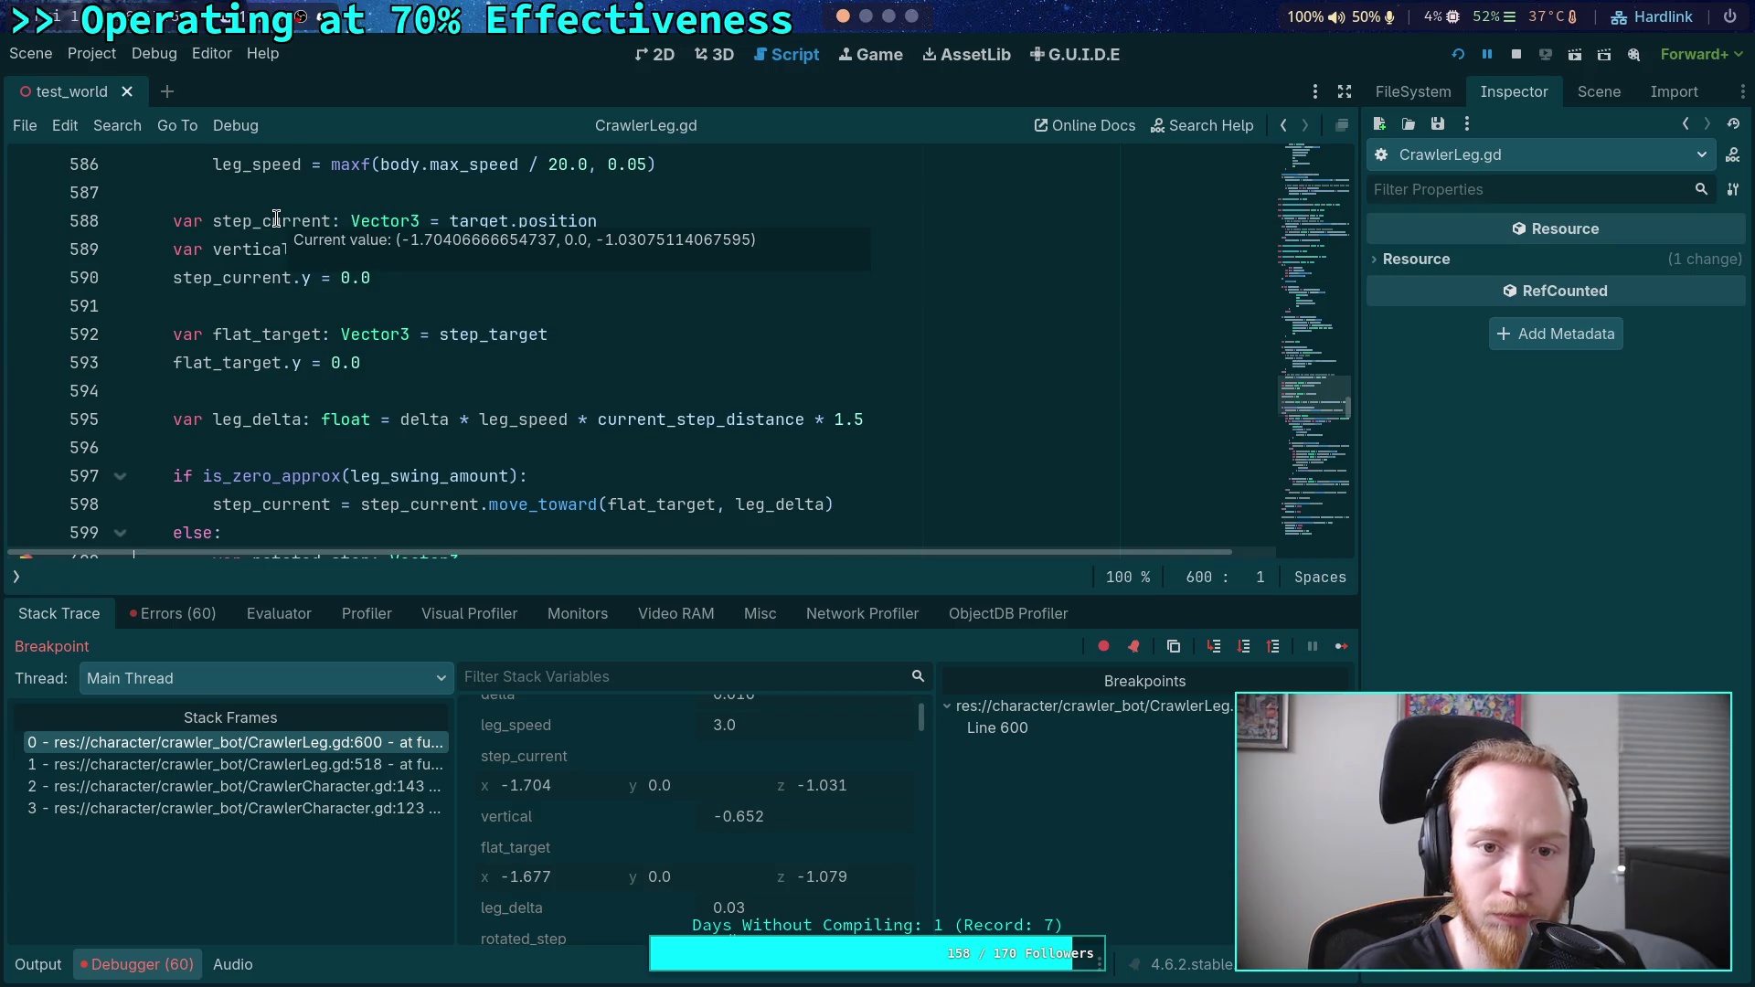
mouse_move(260, 342)
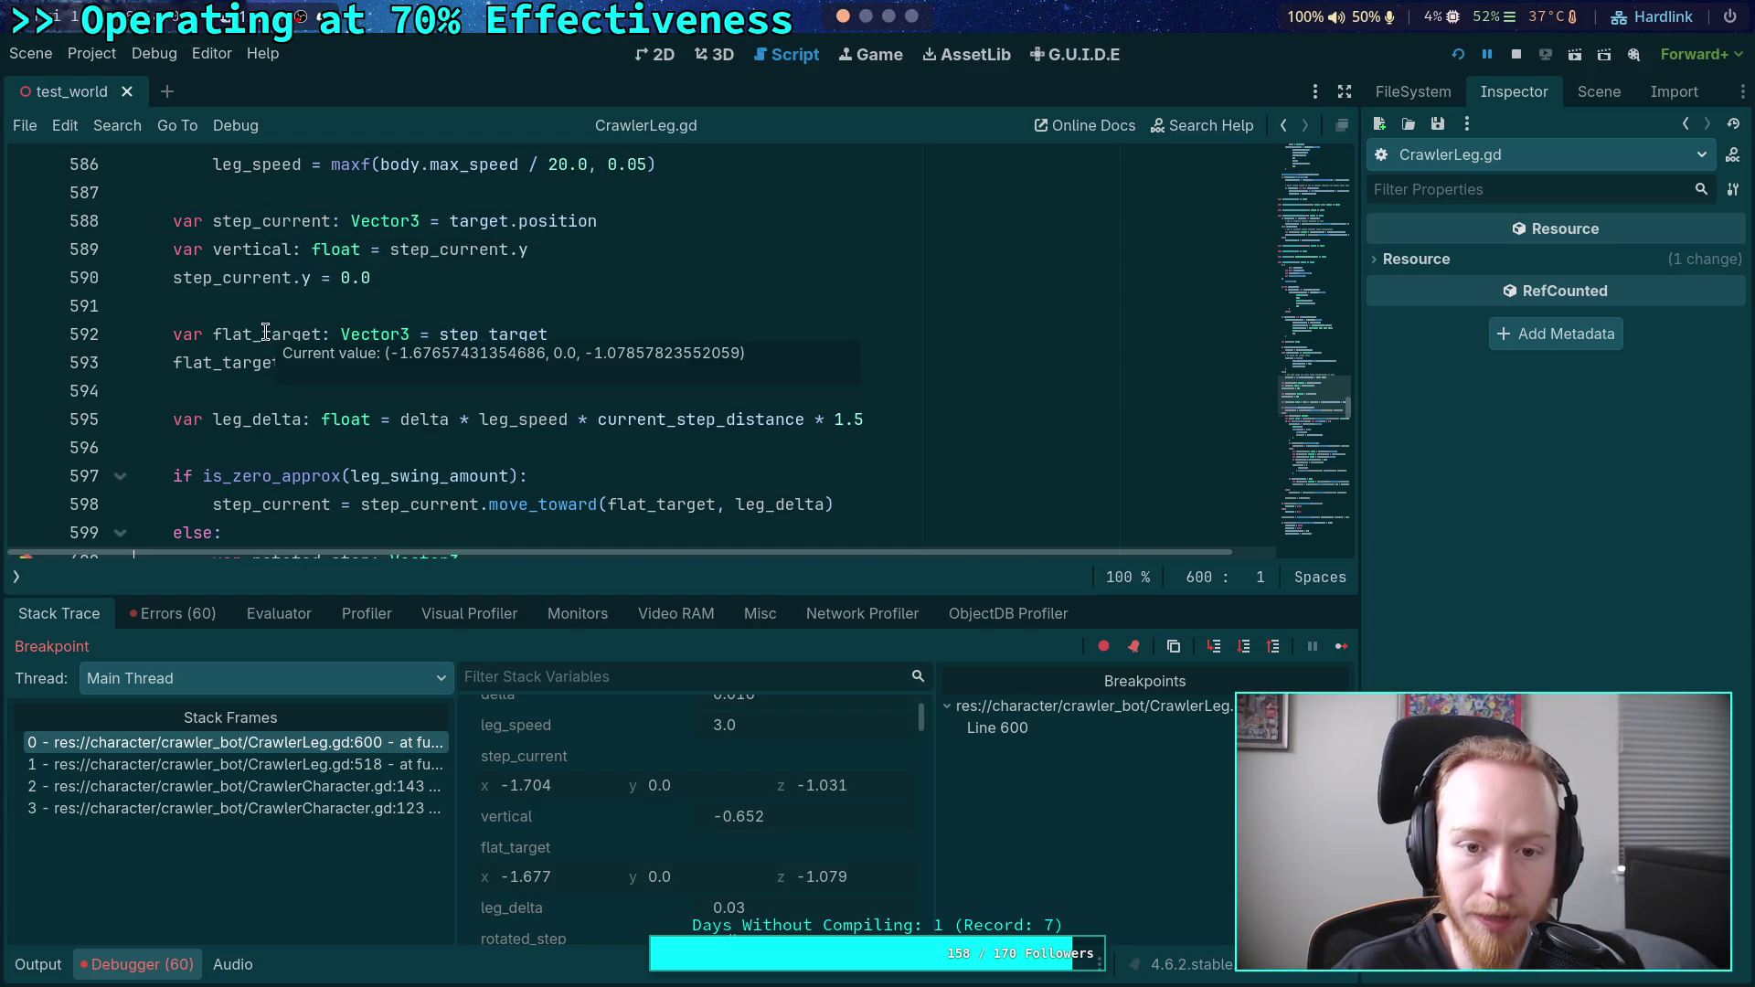
- Step over twice to advance execution to line 602
scroll(516, 389, down, 1)
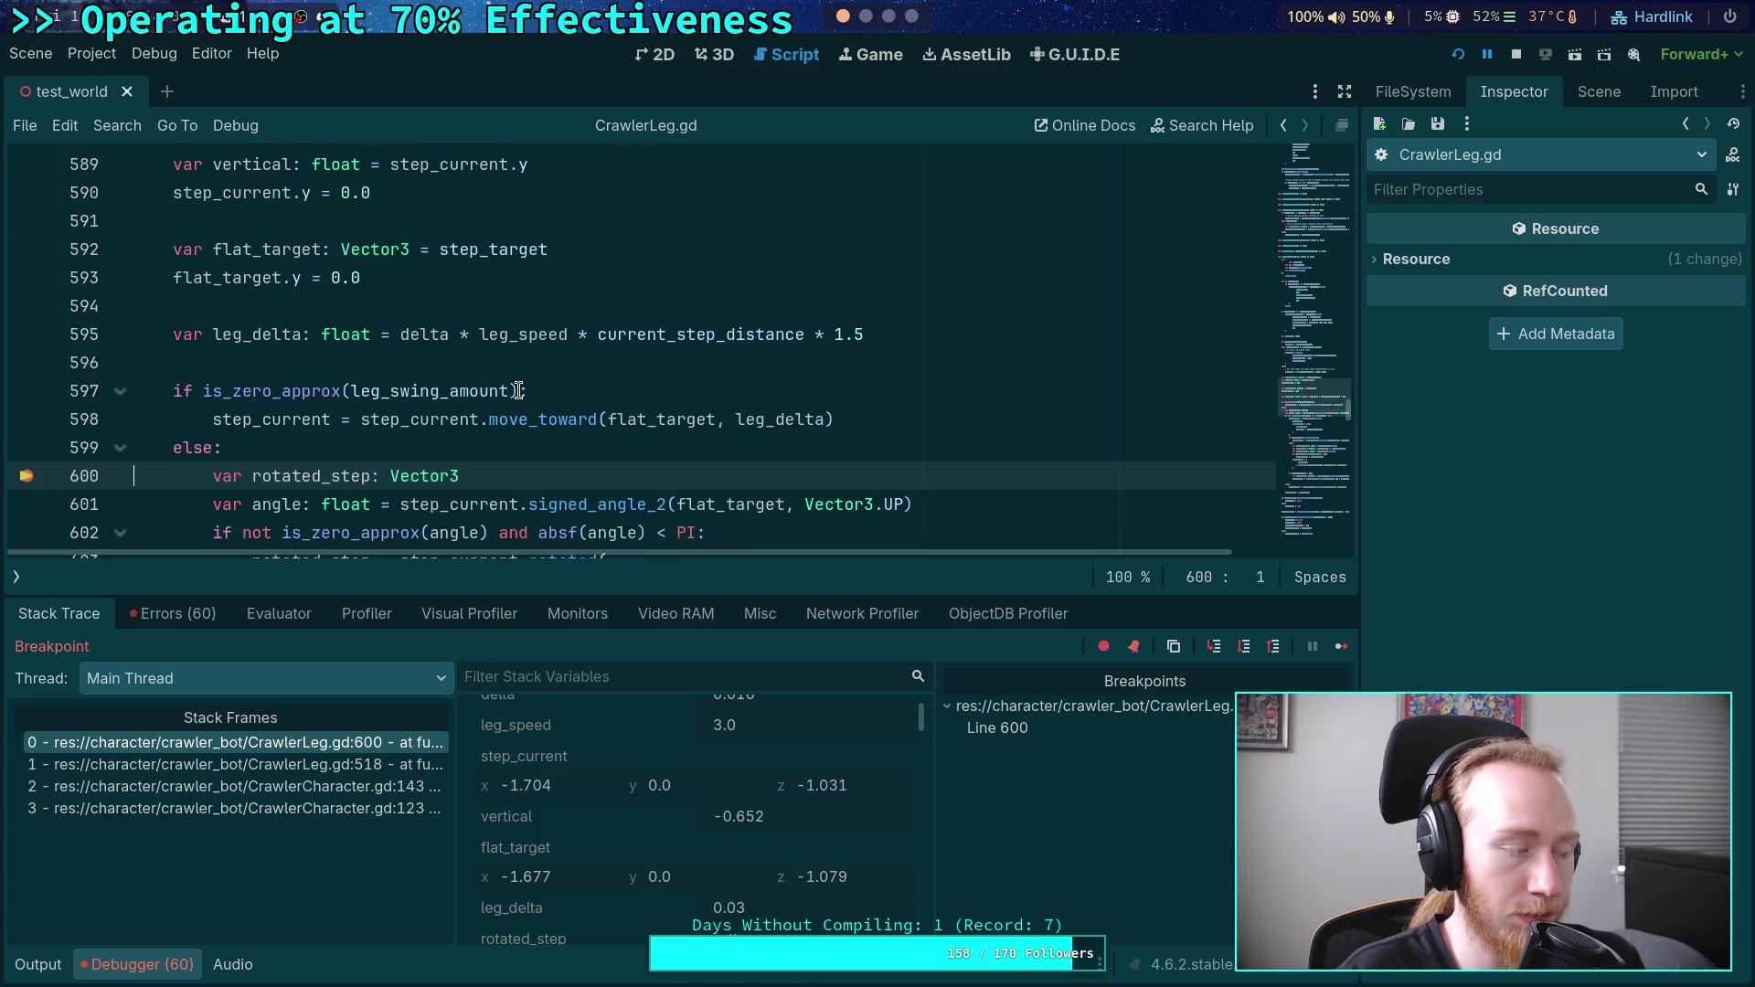
scroll(524, 403, down, 3)
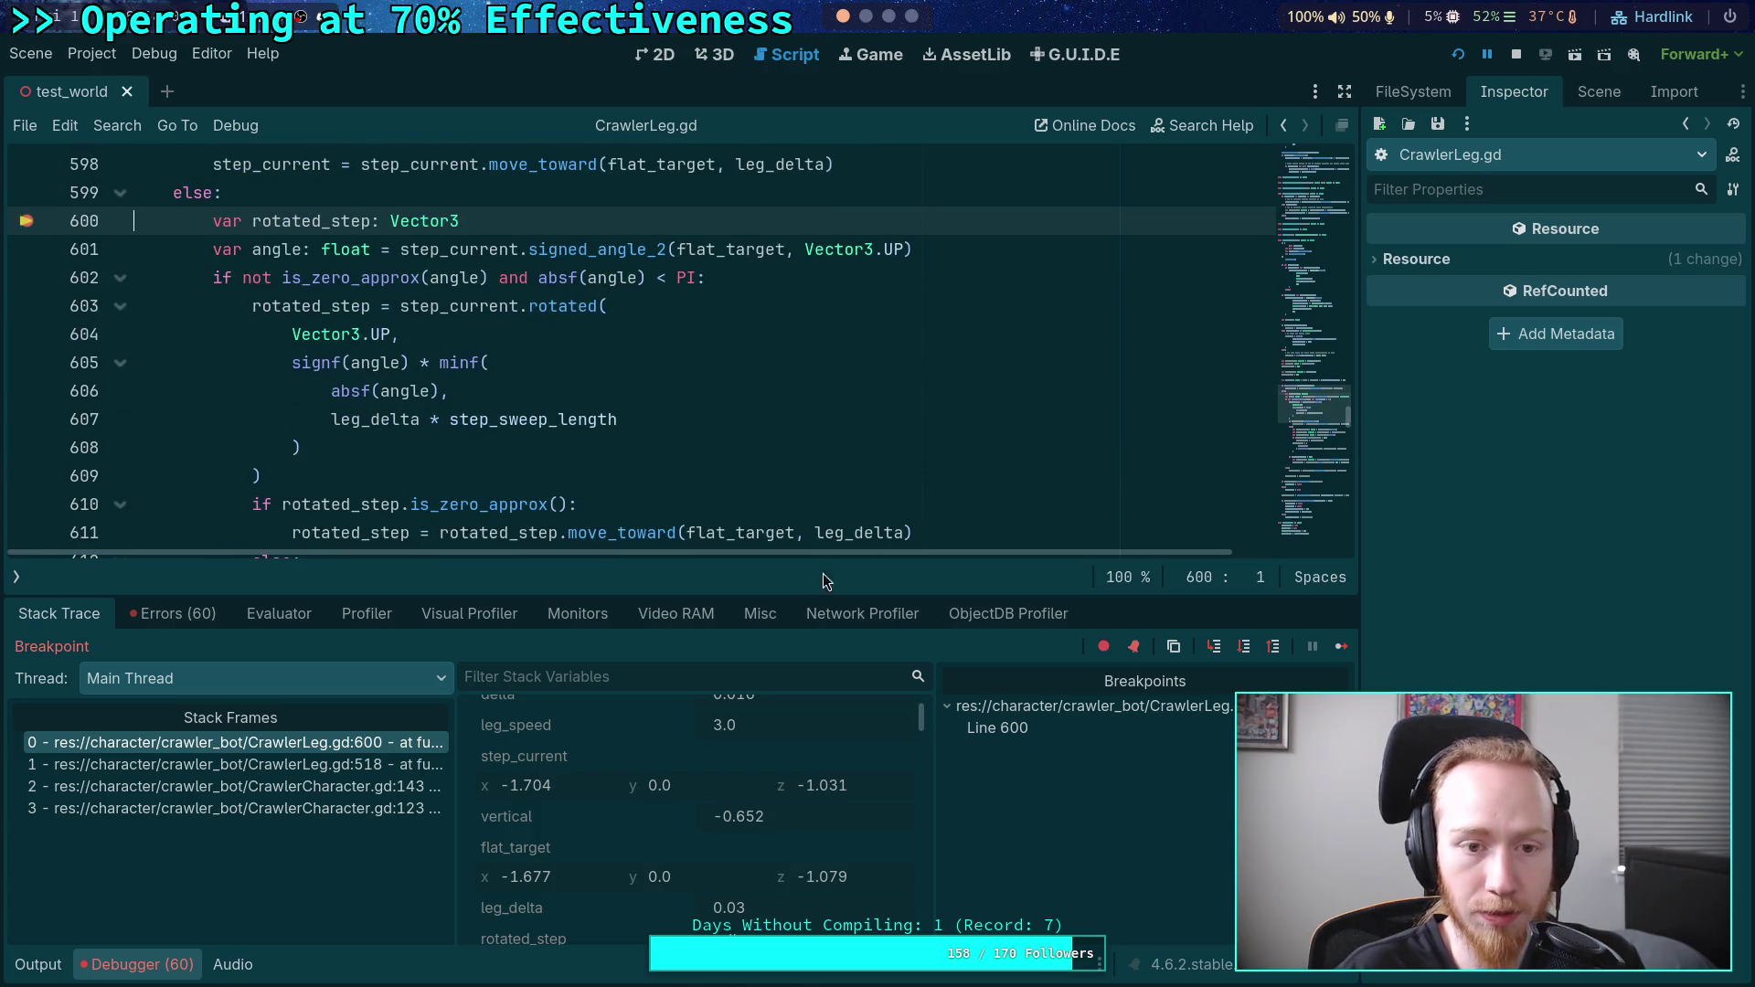
click(1244, 646)
click(1244, 646)
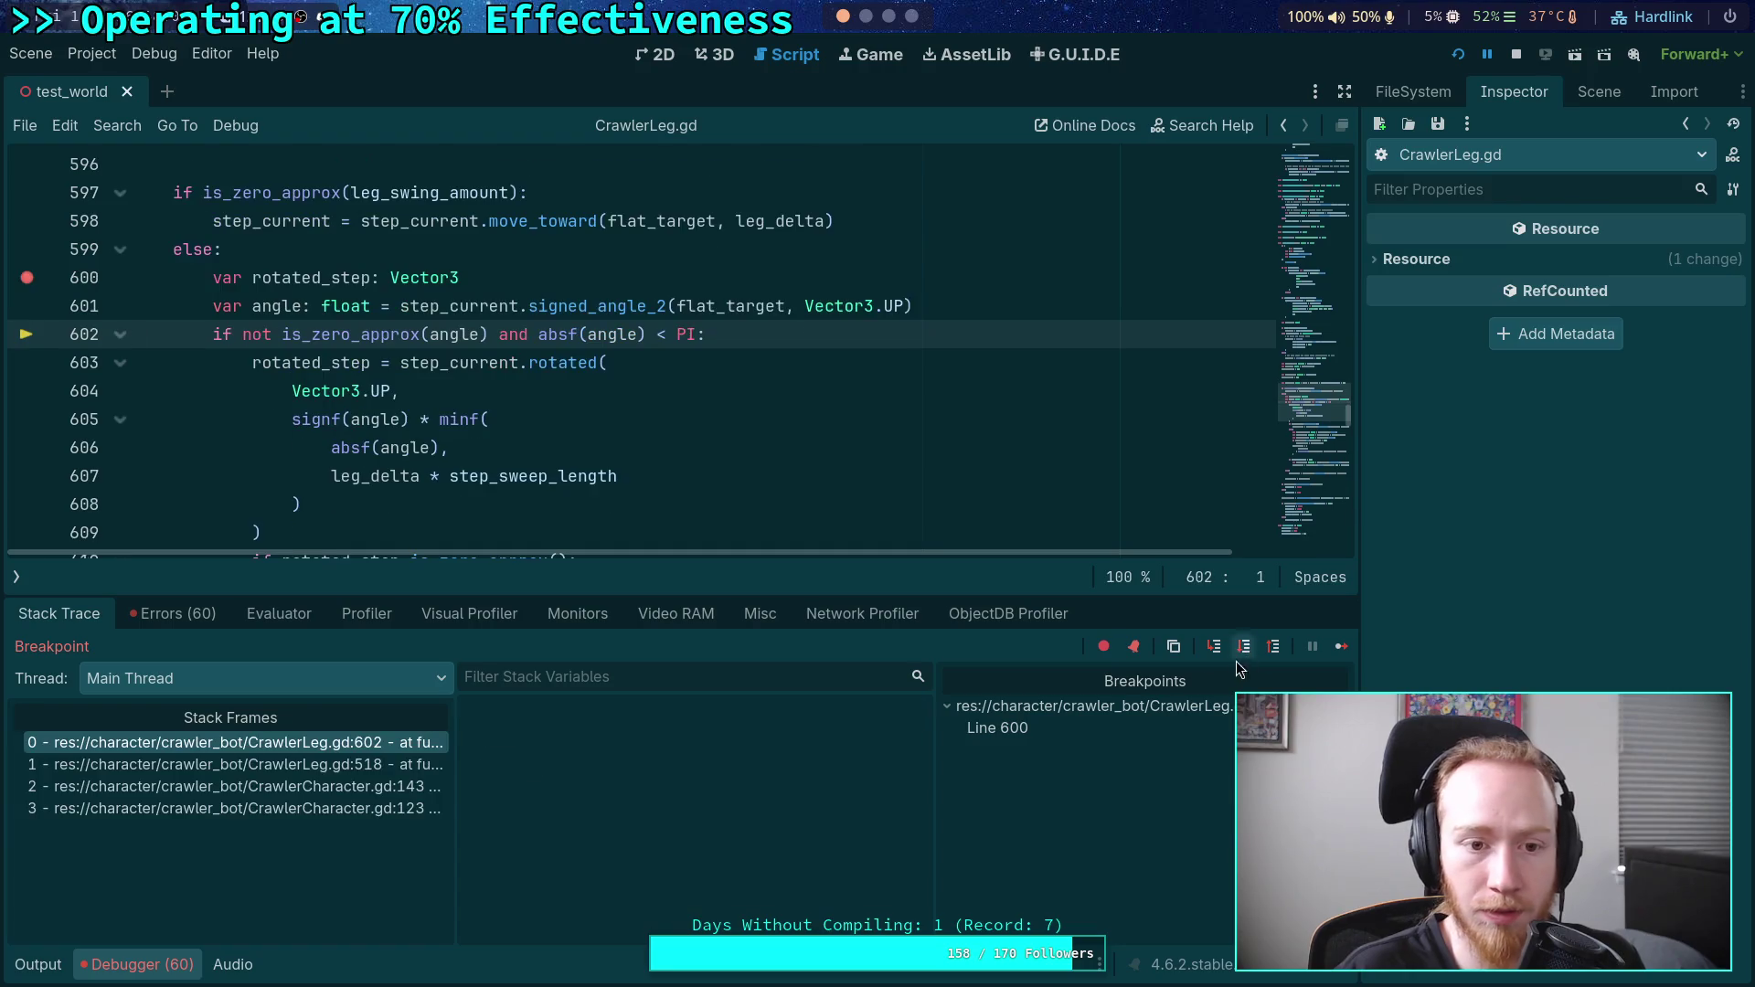
- Step over twice, past the rotation call, to reach line 610
scroll(720, 777, down, 5)
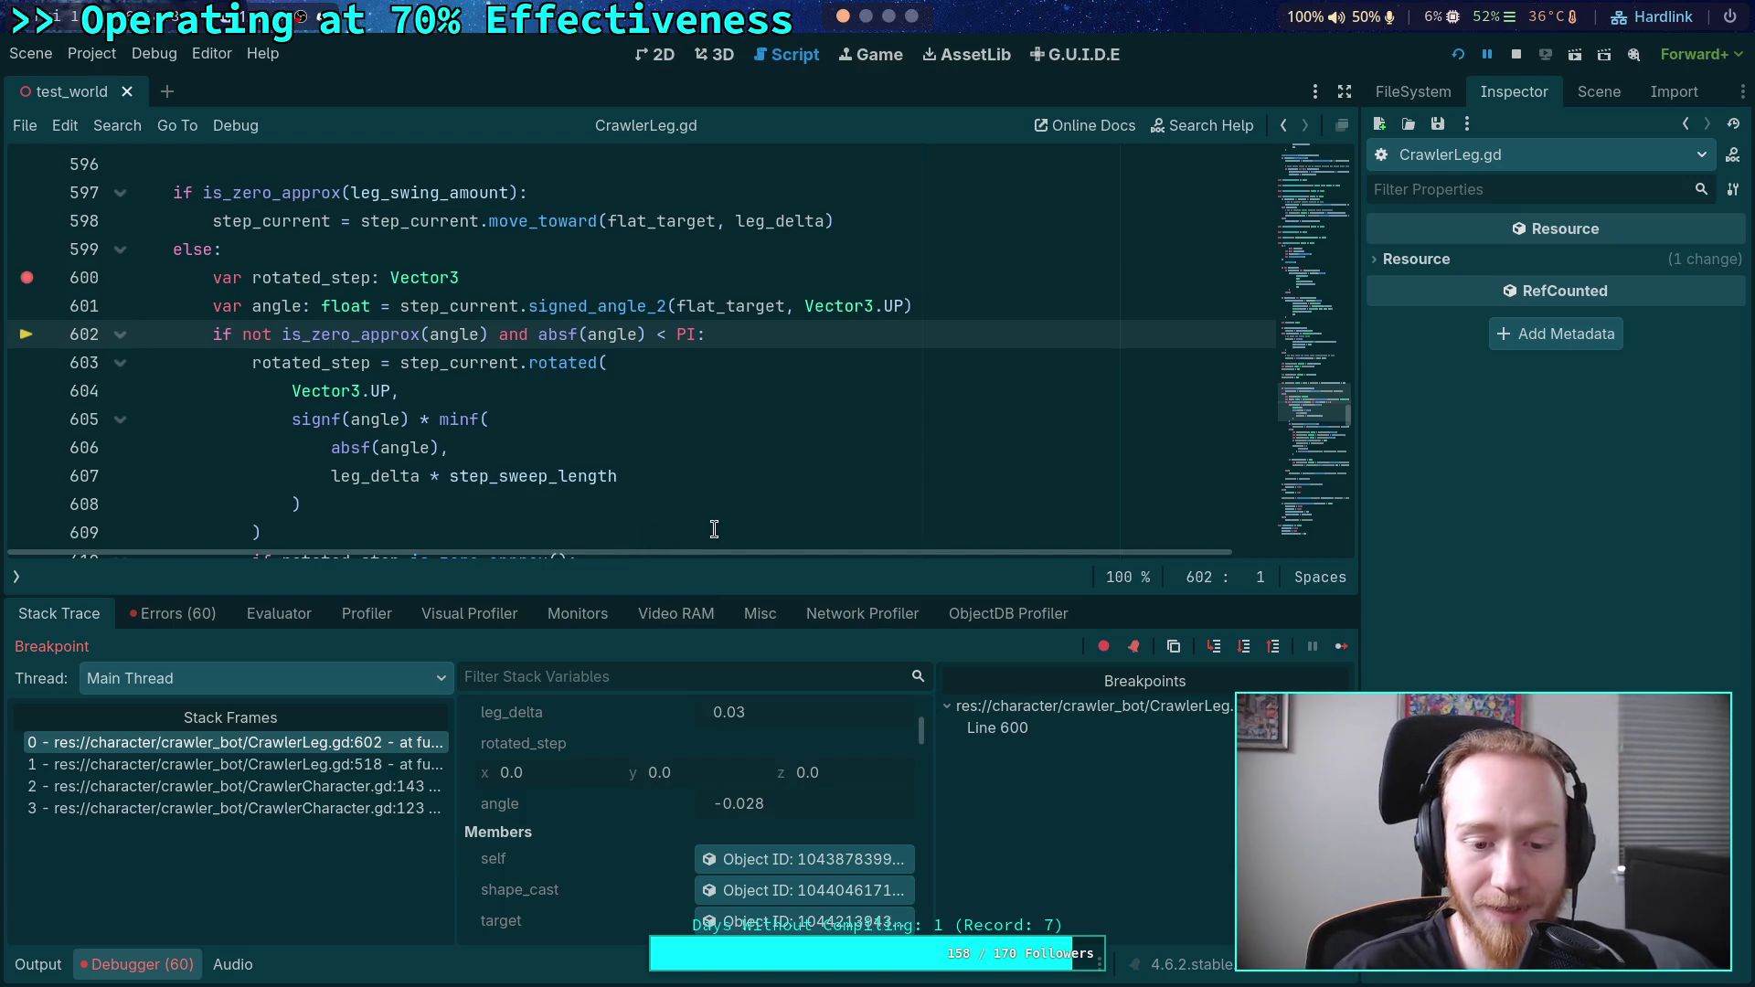
scroll(522, 502, down, 1)
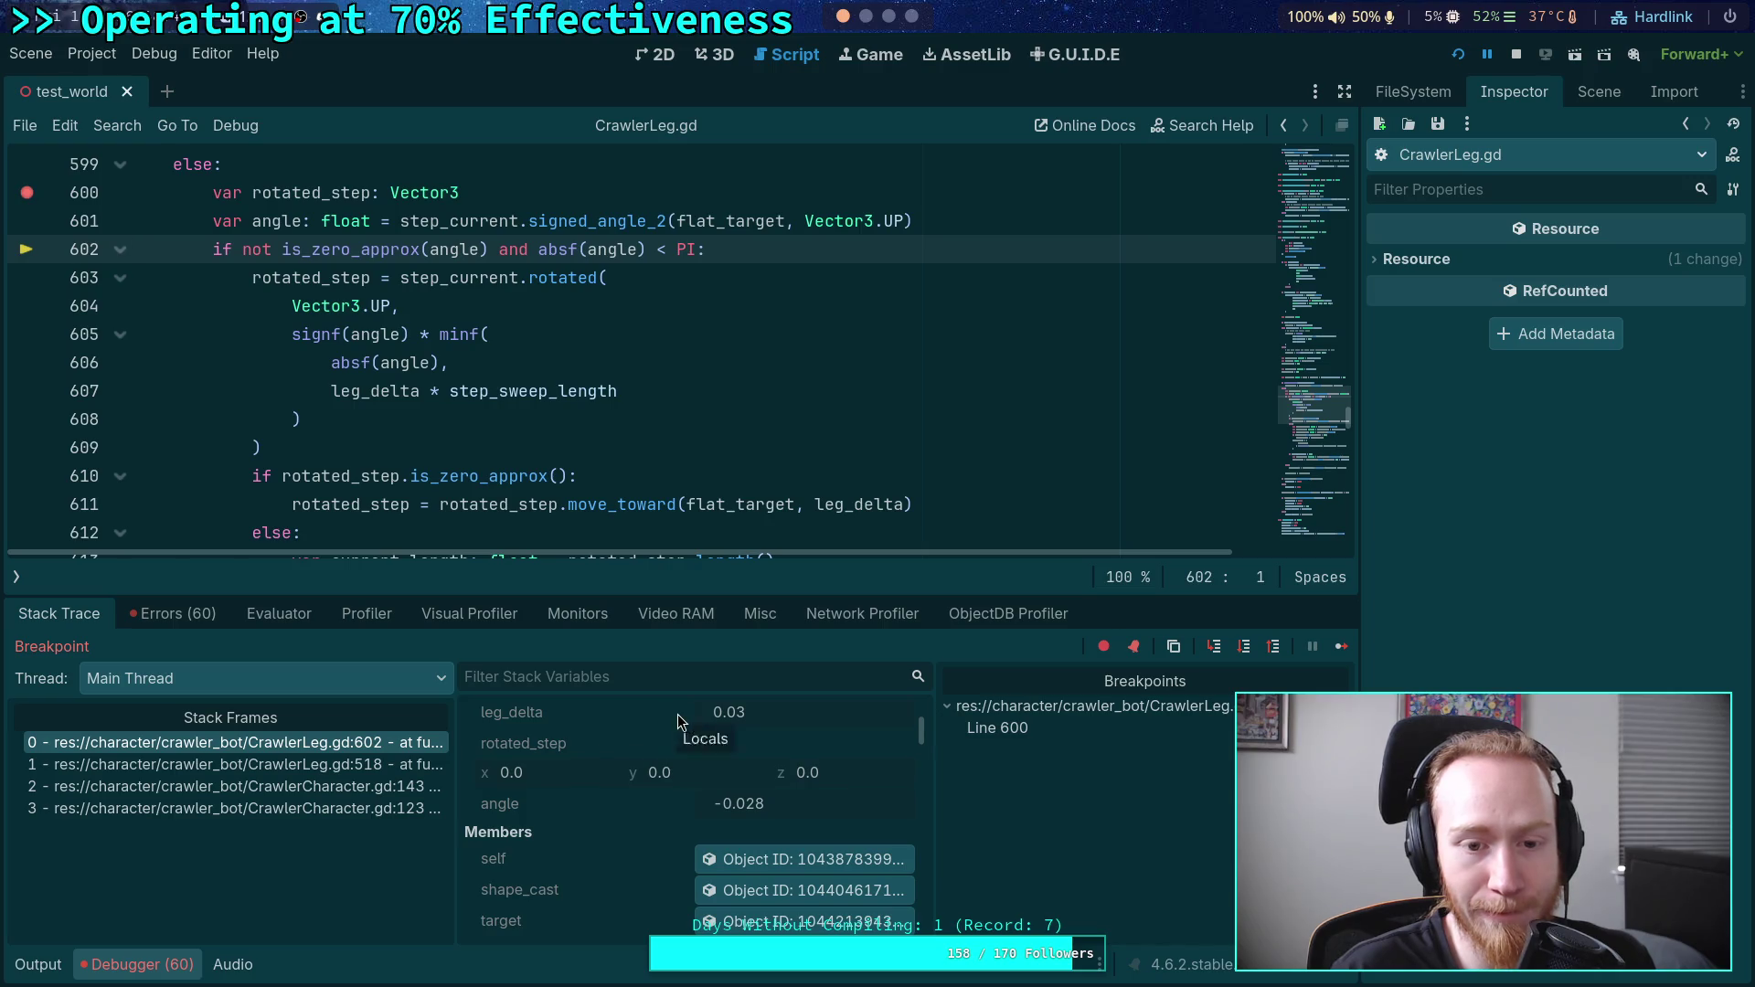
scroll(650, 816, up, 3)
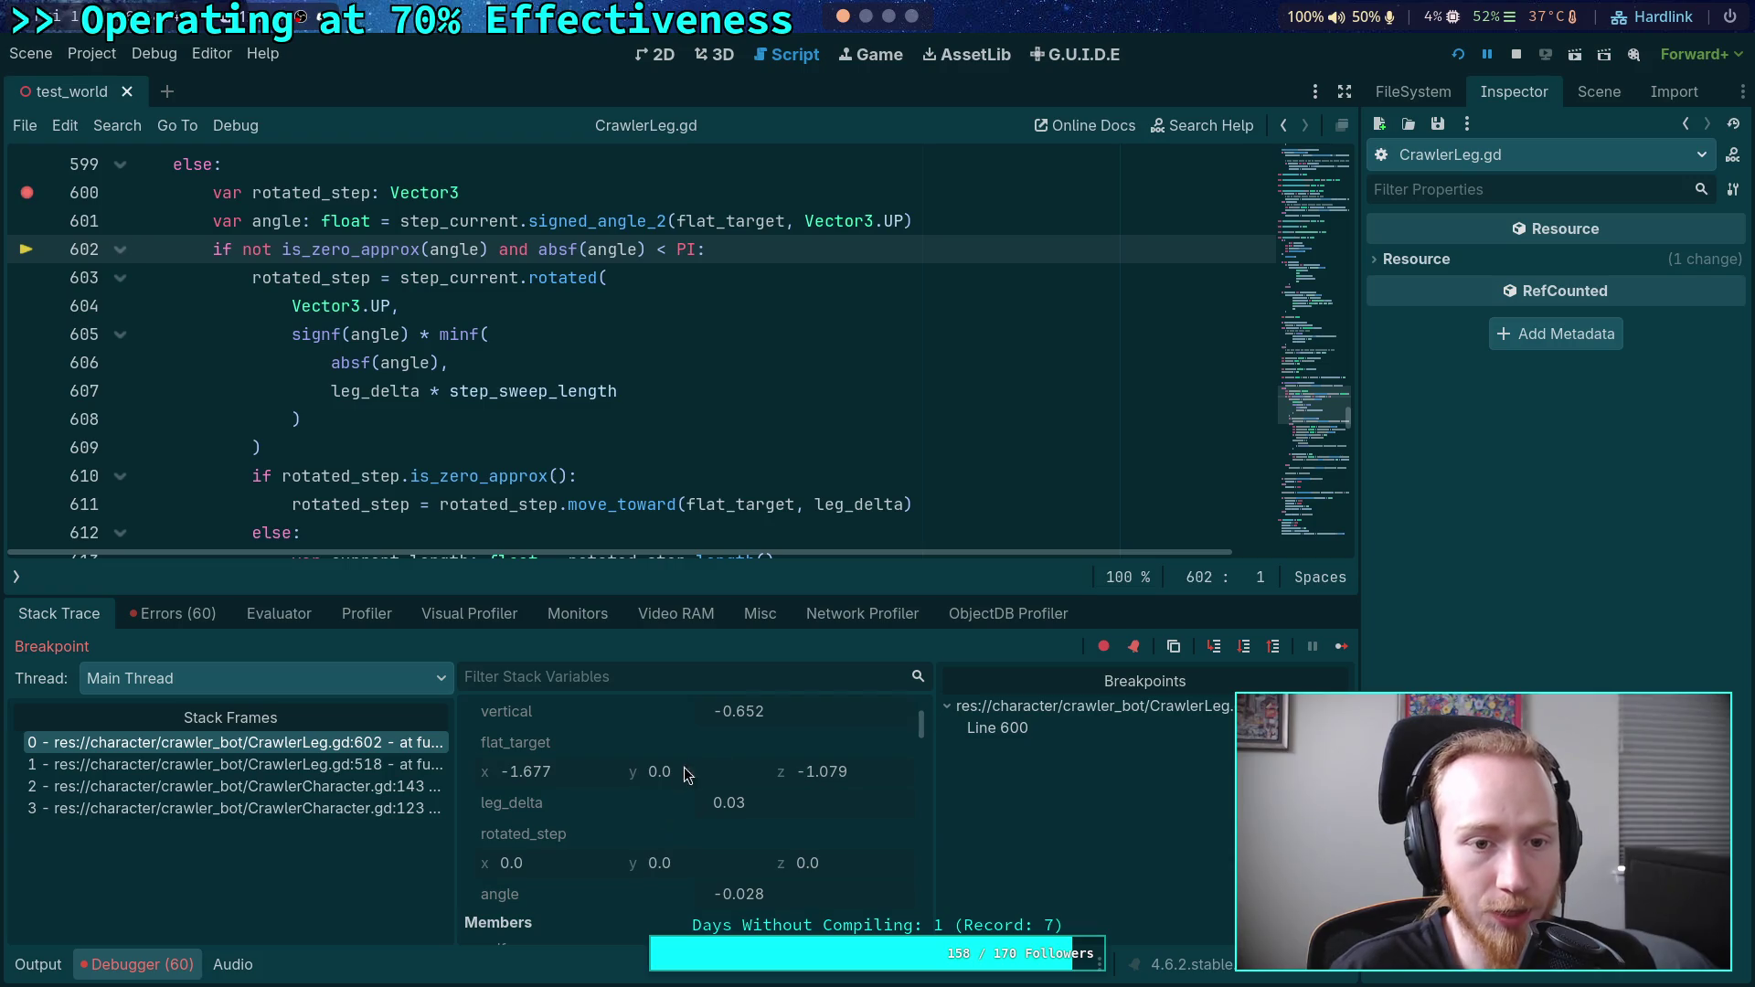
click(1245, 651)
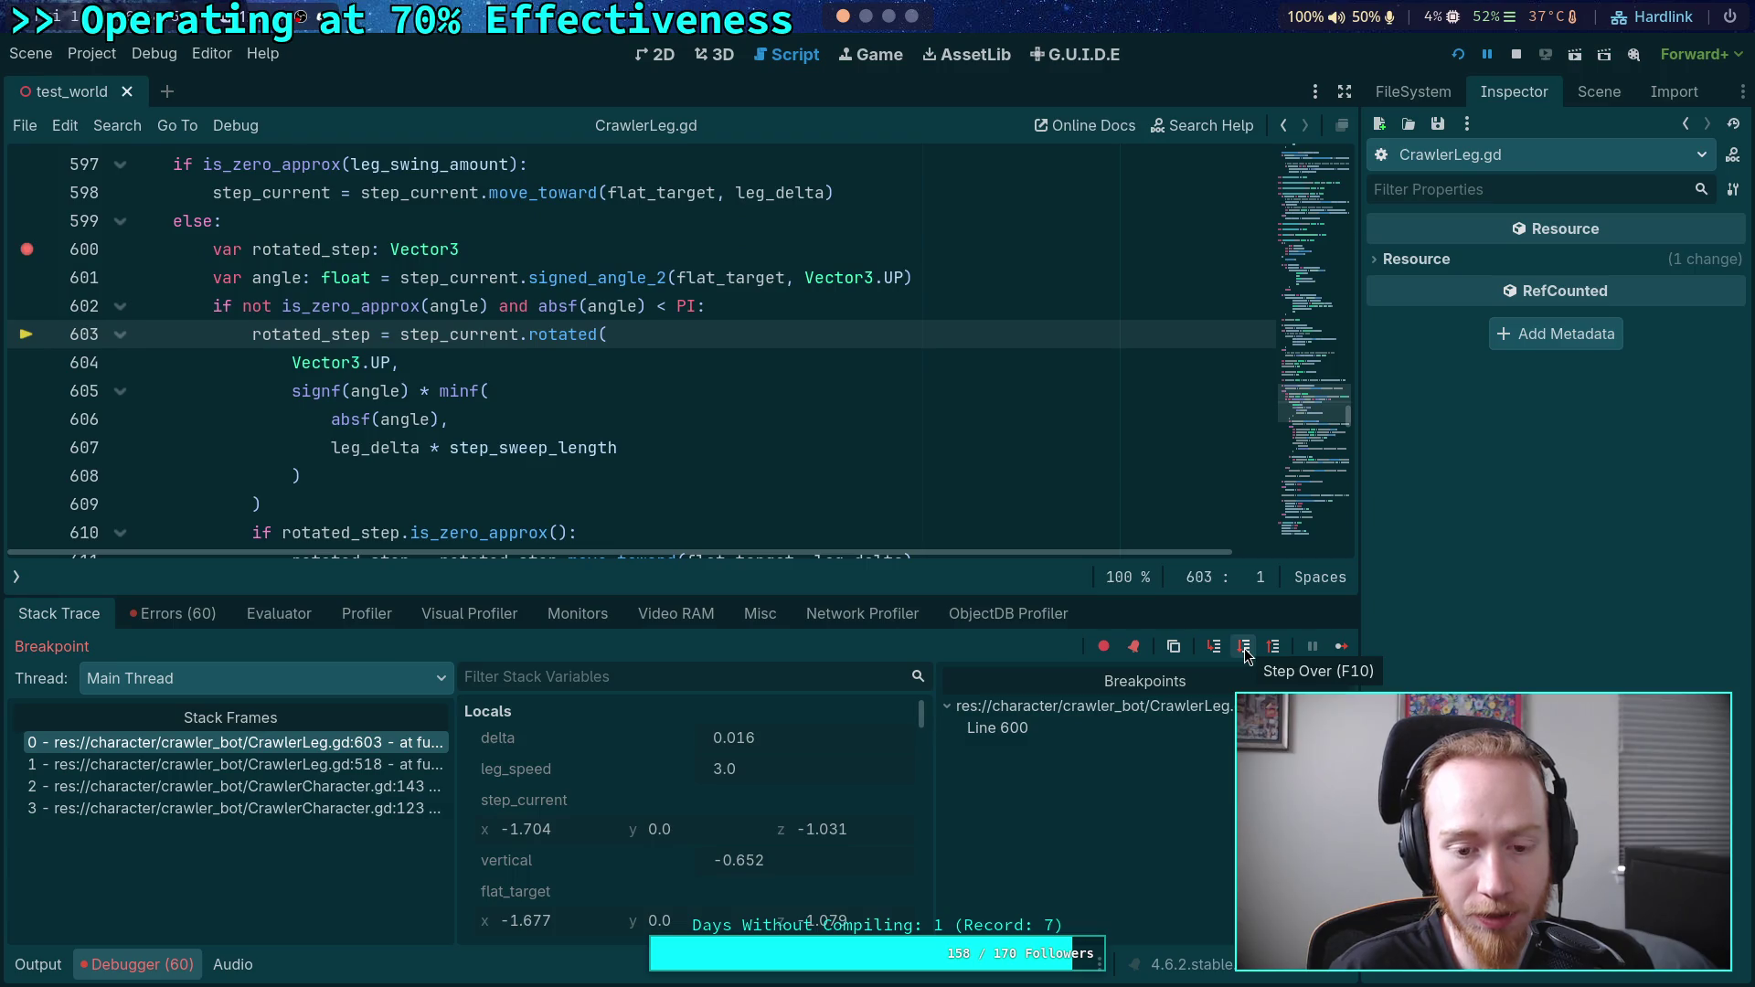
click(1245, 651)
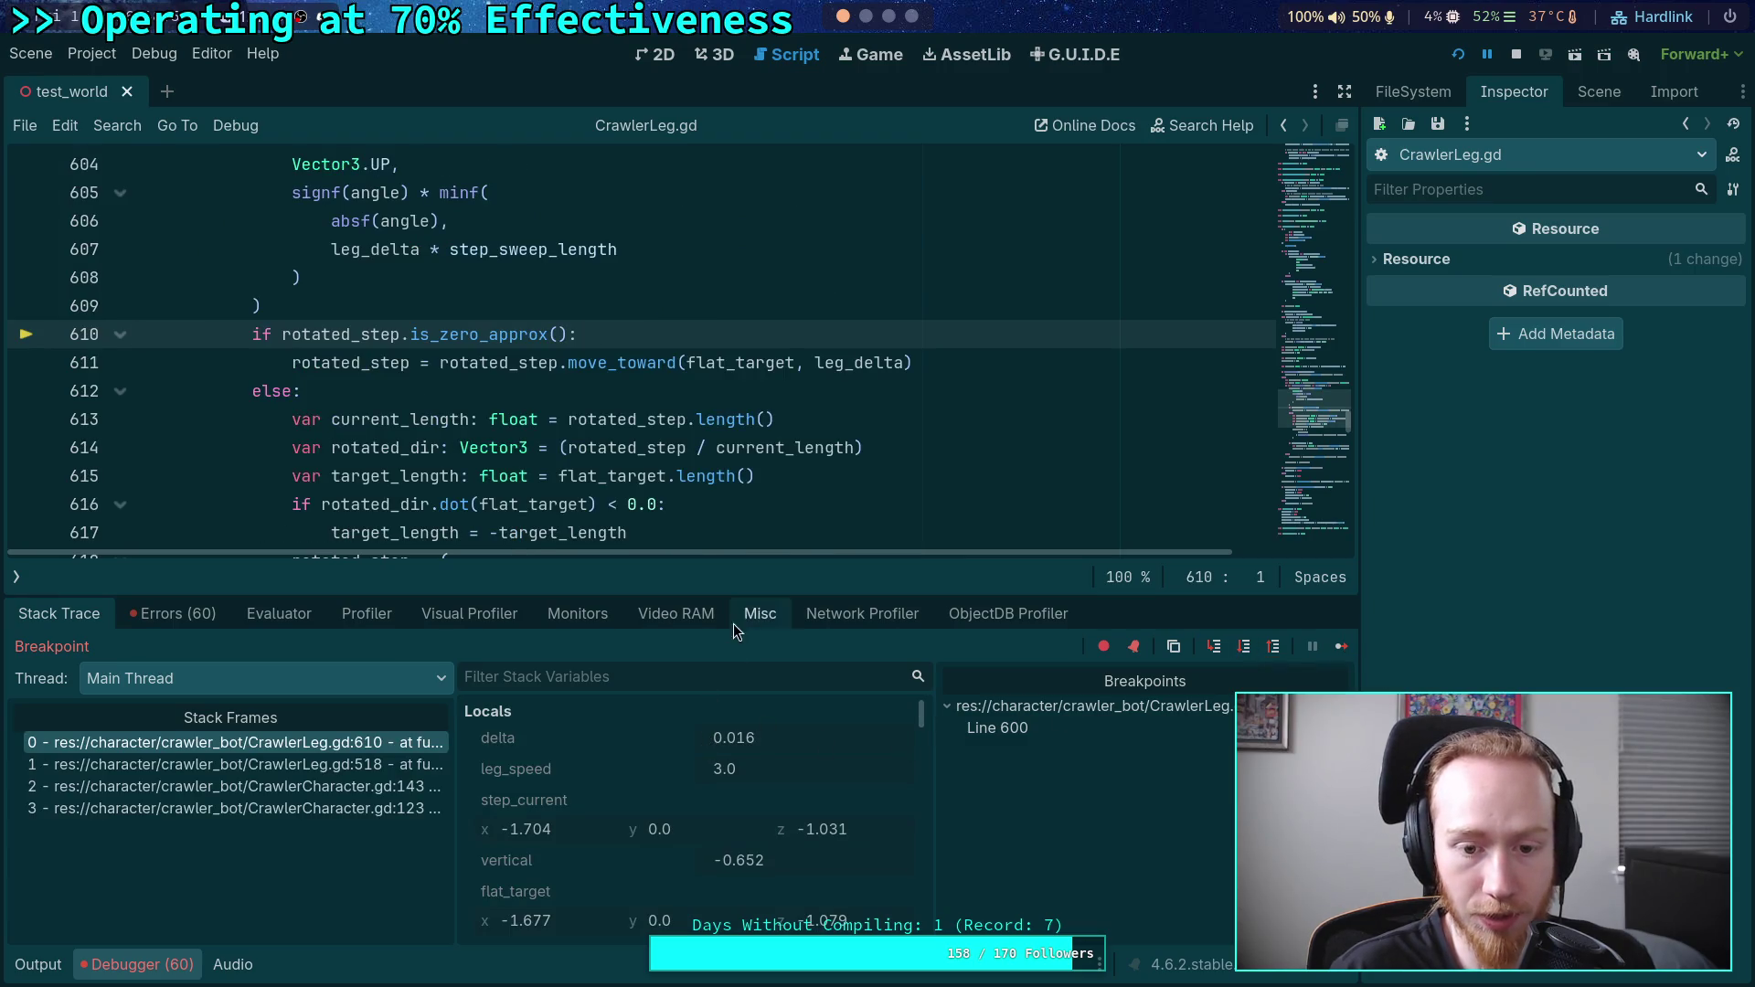
- Enlarge the debugger panel and check rotated_step at (-1.675, 0.0, -1.078) in Locals
drag(751, 596, 748, 508)
scroll(622, 785, down, 1)
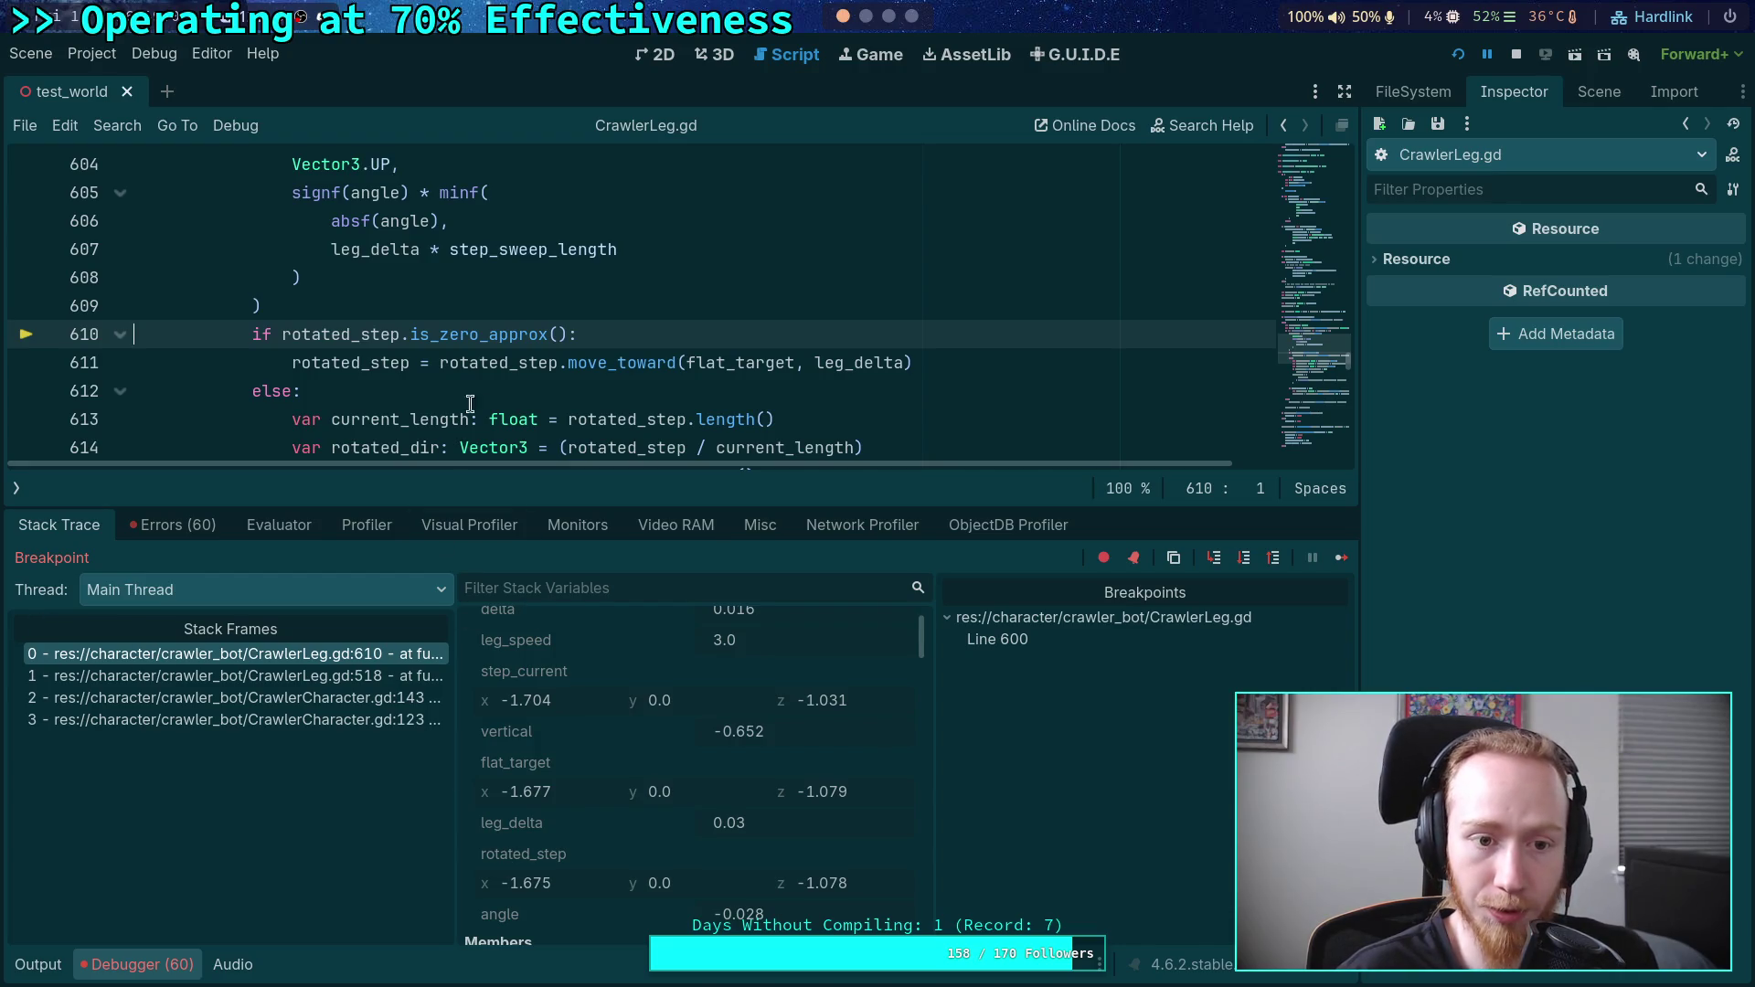
scroll(557, 317, down, 1)
mouse_move(638, 365)
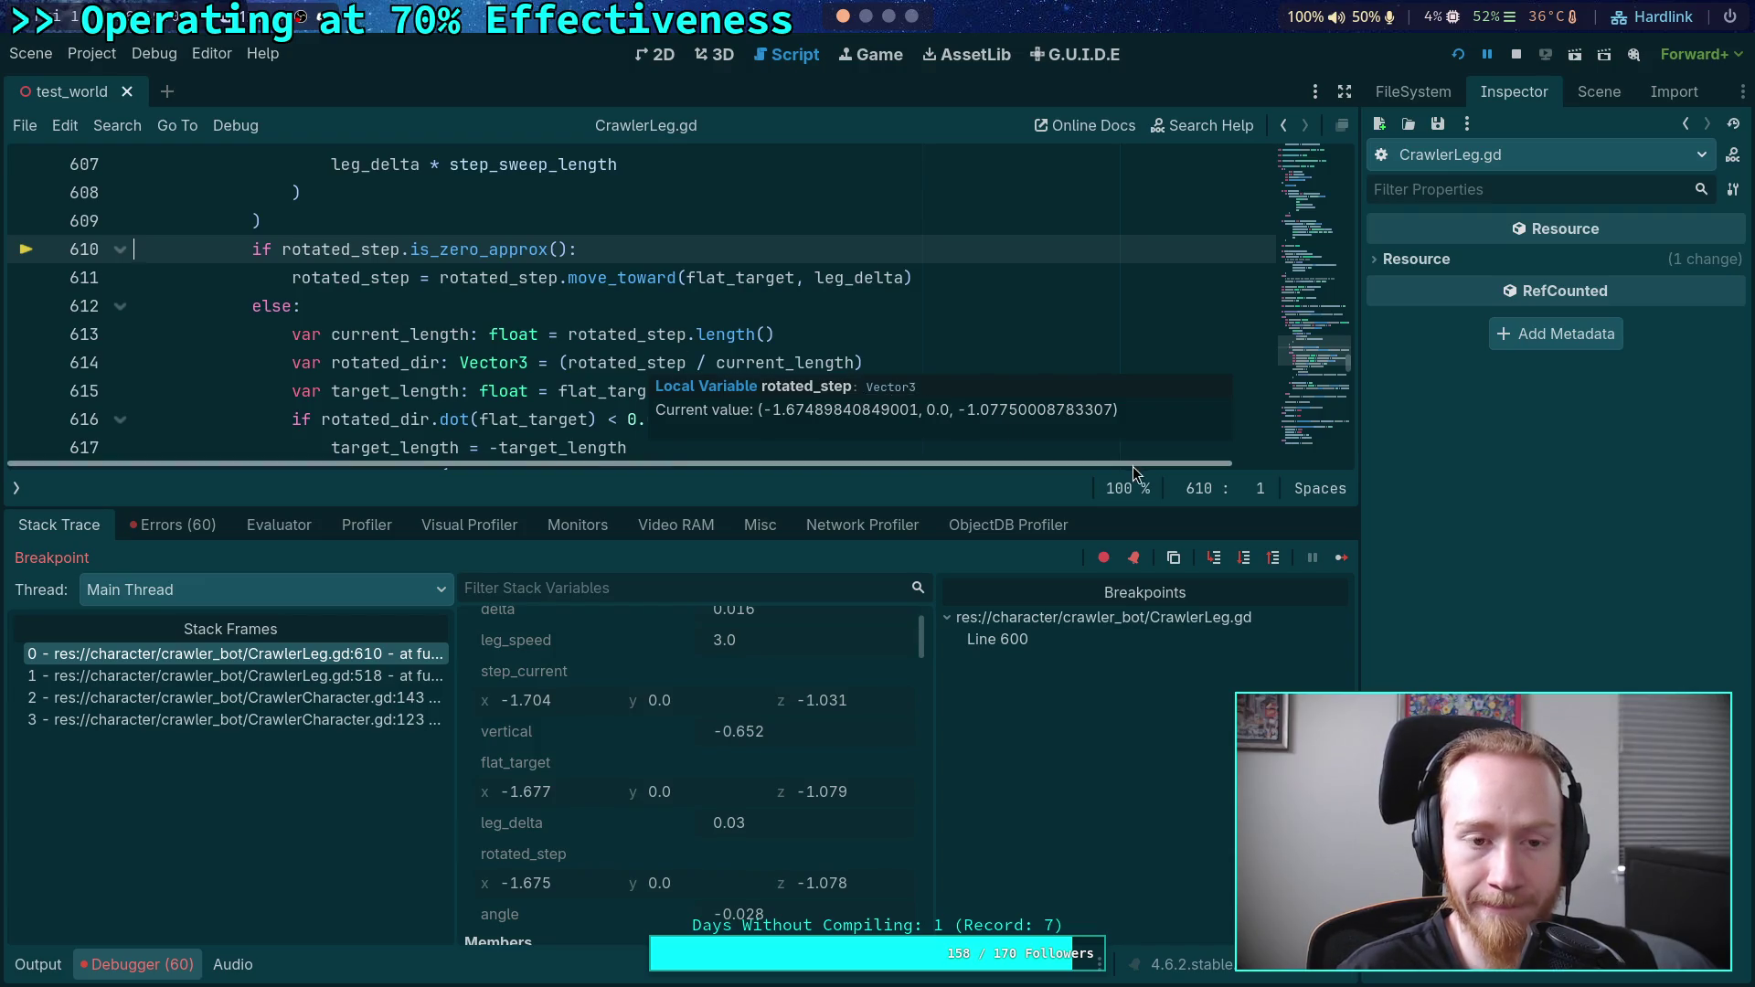
- Step over six times to reach the leg-swing check on line 623
click(1244, 568)
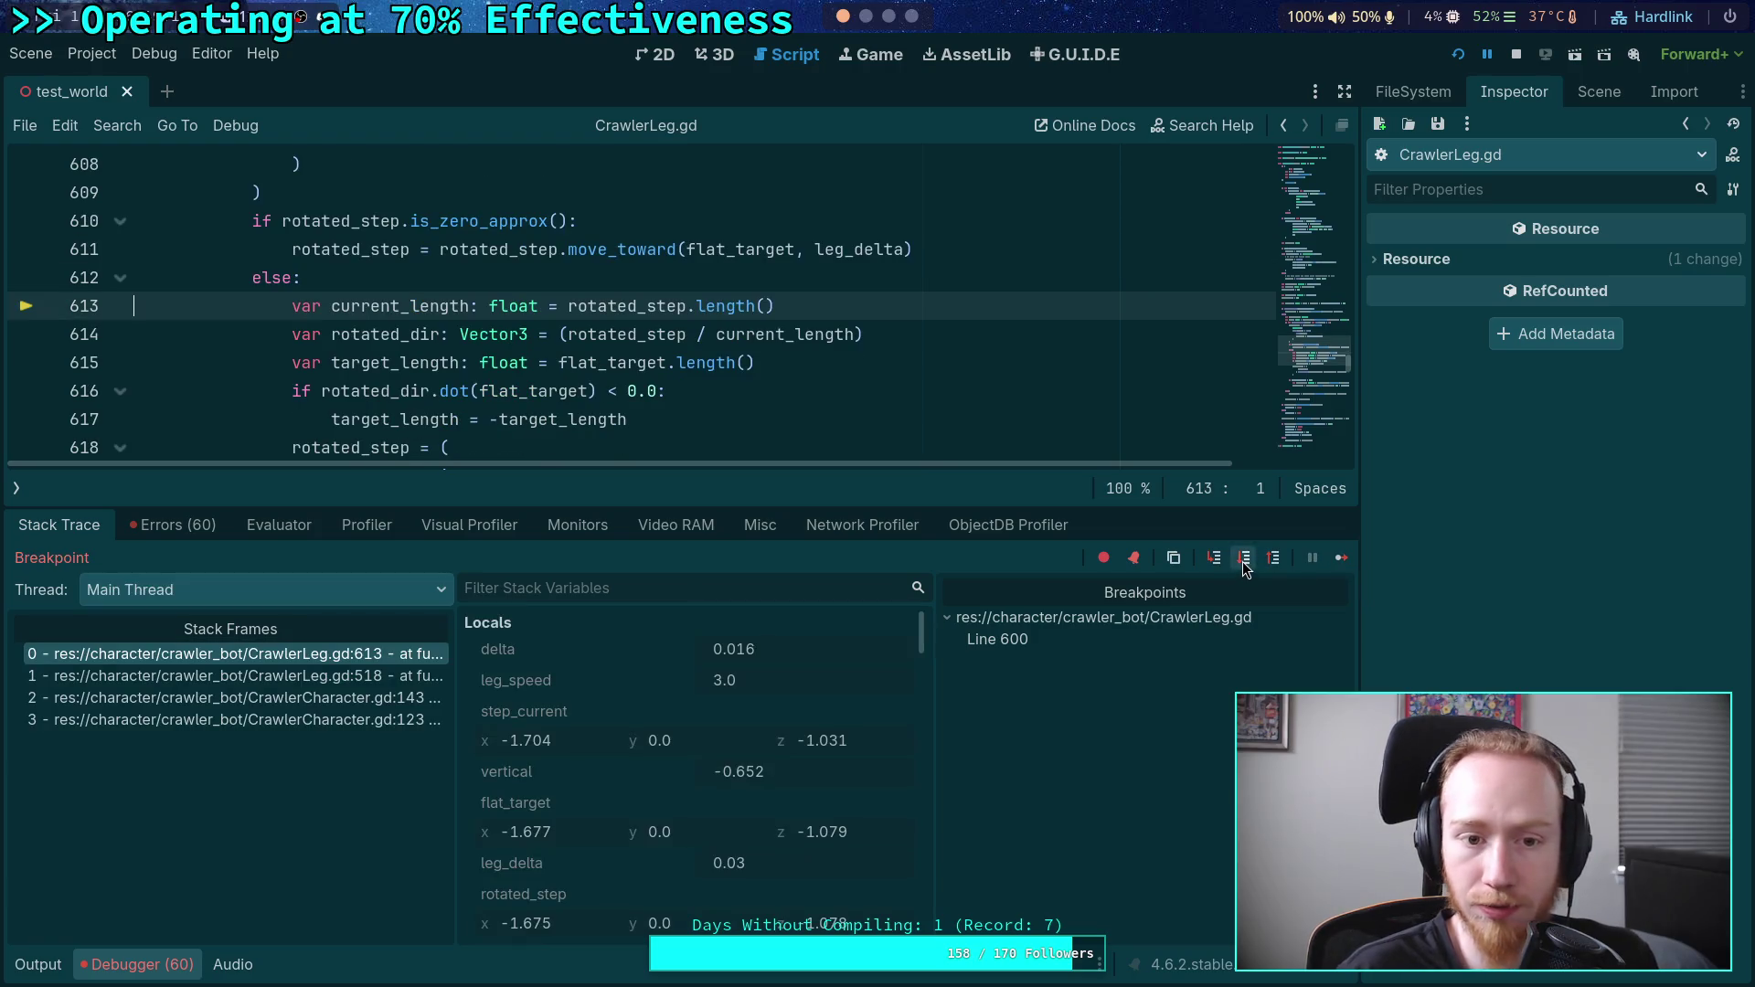
click(1245, 568)
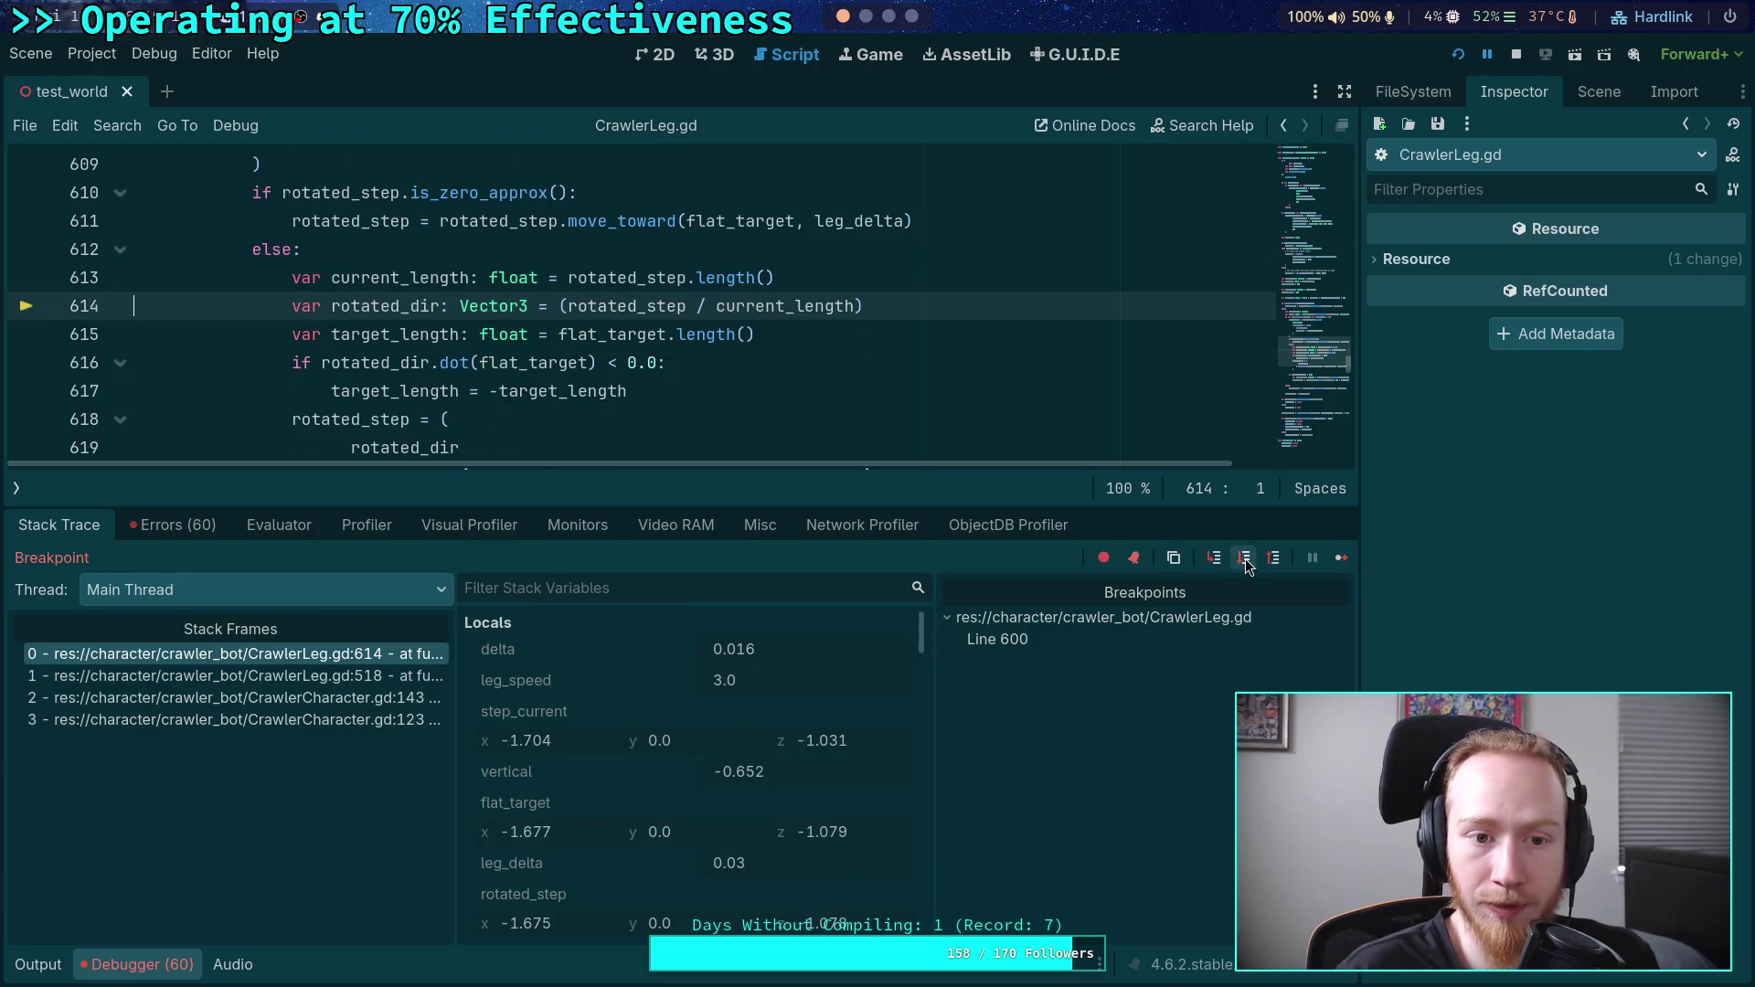
click(1244, 568)
click(1244, 568)
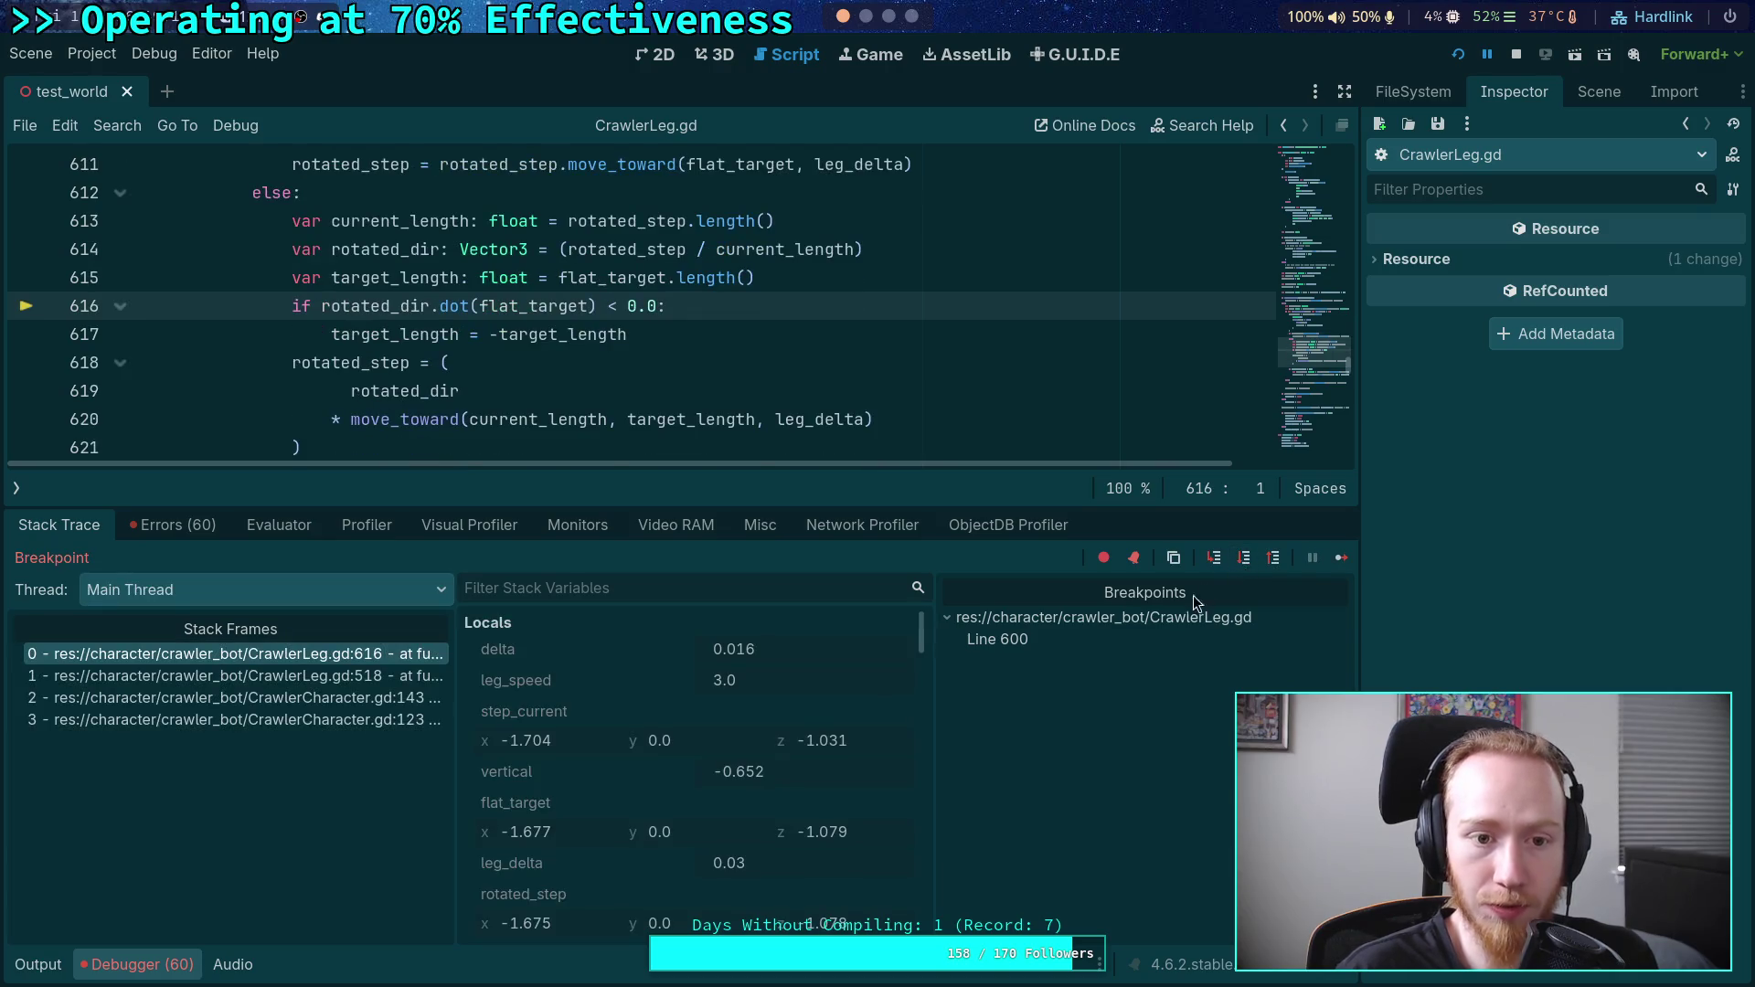
scroll(761, 749, down, 5)
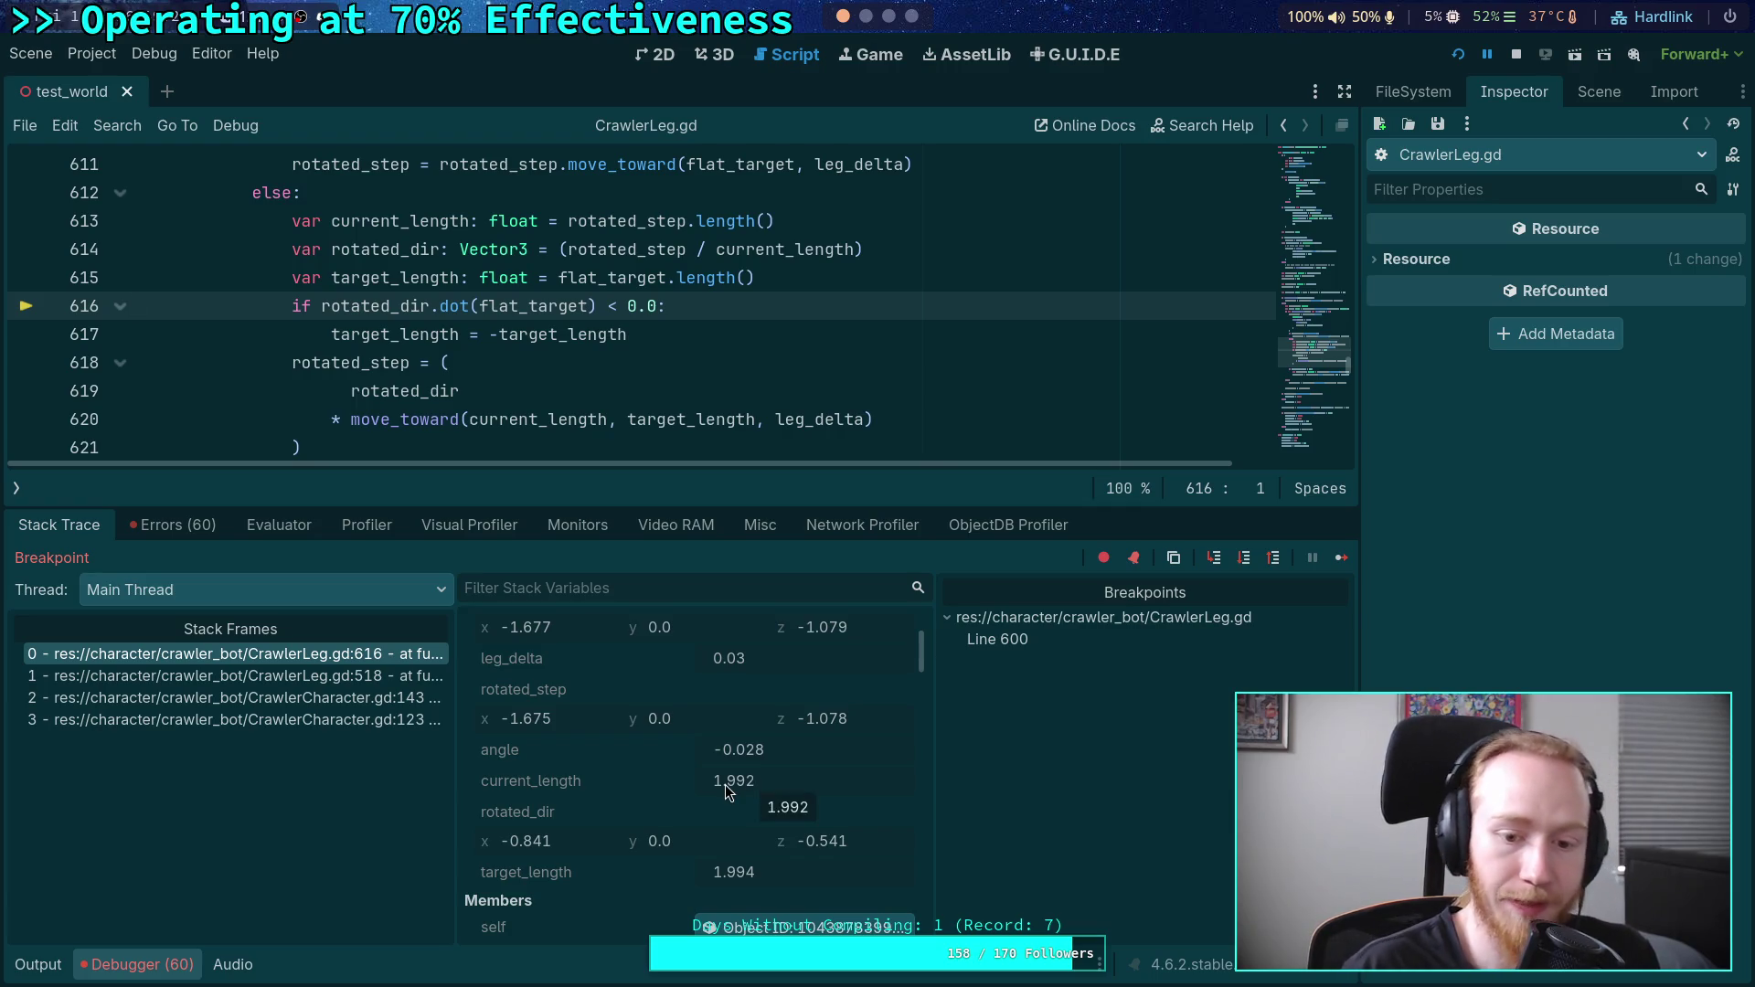
click(1244, 560)
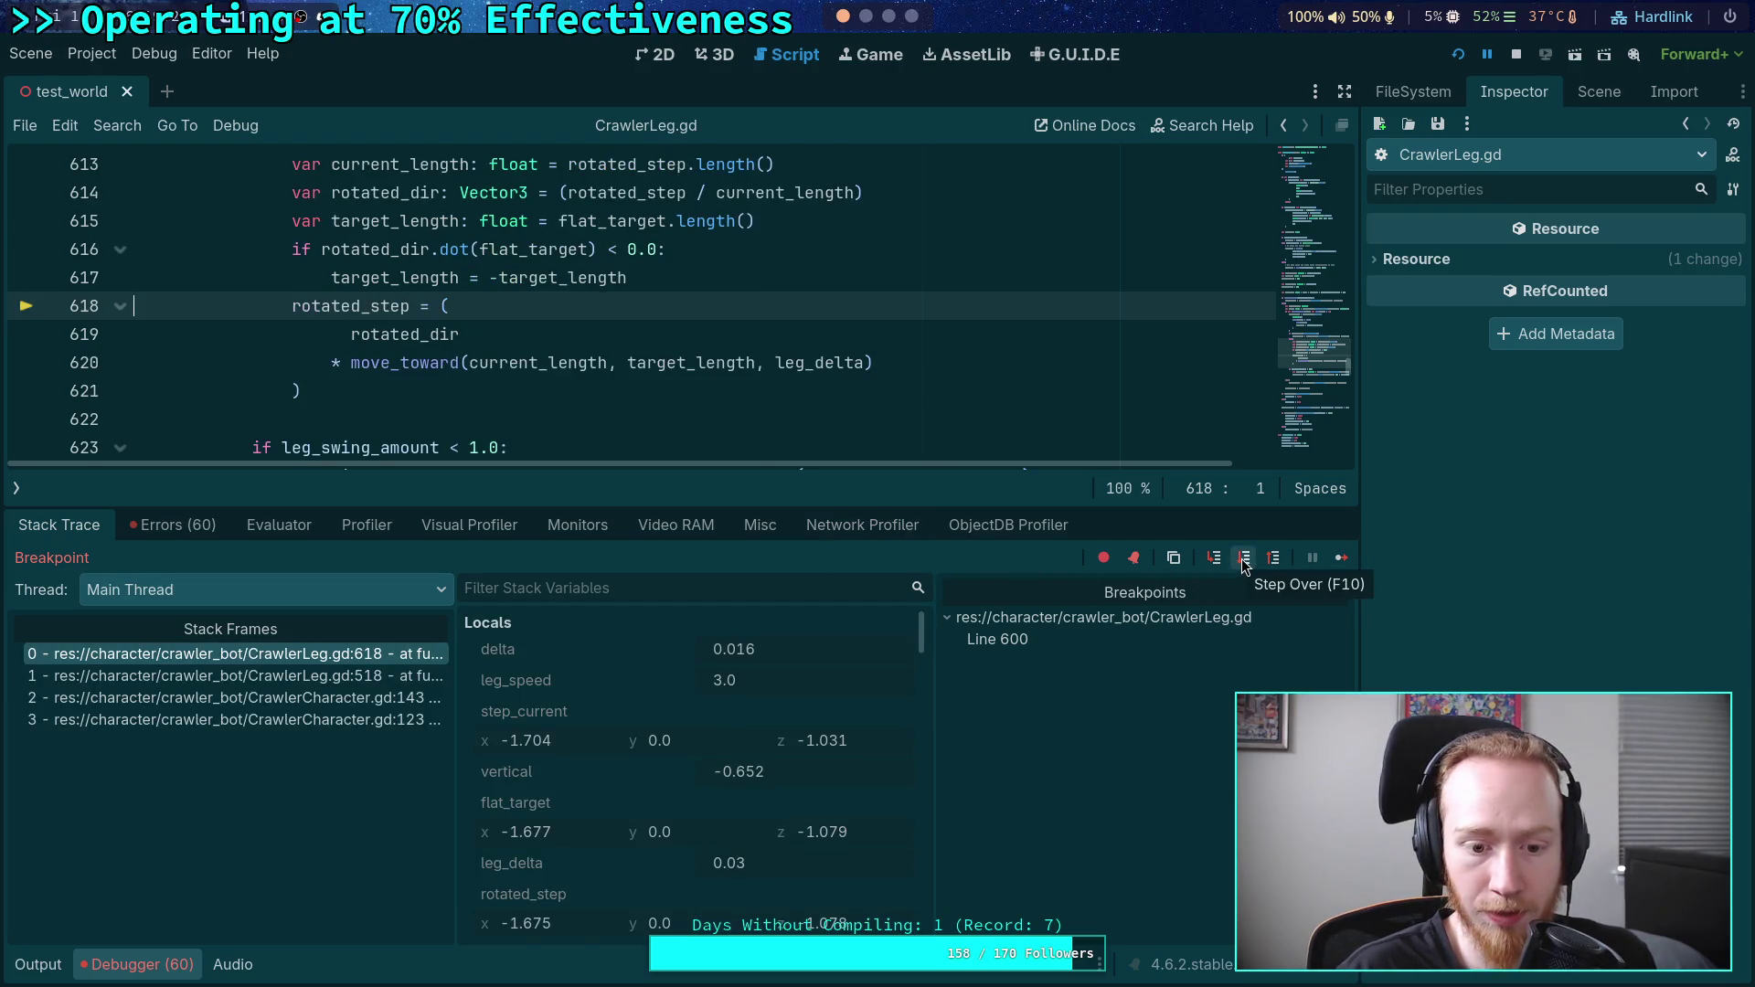
click(1245, 560)
- Step through lines 624 and 625 to halt at line 630, step_current = rotated_step
scroll(694, 795, down, 1)
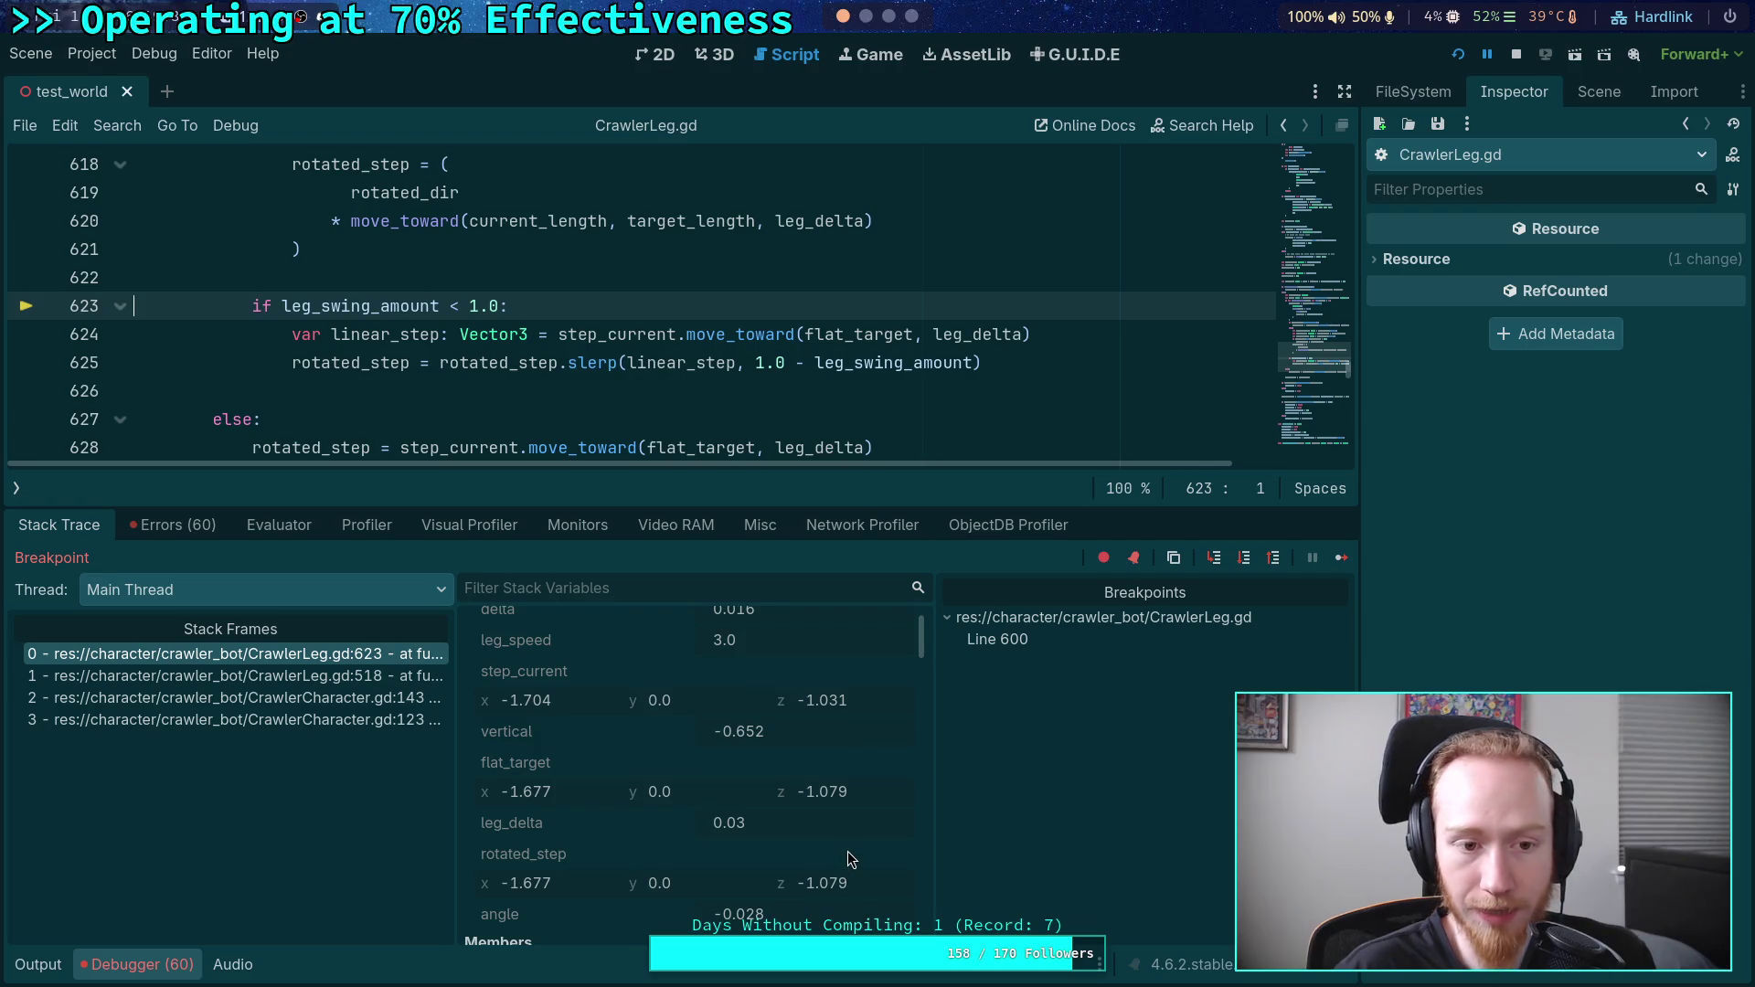
scroll(818, 783, down, 2)
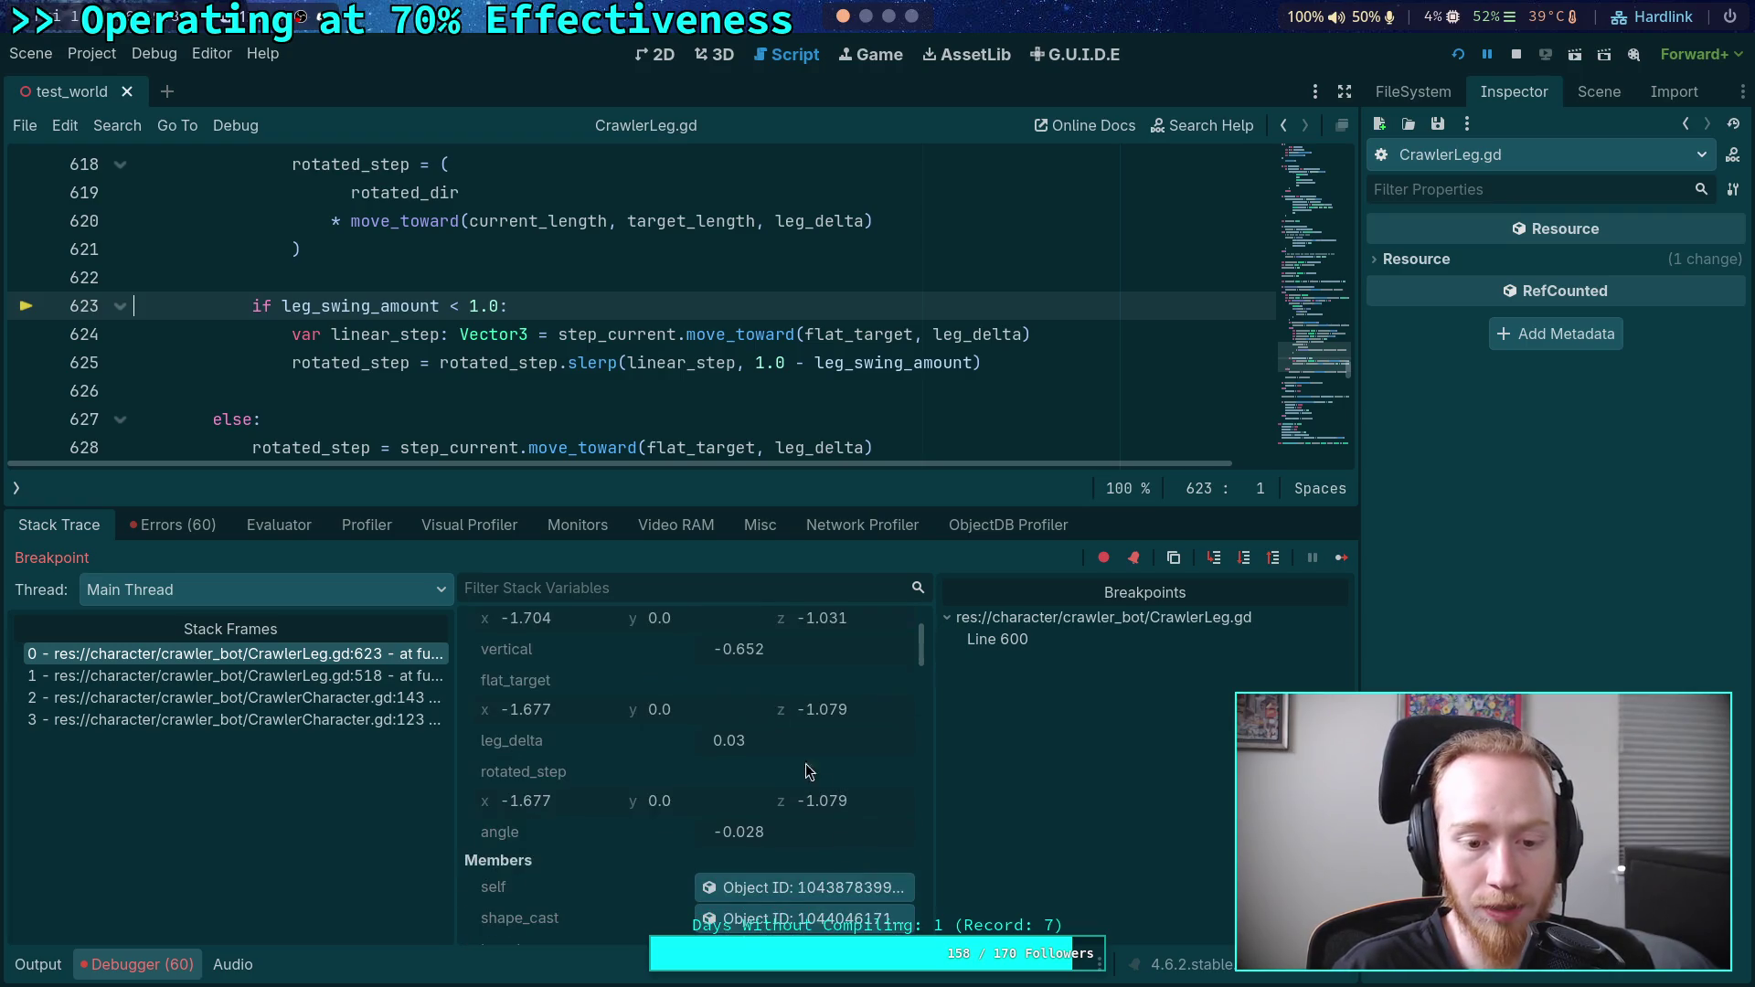
click(1247, 564)
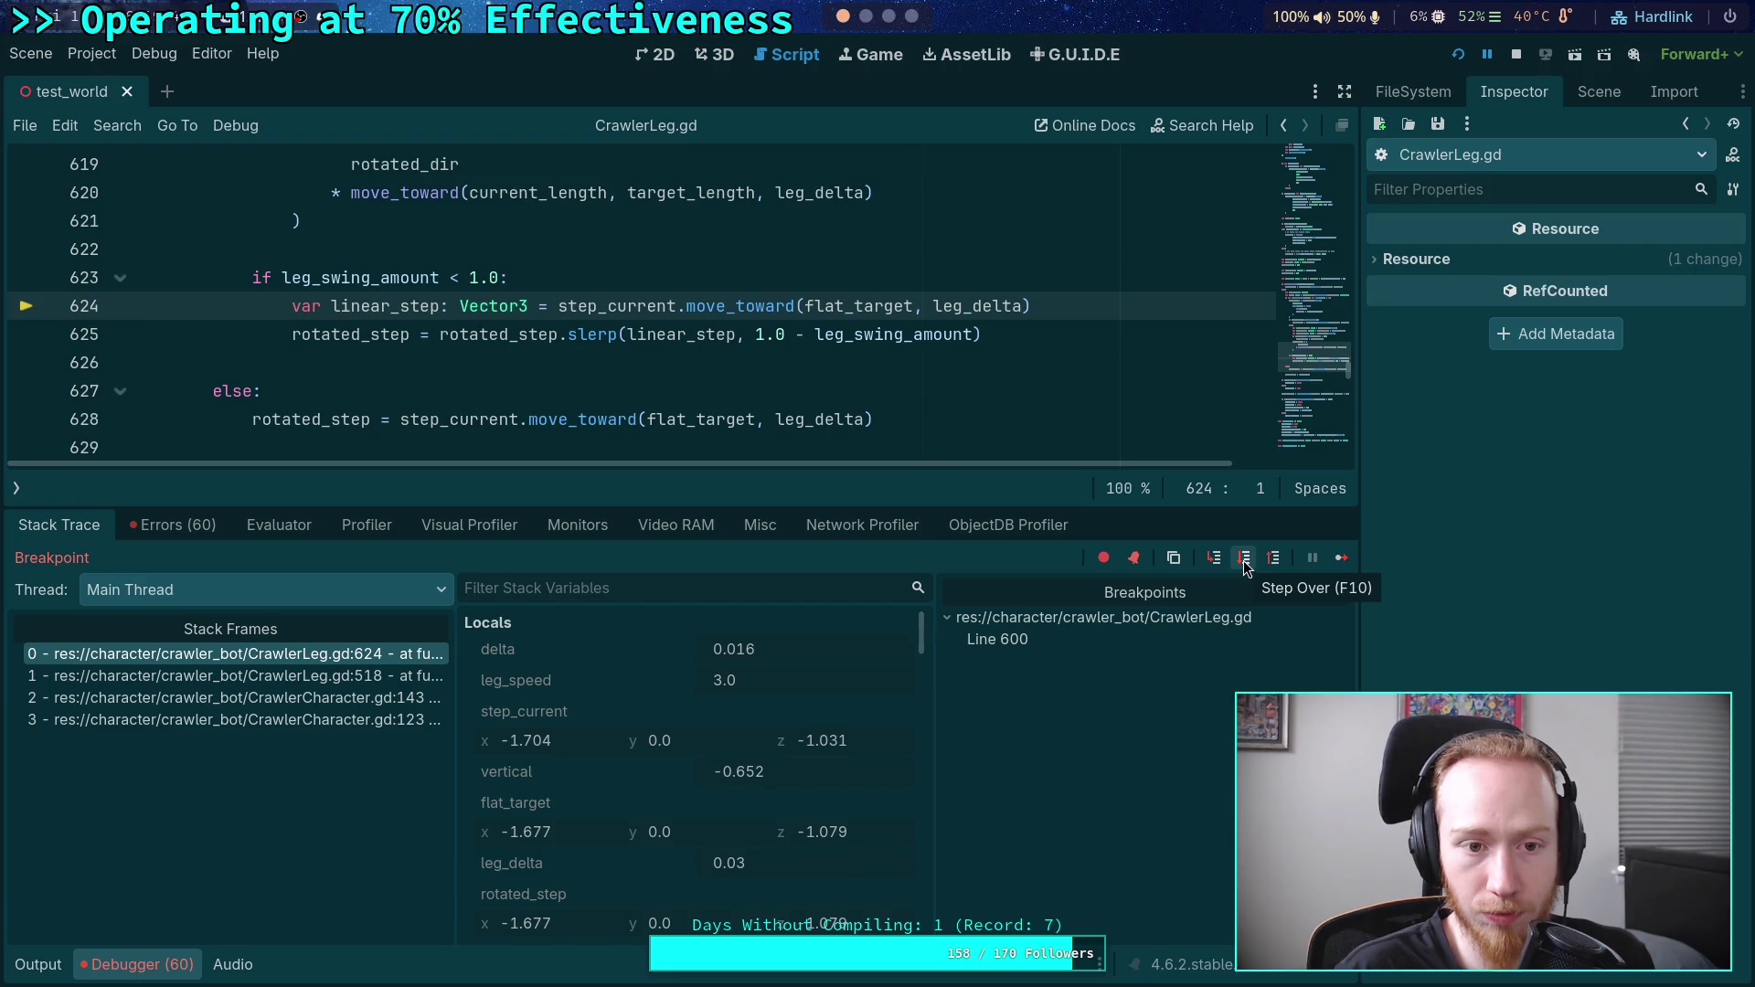
click(1244, 562)
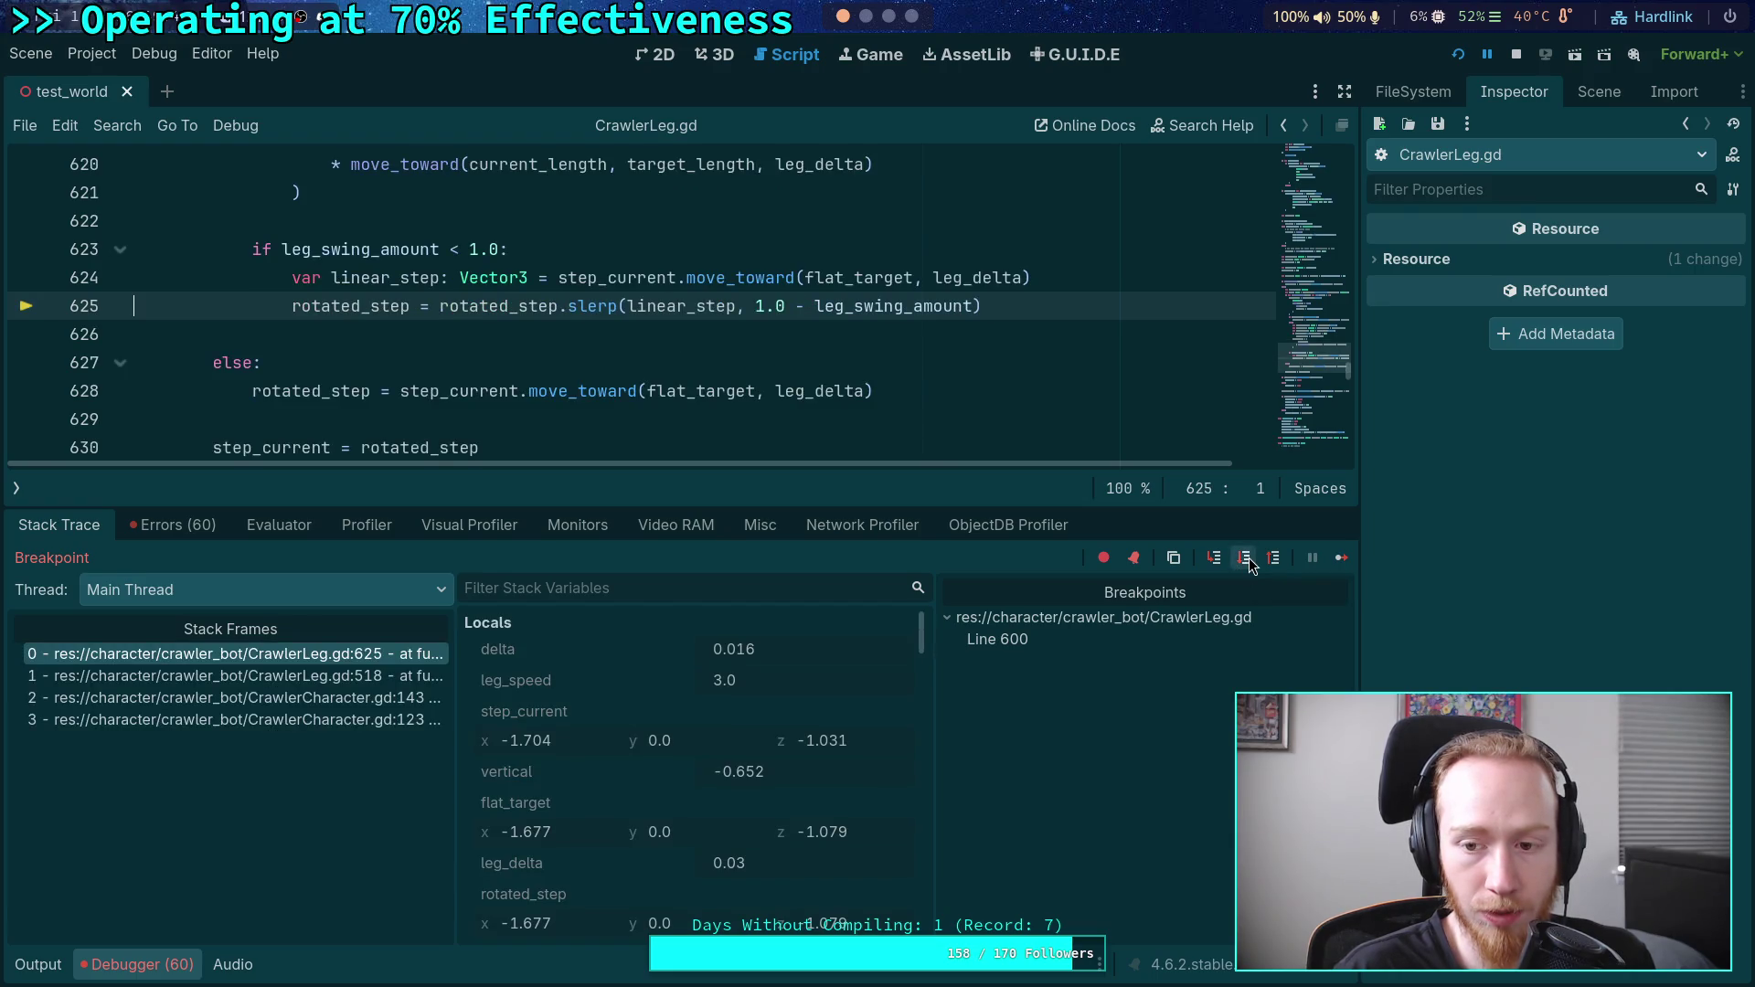
click(1244, 562)
scroll(756, 739, down, 1)
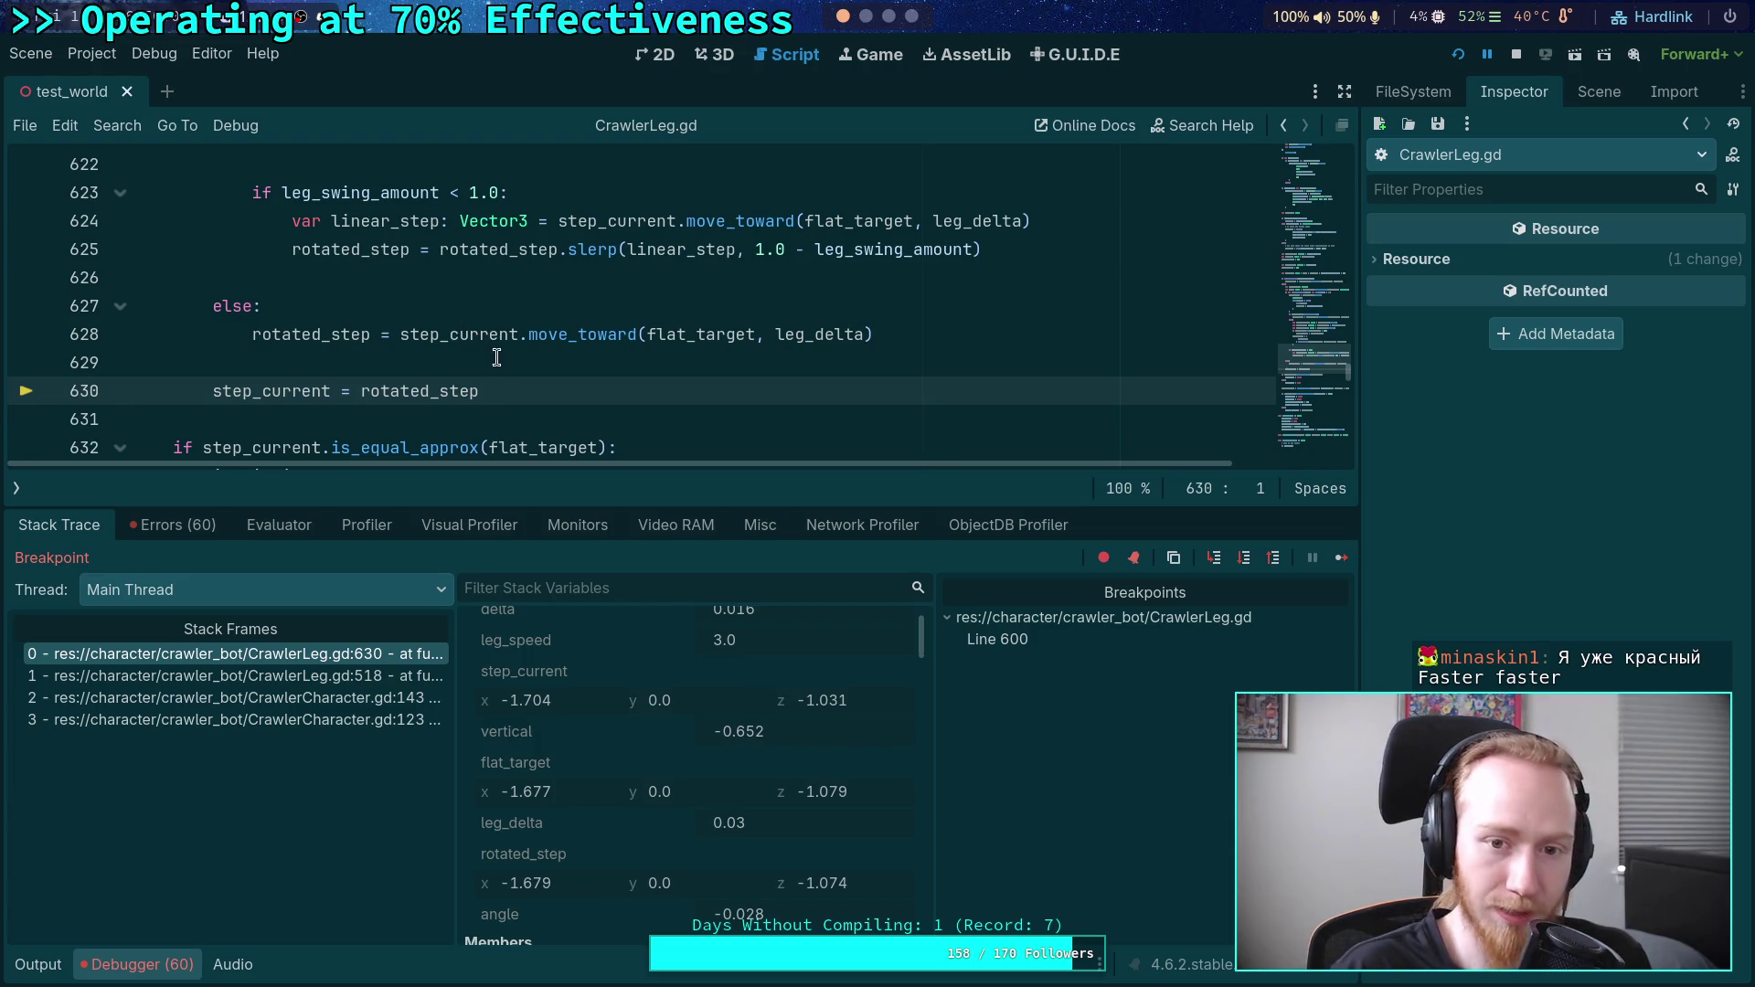
- Enlarge the script editor above the debugger and inspect leg_swing_amount's value of 0.8
scroll(652, 397, up, 1)
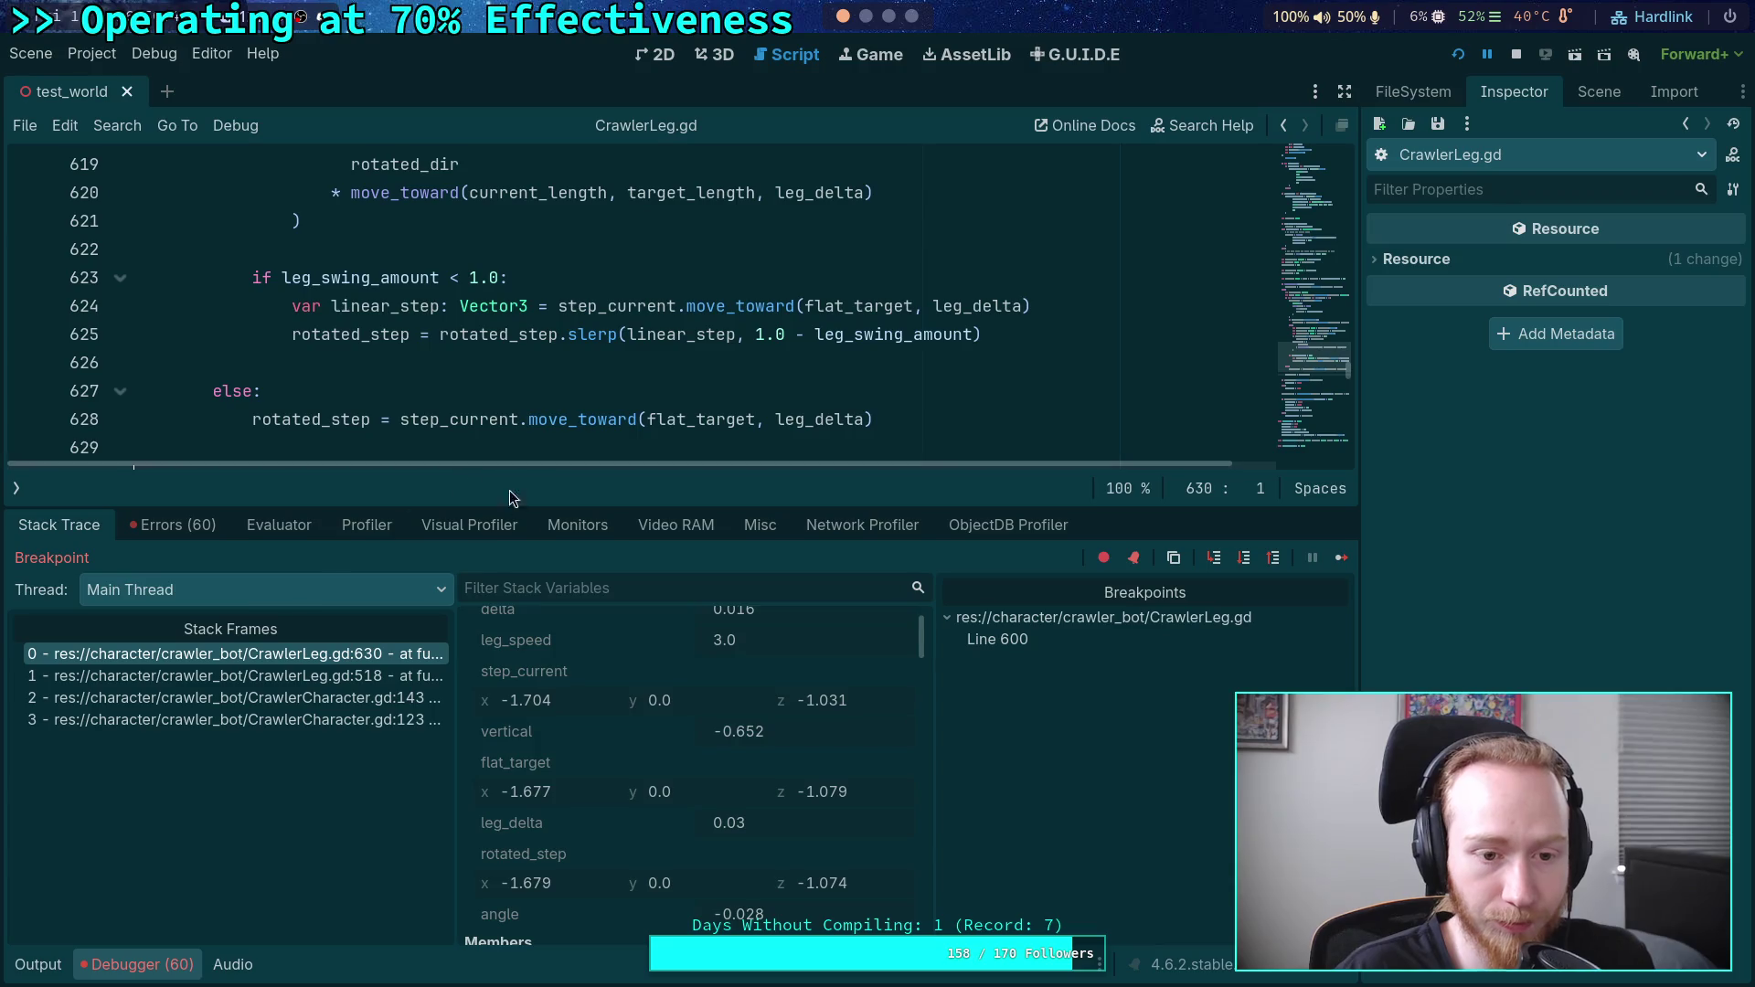
drag(610, 508, 585, 544)
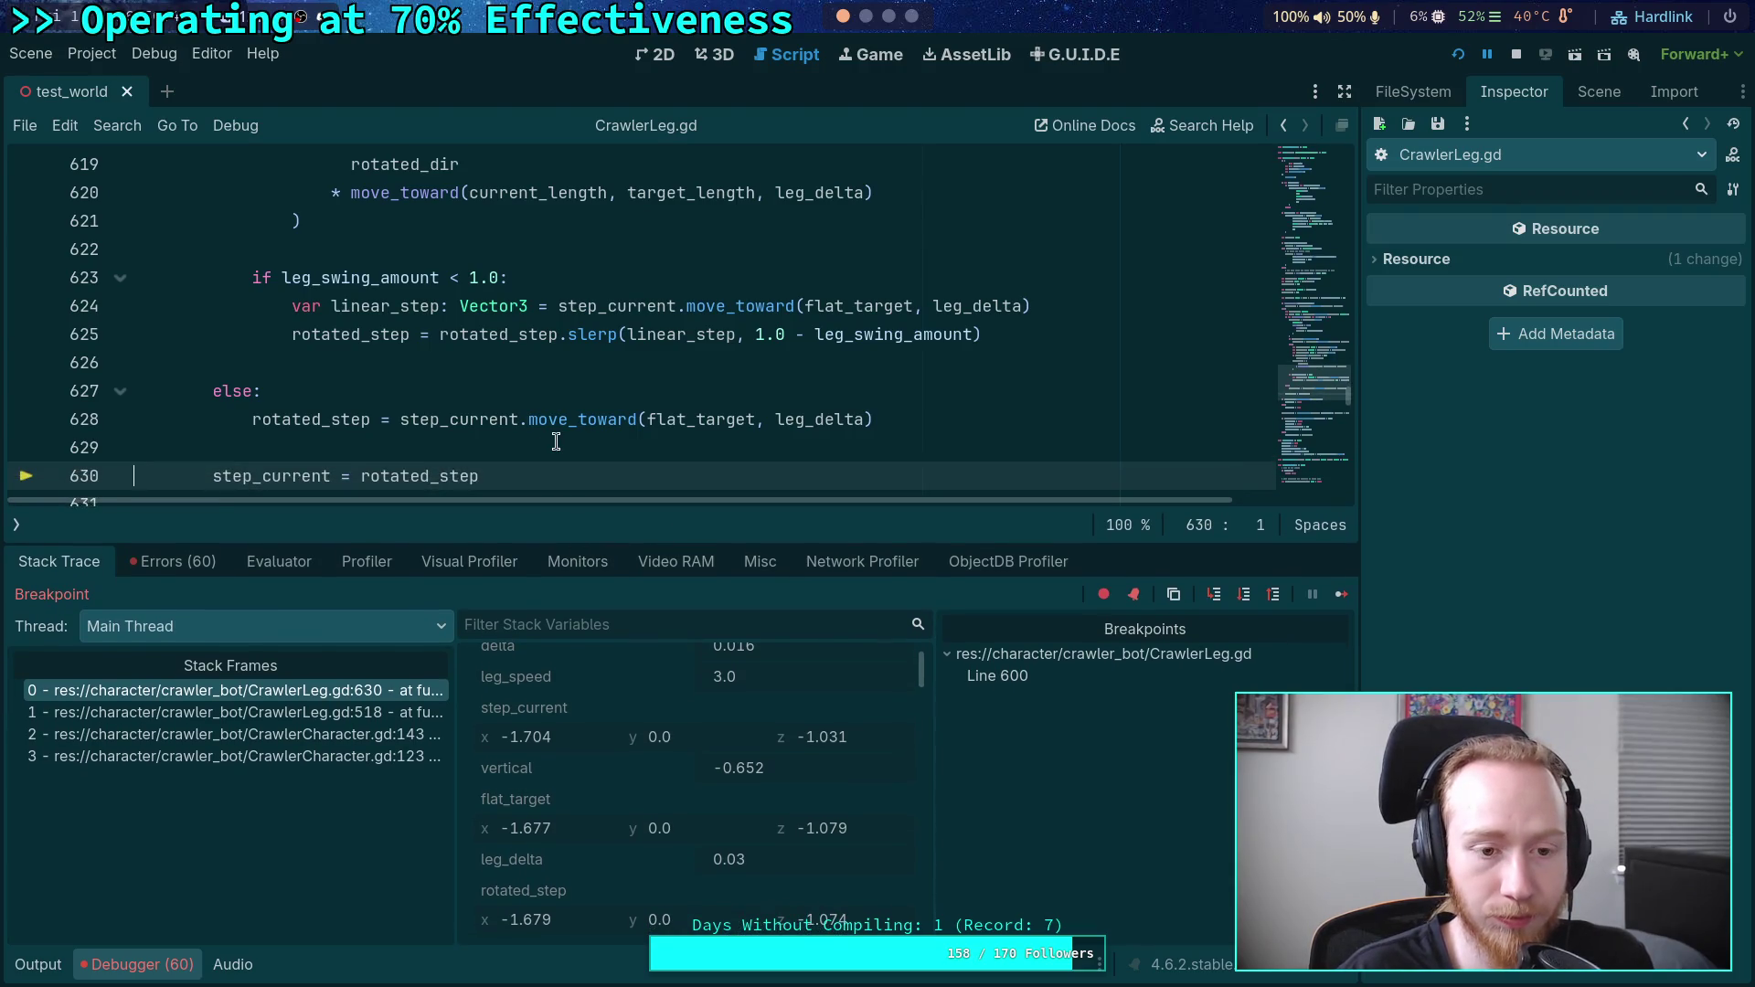
scroll(557, 442, down, 1)
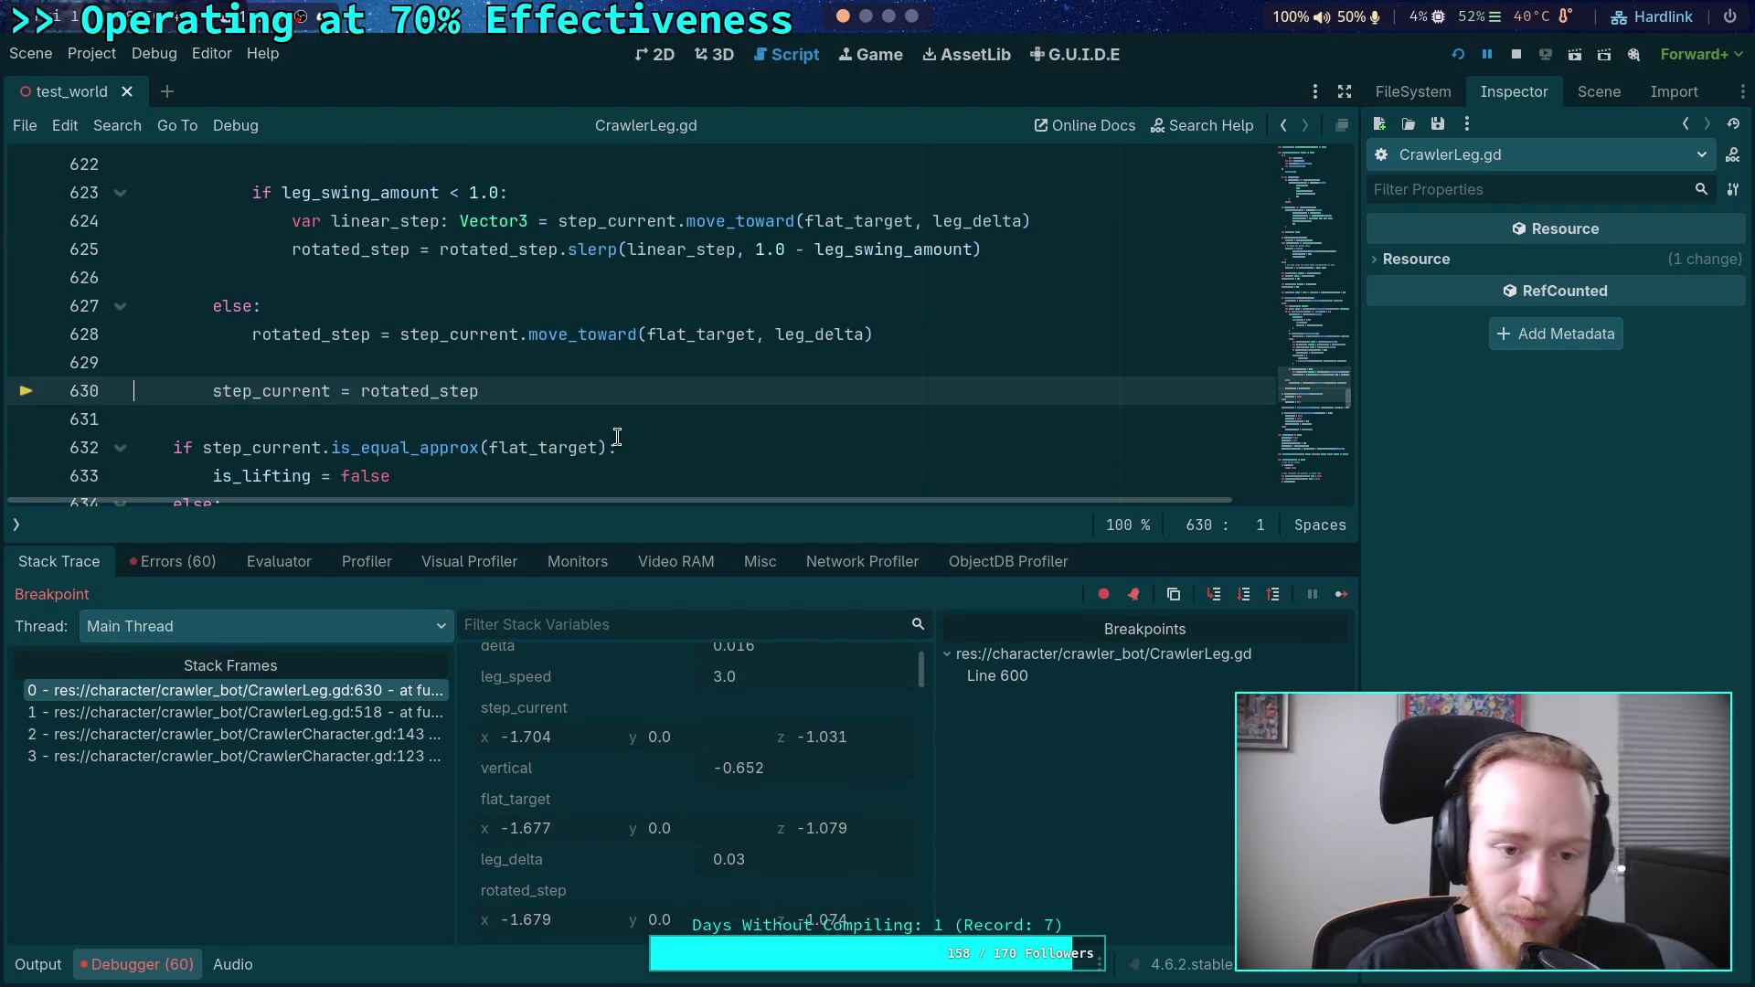
scroll(794, 761, down, 3)
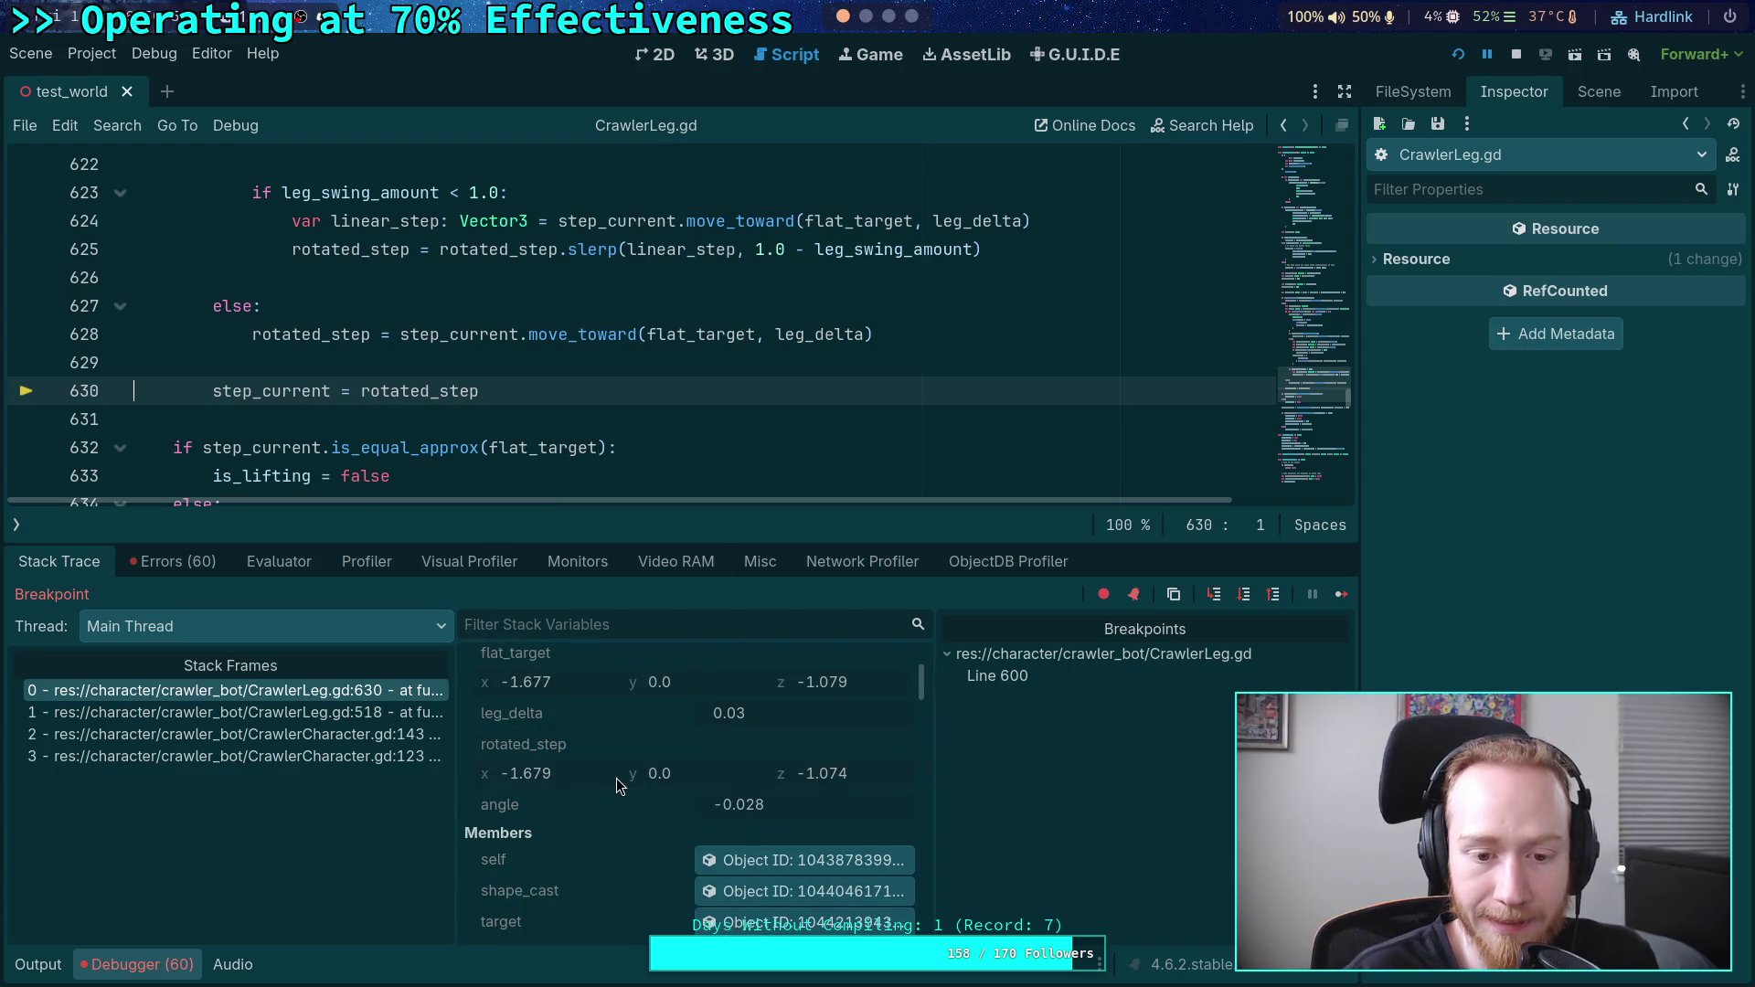
scroll(617, 778, up, 2)
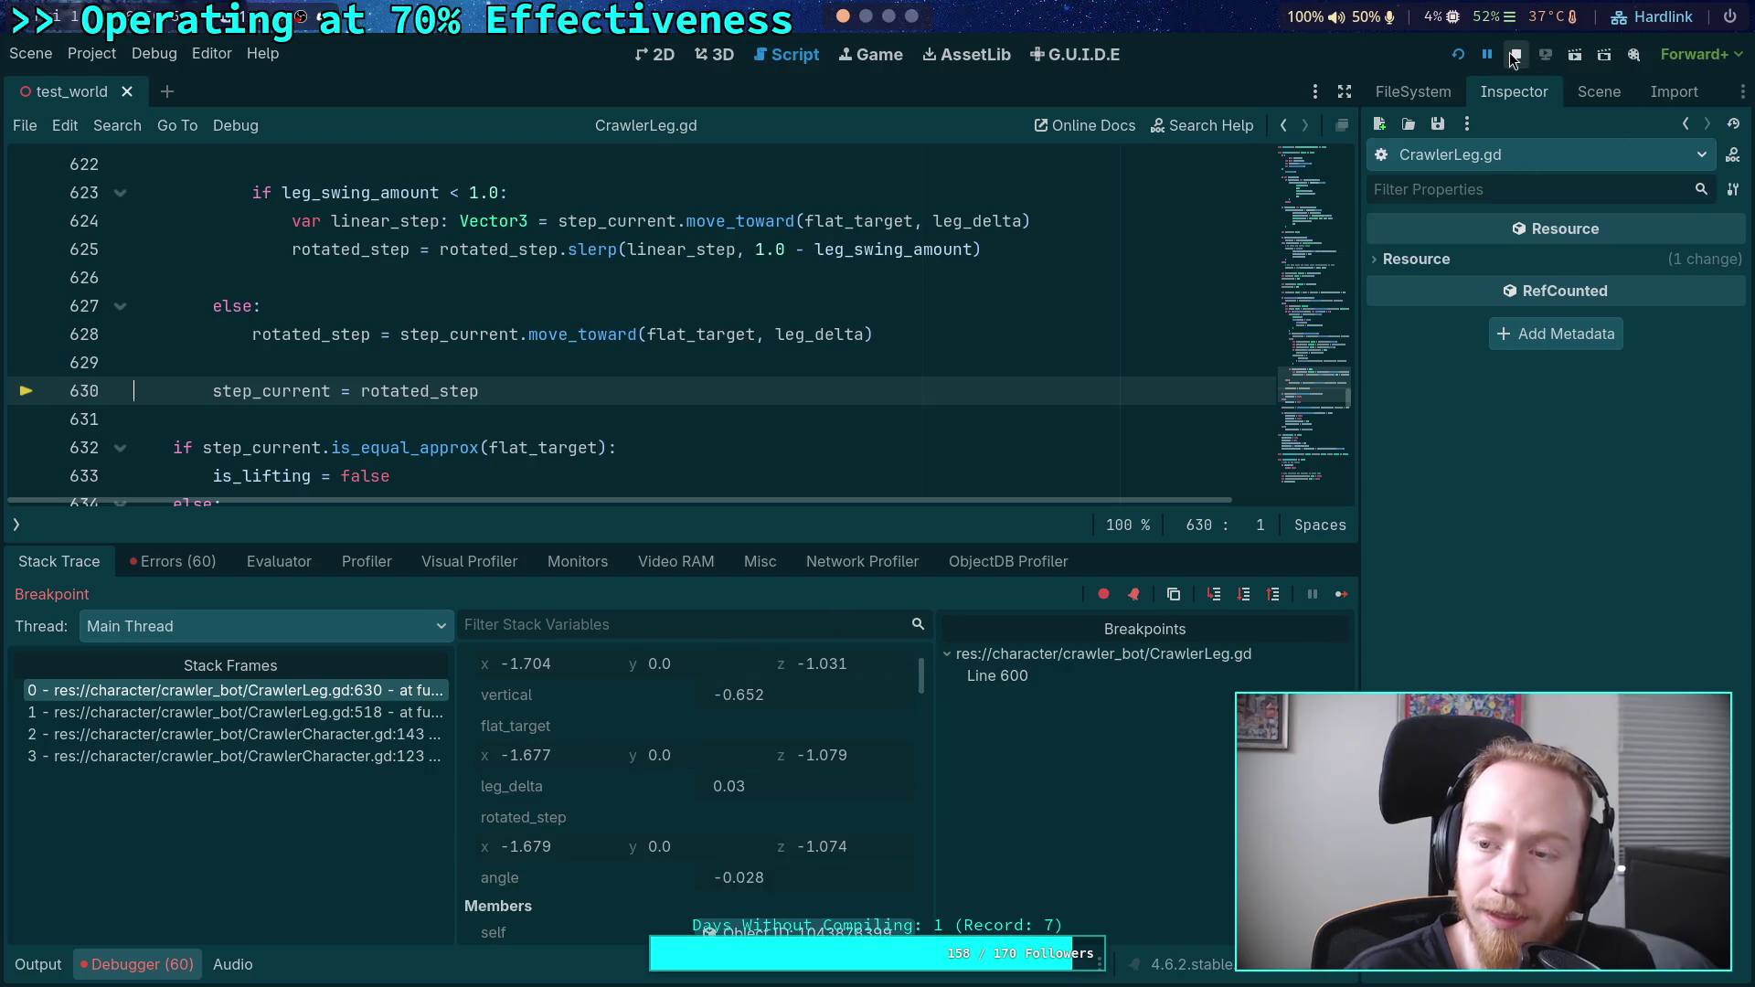
scroll(664, 809, up, 1)
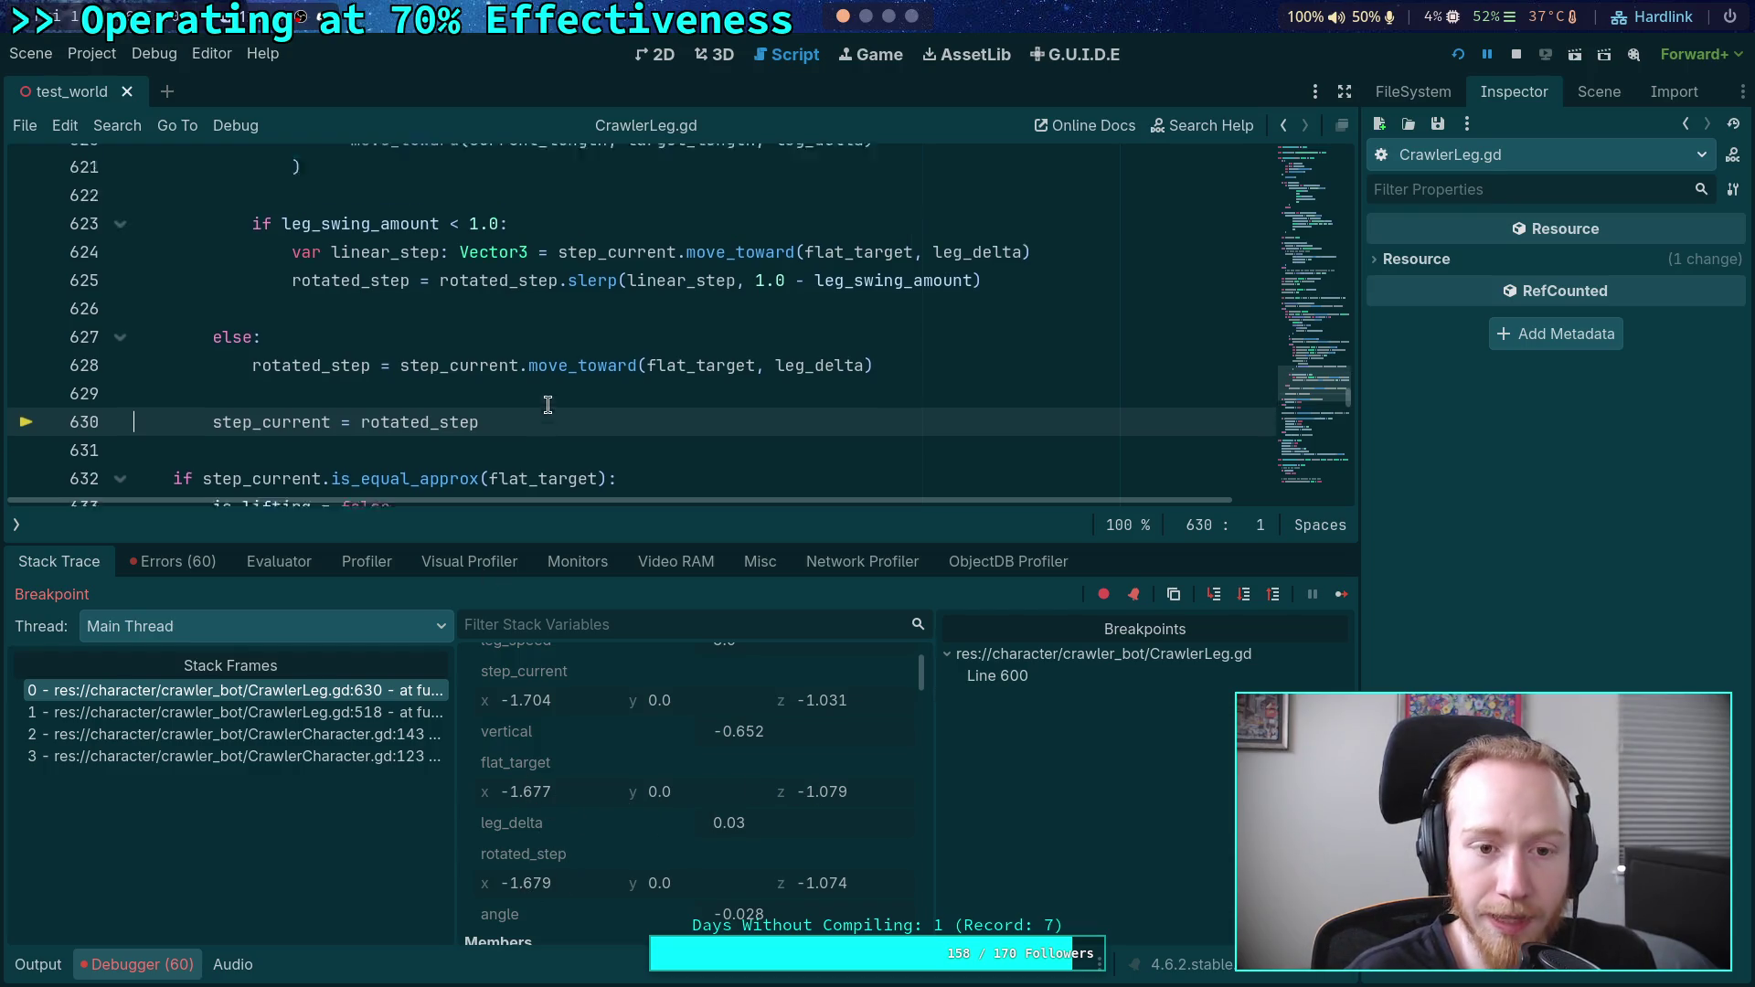
scroll(548, 402, up, 1)
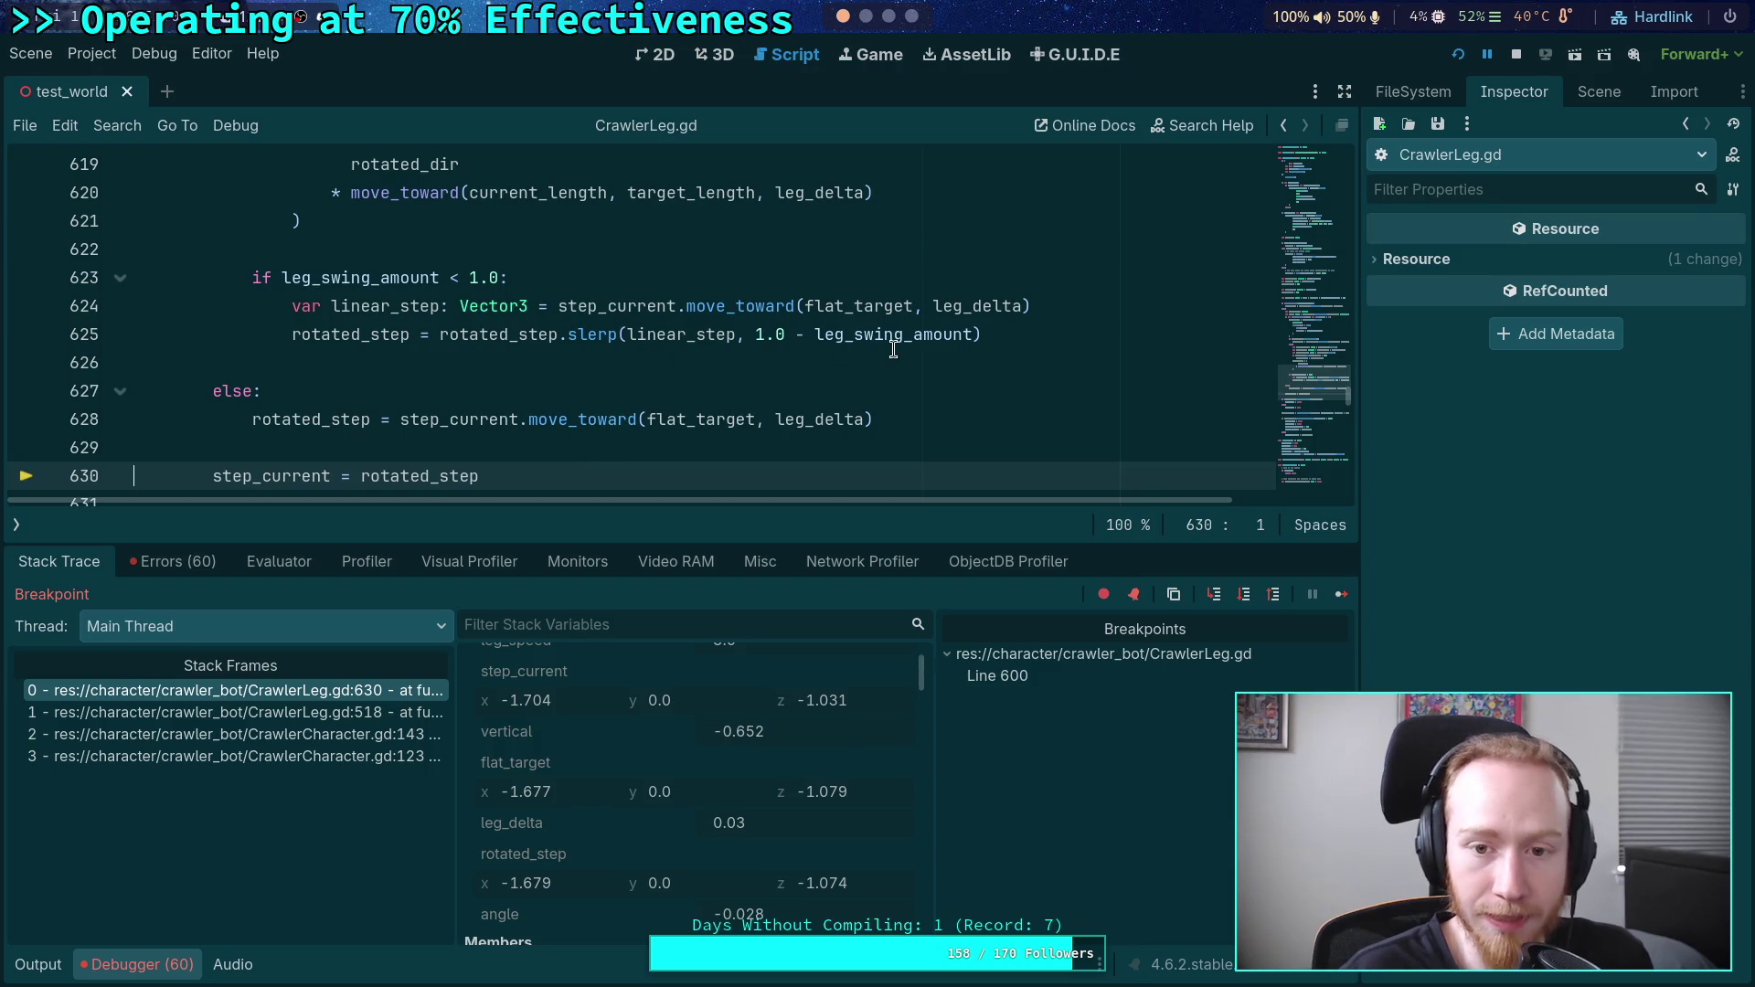
mouse_move(894, 349)
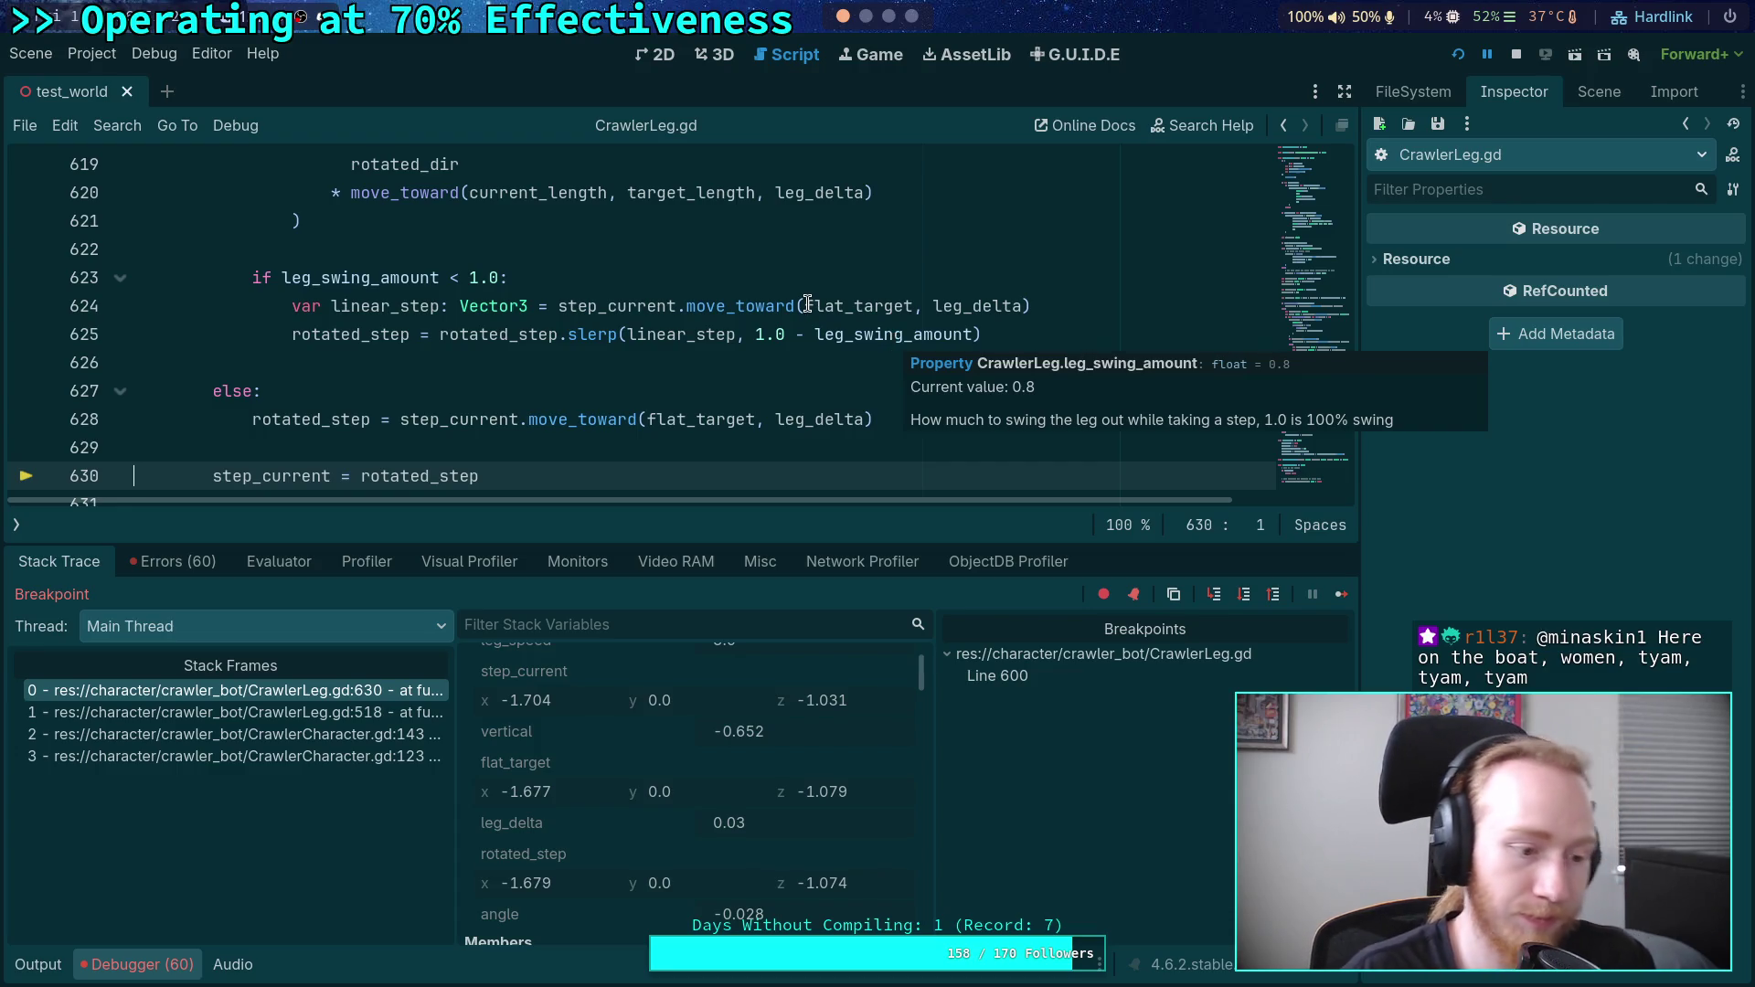
mouse_move(809, 304)
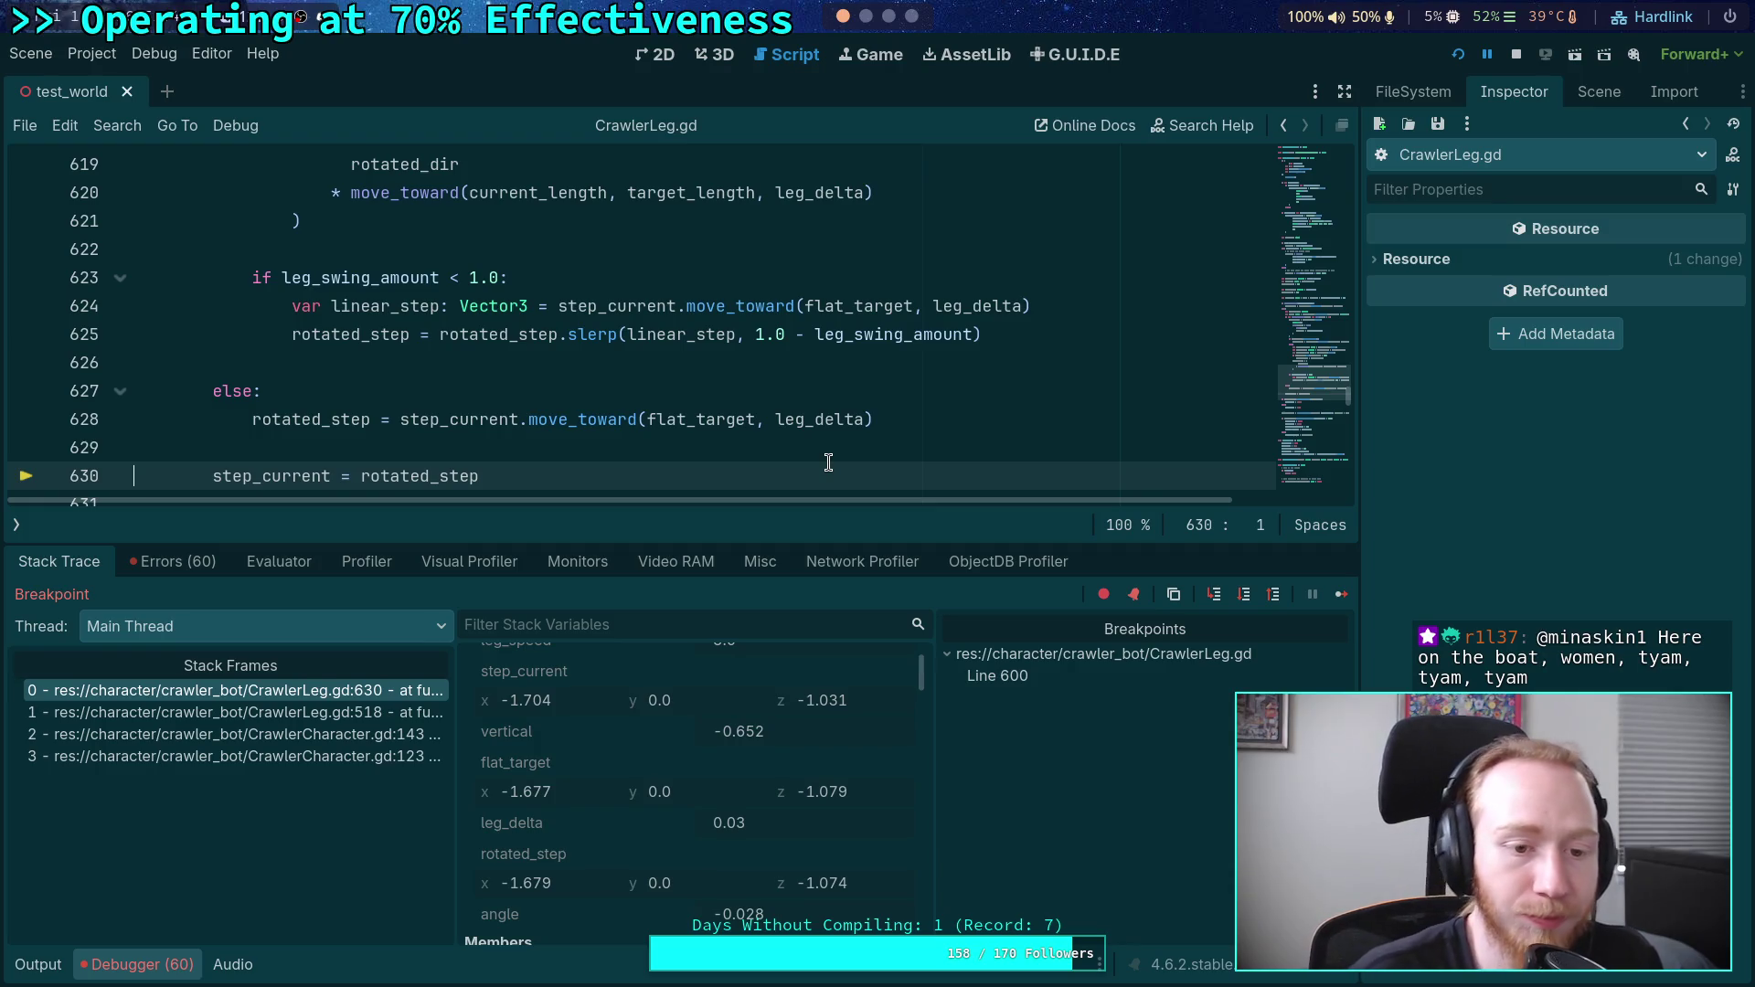
scroll(667, 439, down, 1)
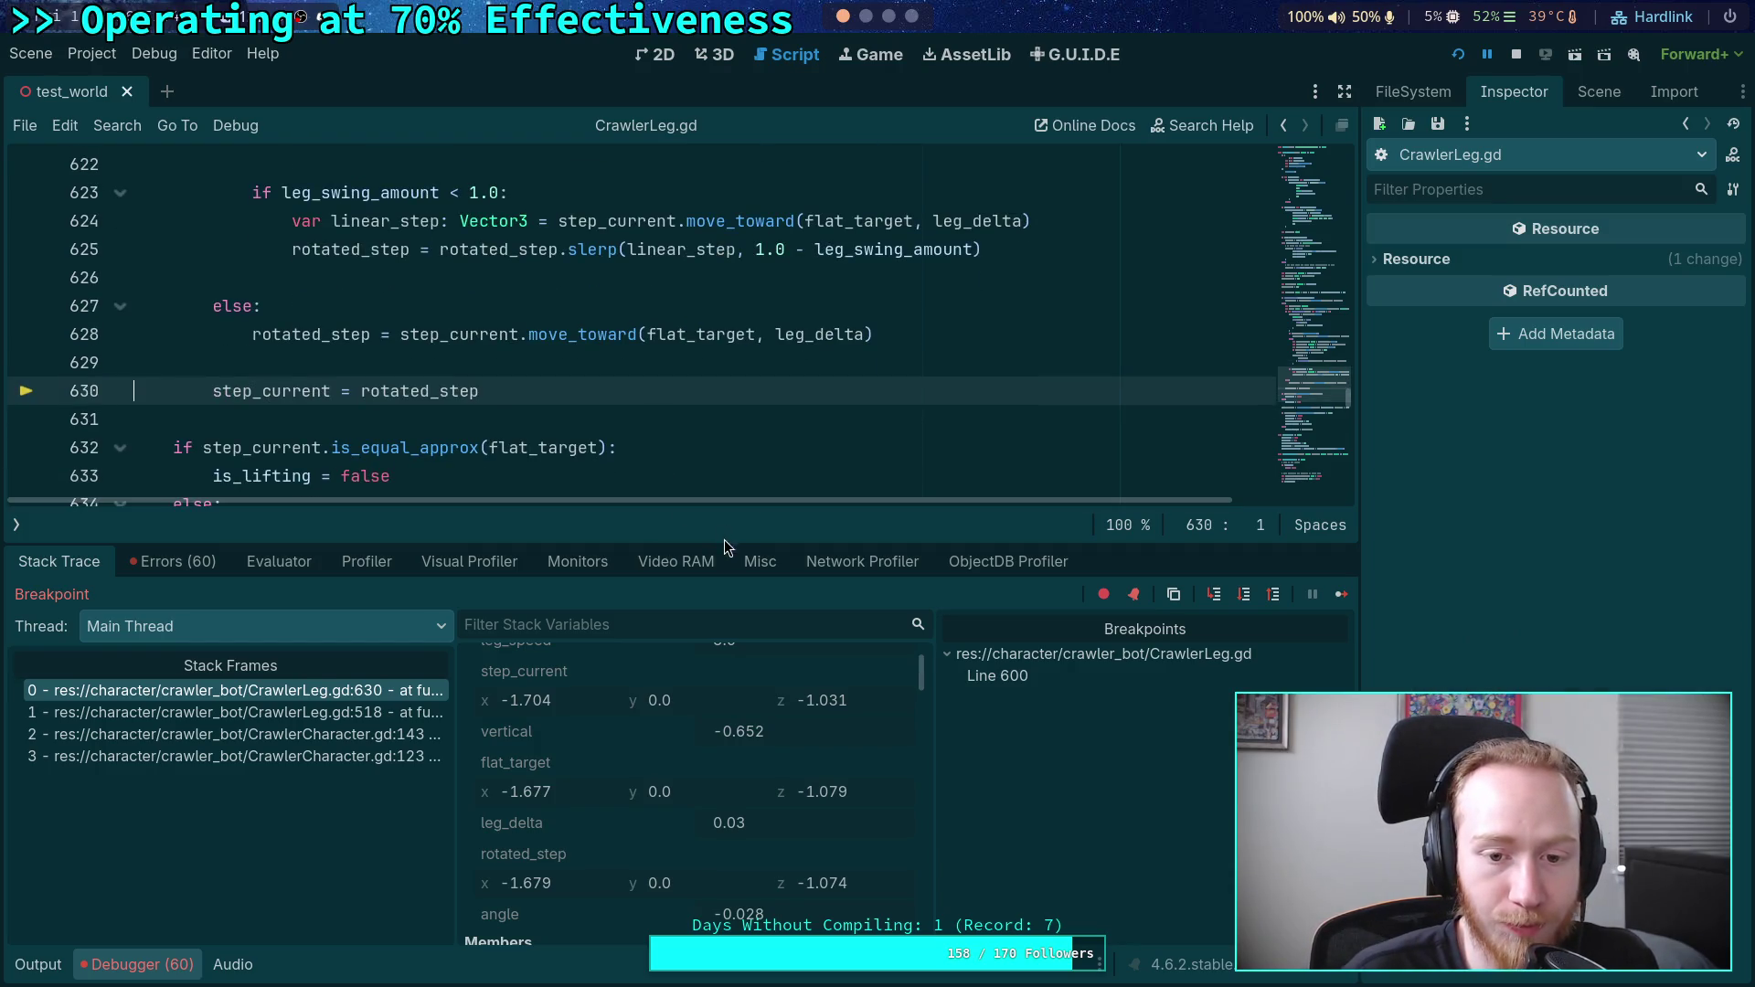
- Grow the script editor further over the debugger and review the code around blank lines 629–631
drag(722, 544, 722, 570)
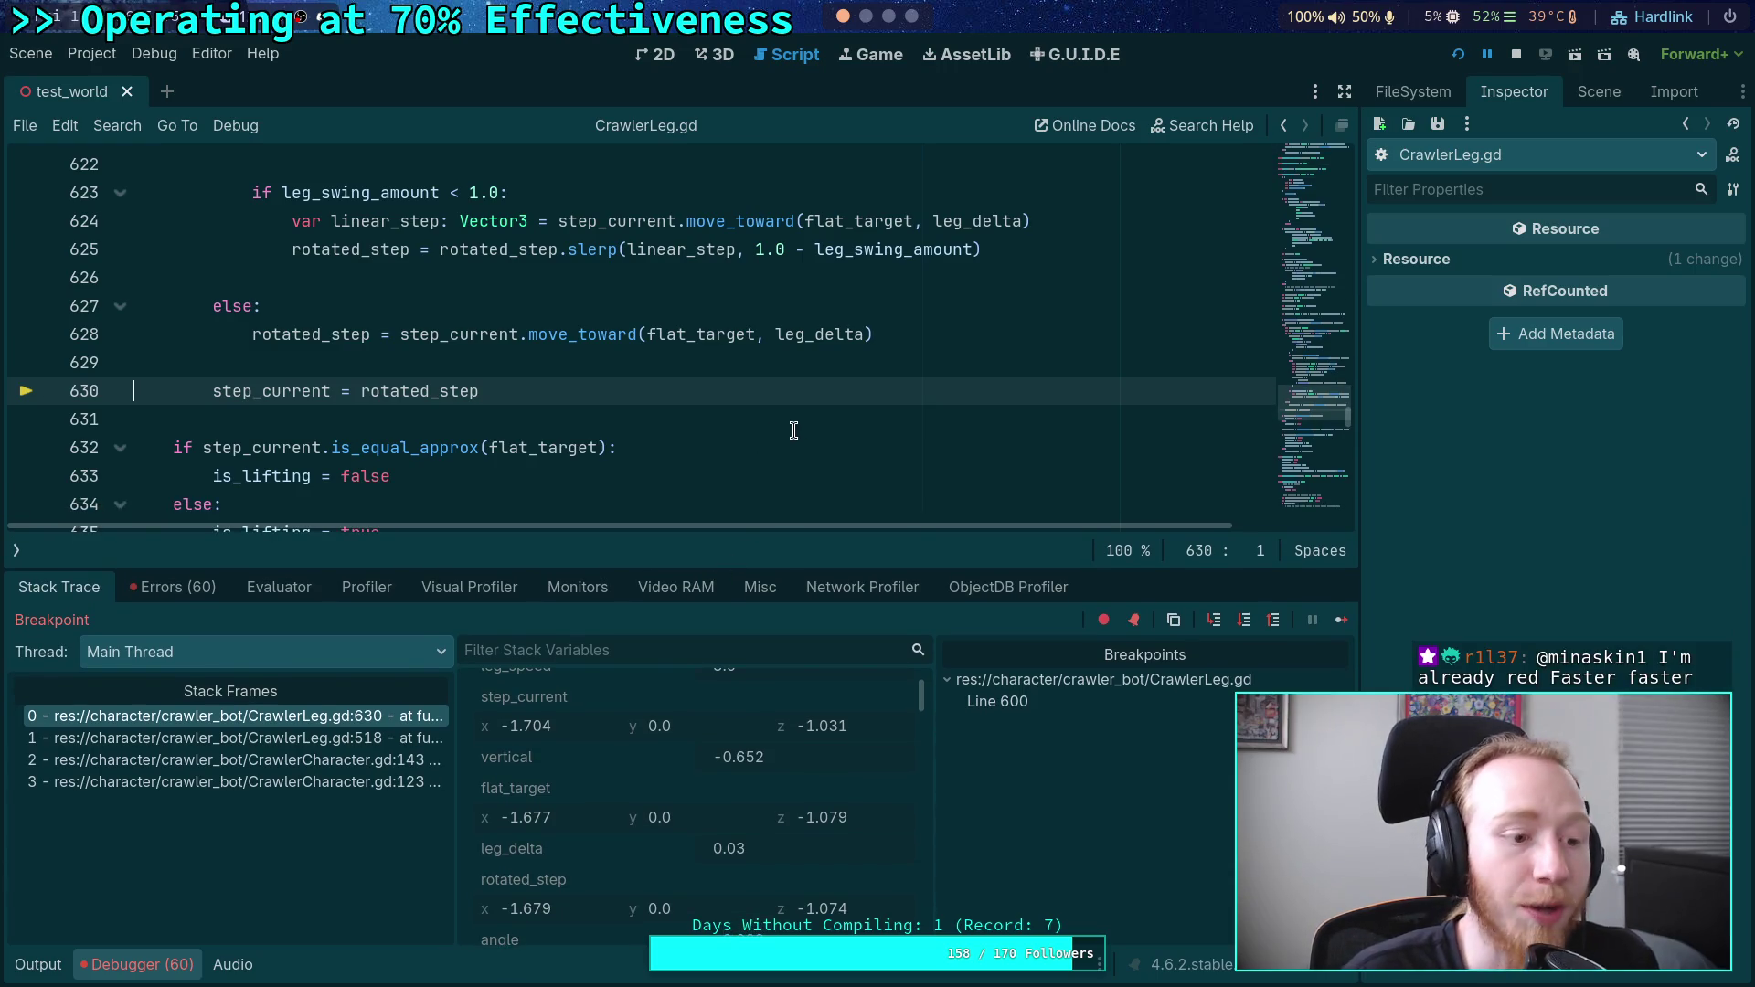
scroll(762, 434, up, 1)
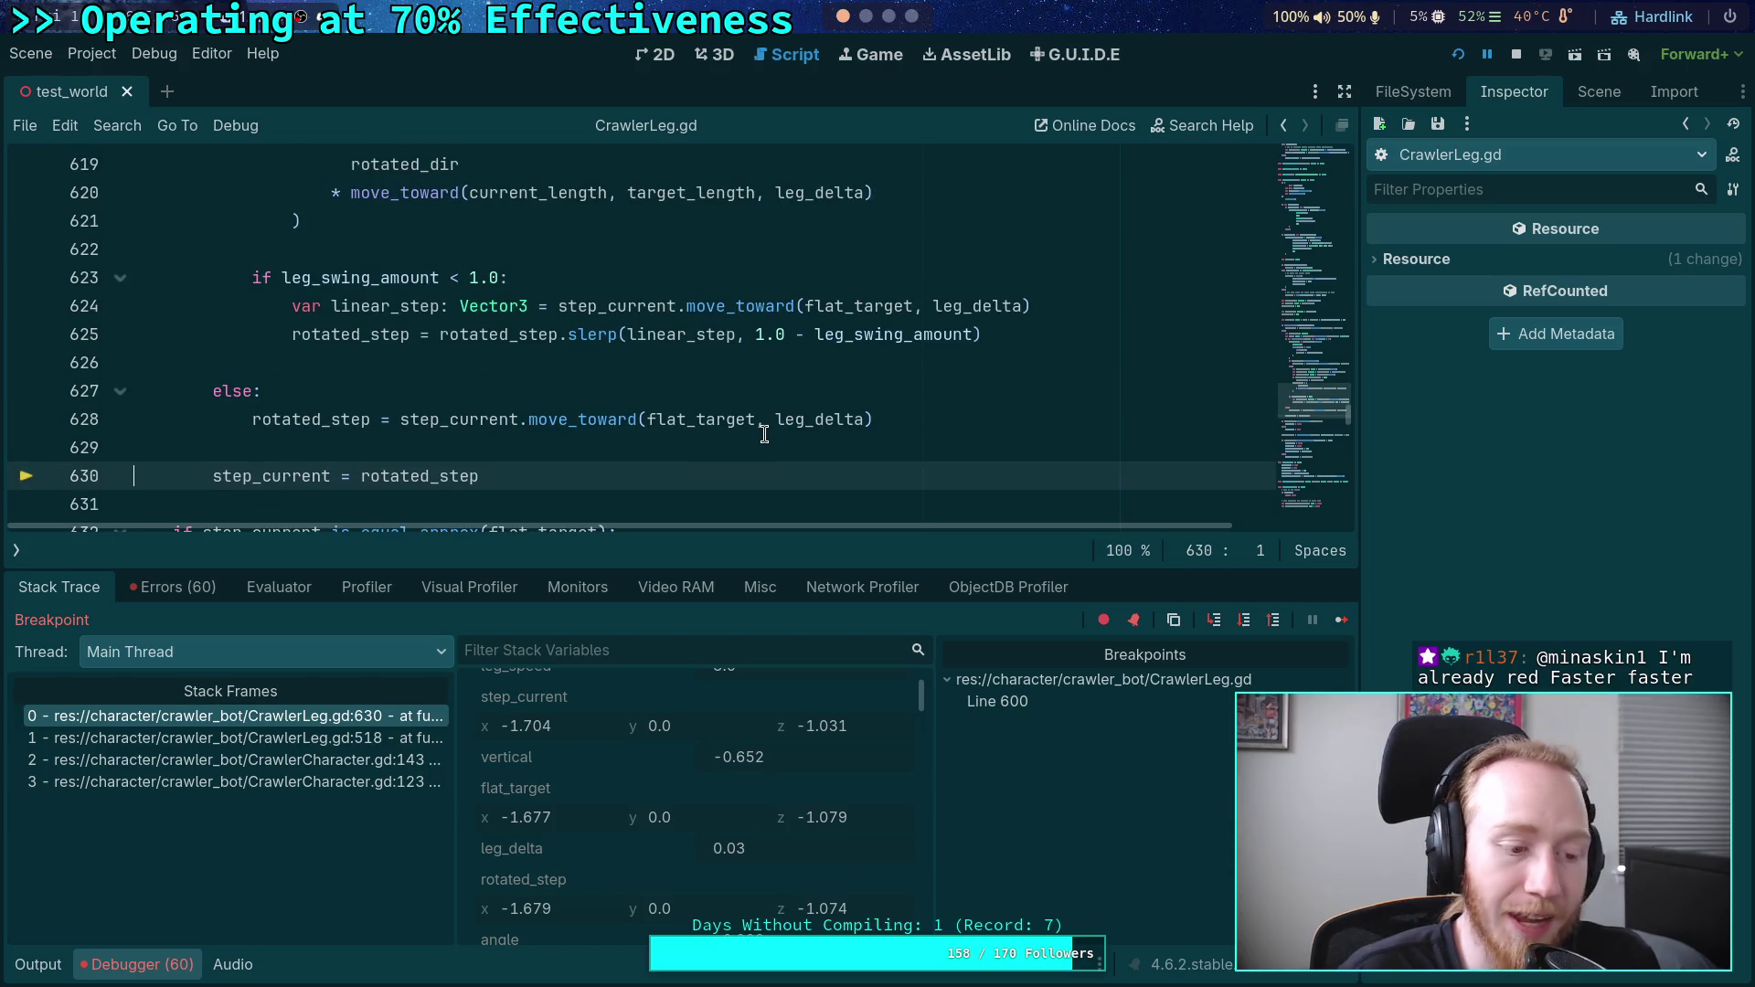
click(757, 448)
click(731, 499)
click(736, 443)
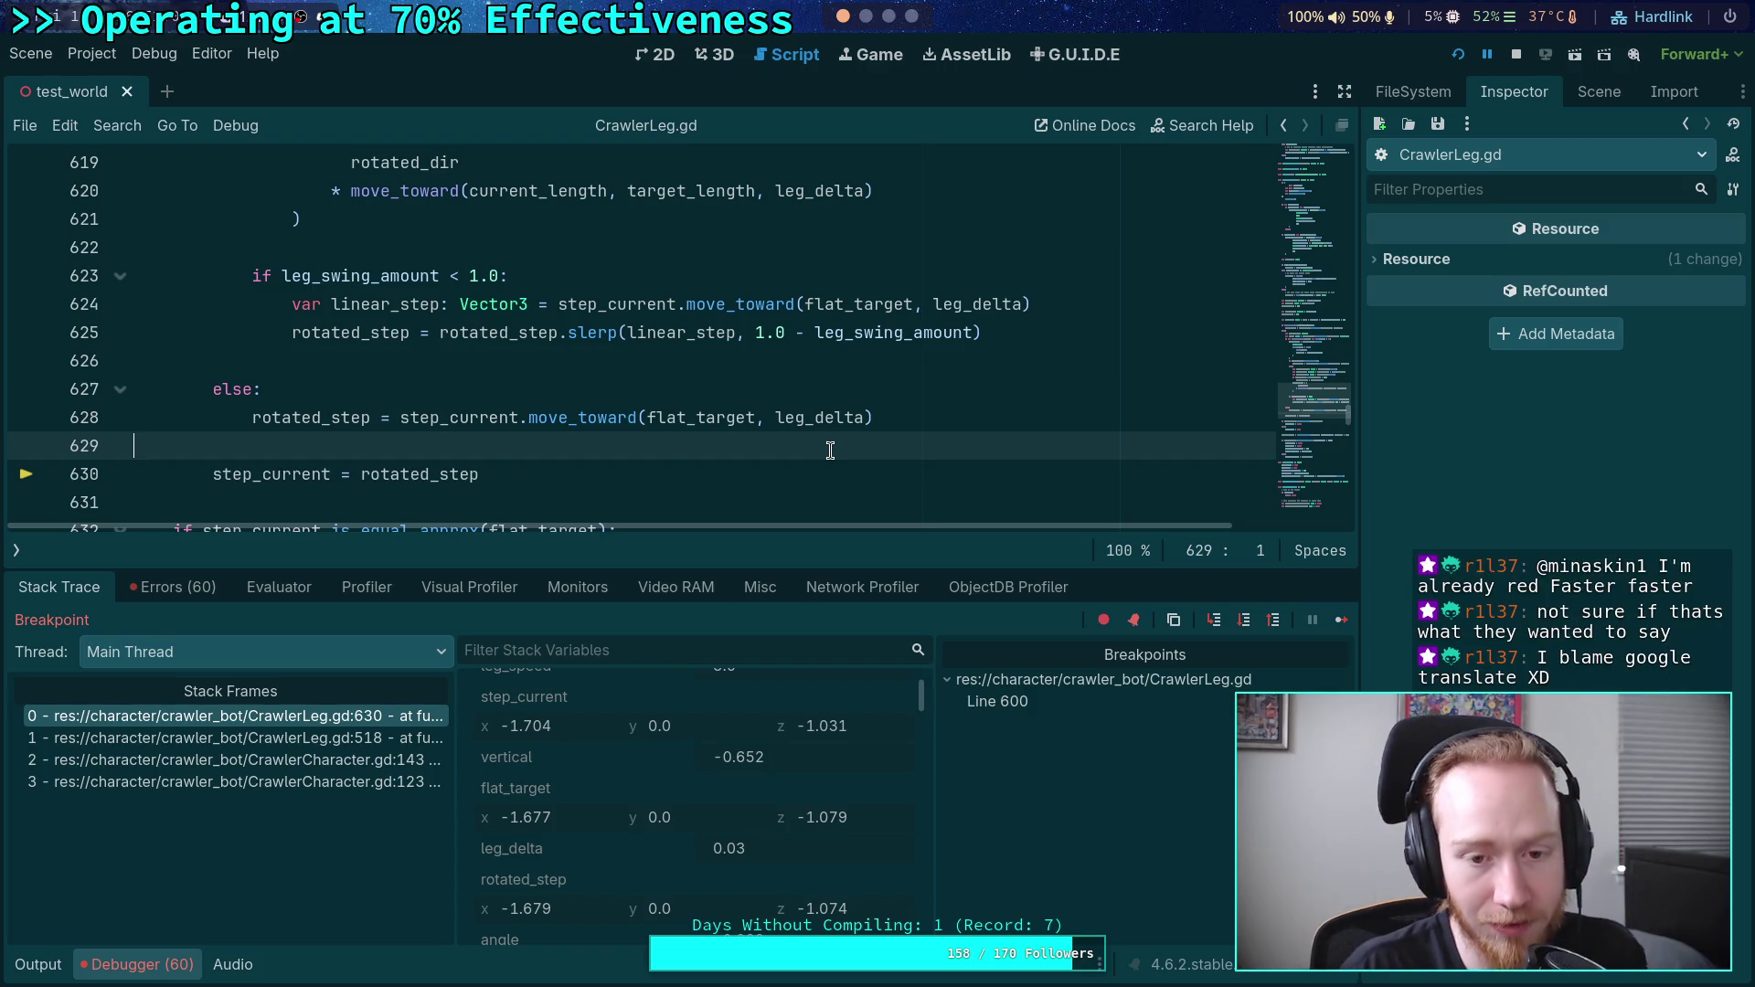
scroll(723, 447, down, 1)
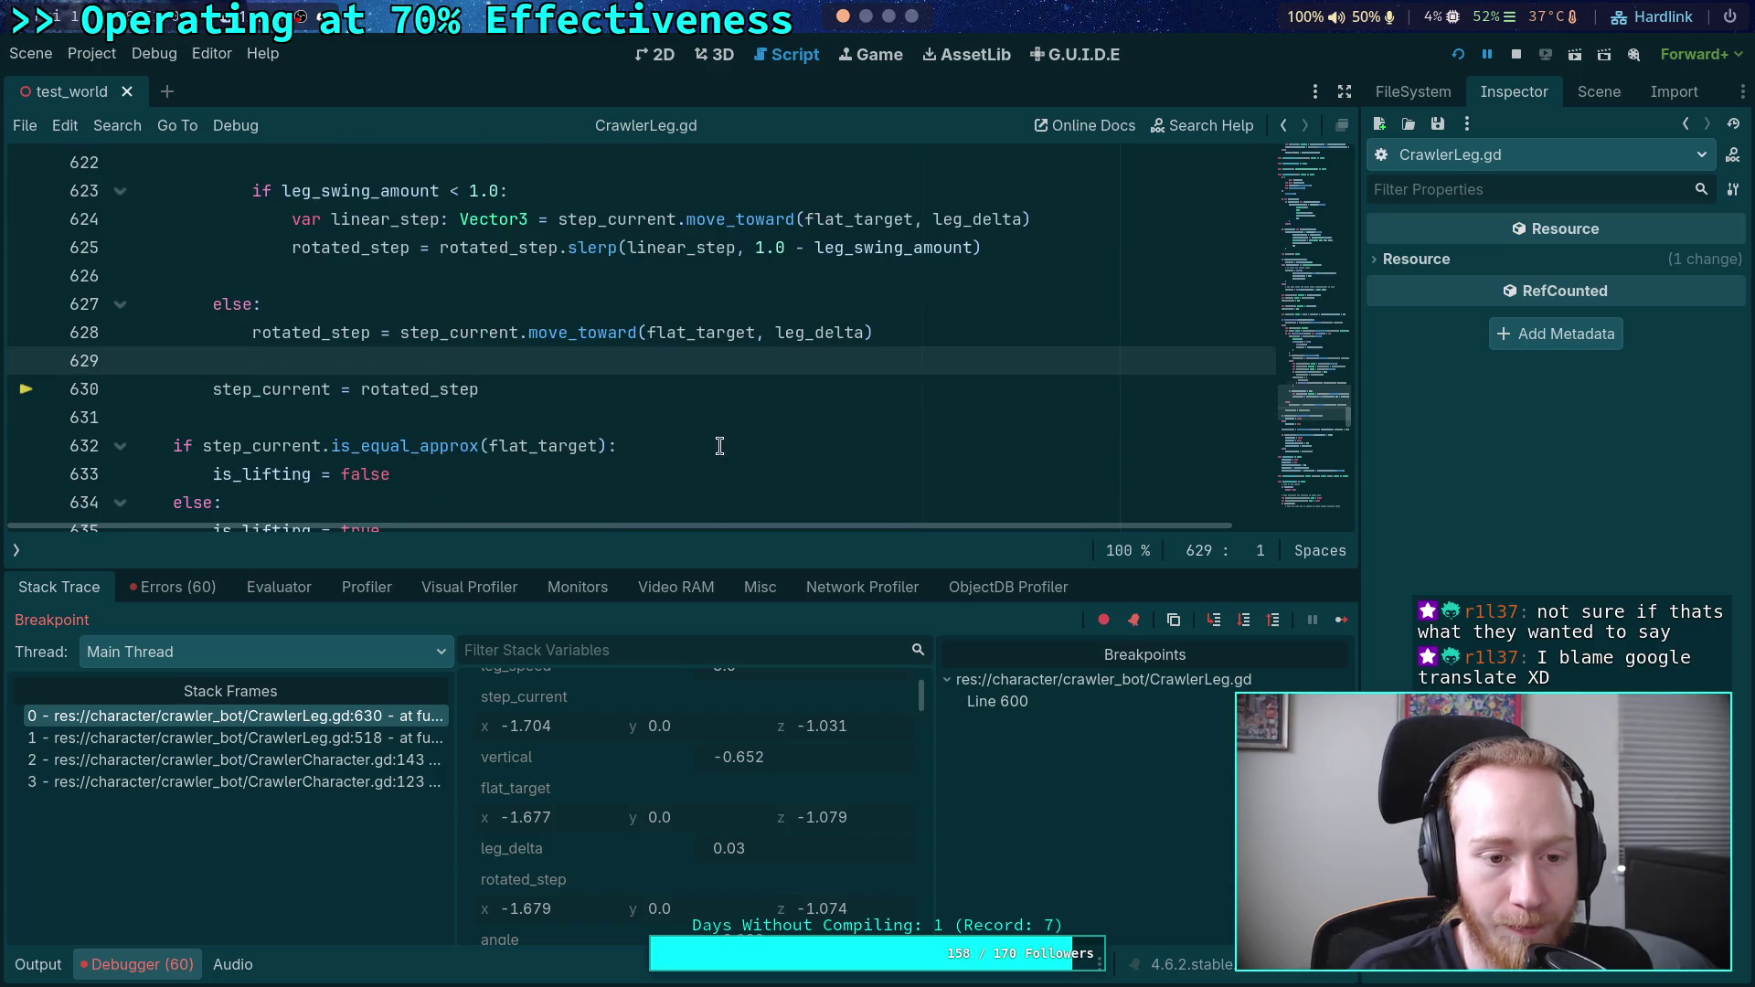
click(649, 422)
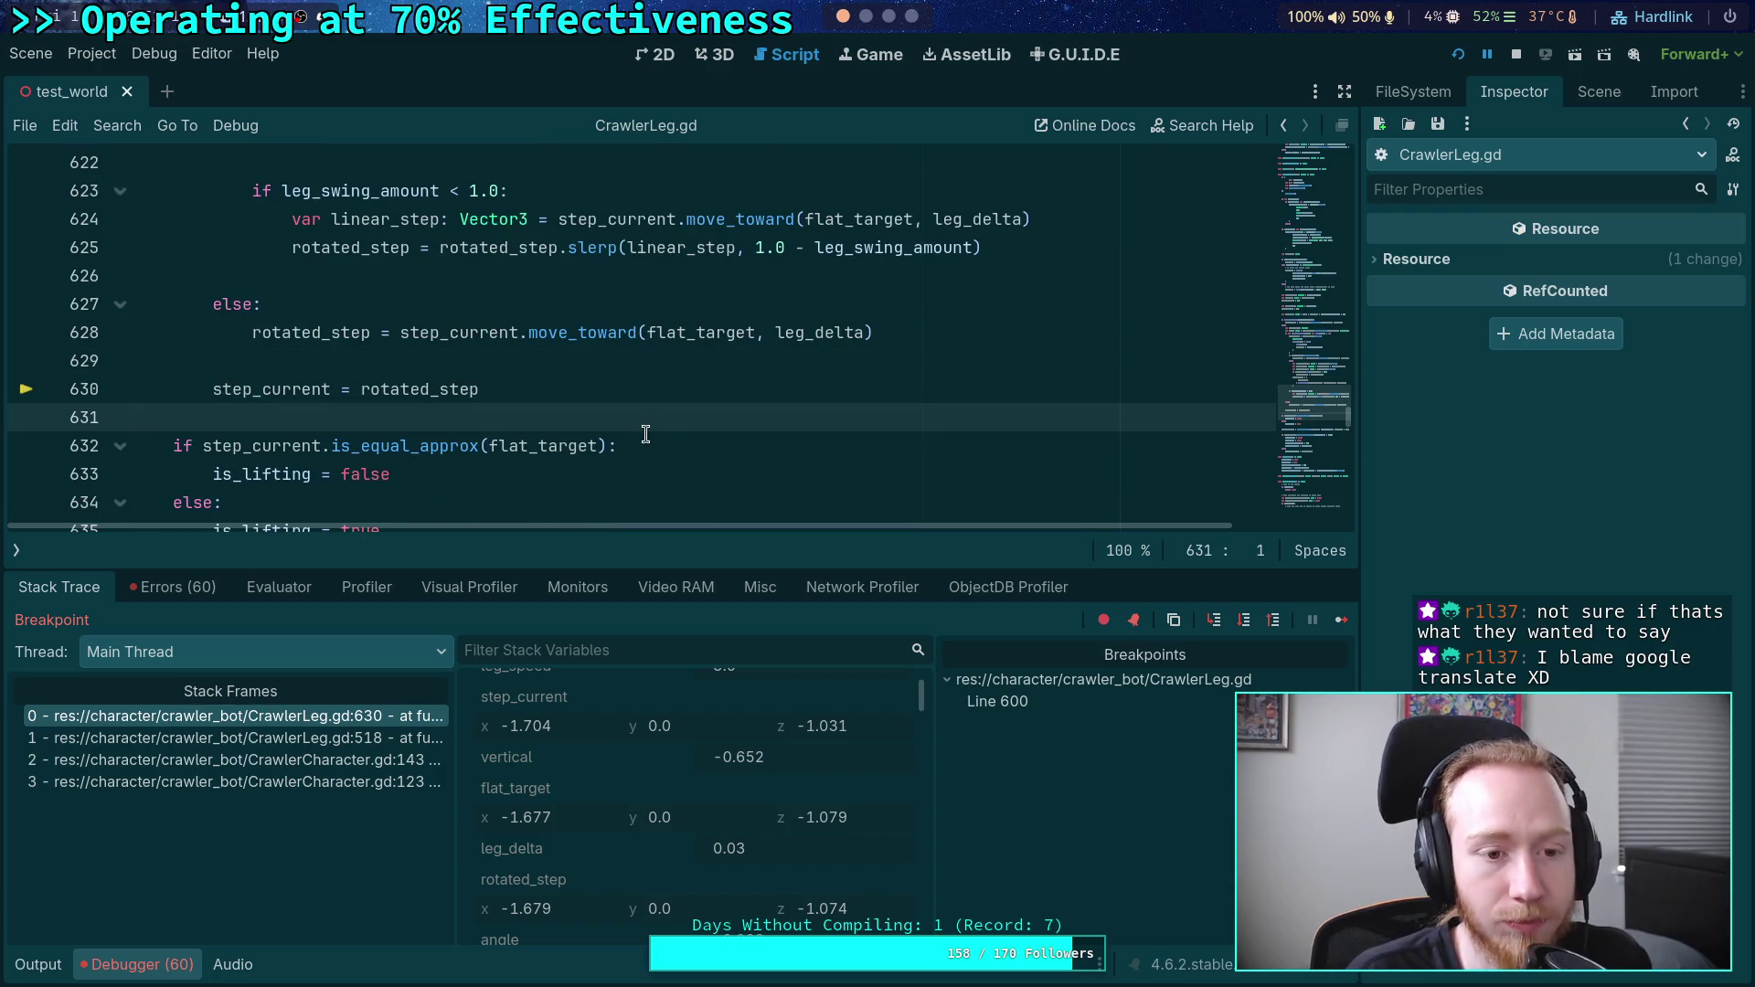
scroll(792, 726, down, 3)
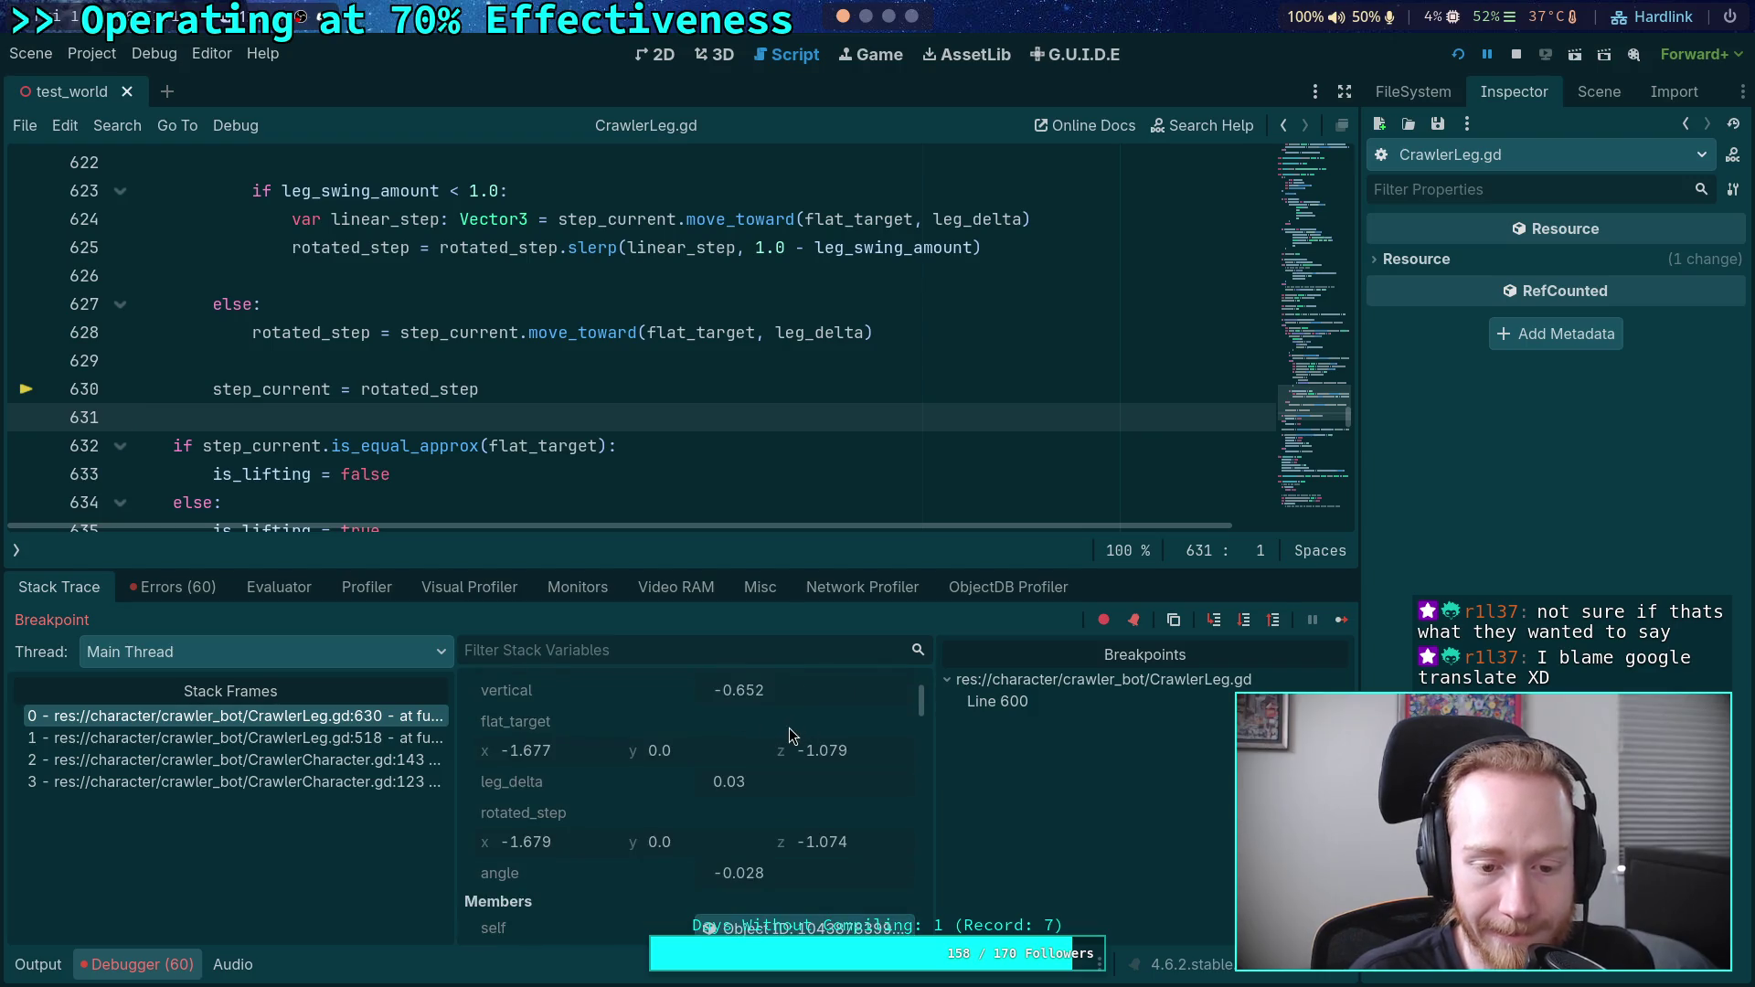
scroll(712, 756, up, 3)
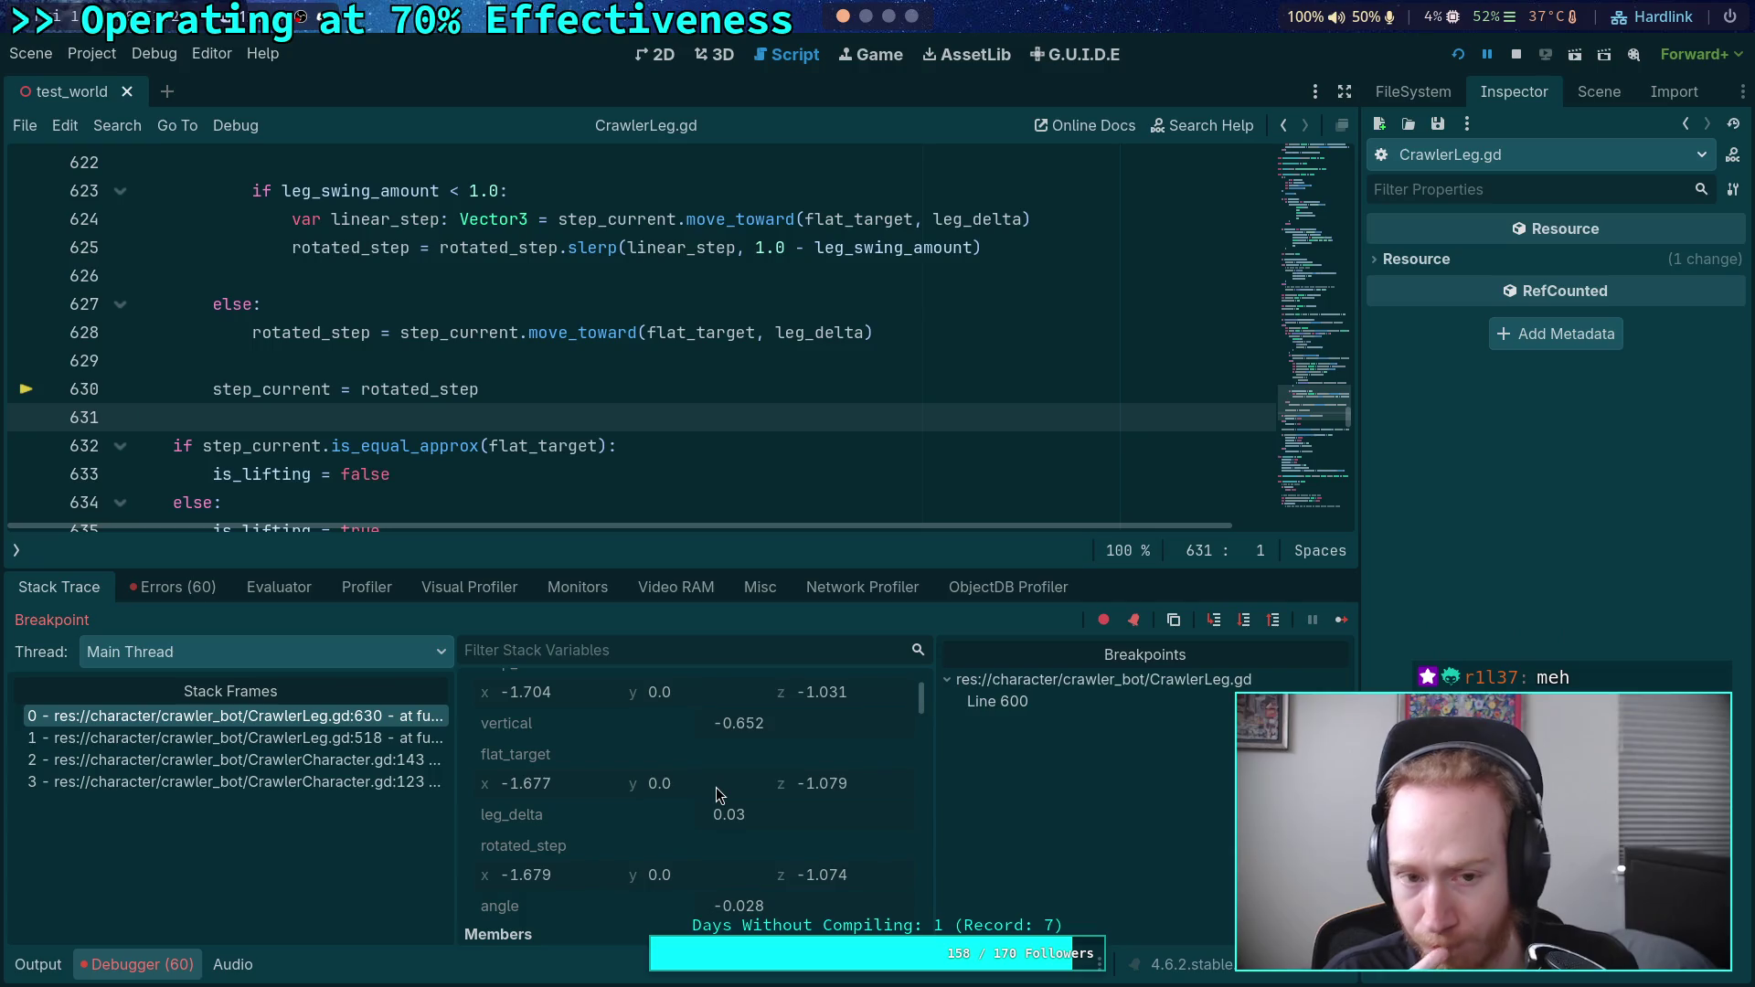
scroll(667, 687, up, 2)
scroll(595, 418, up, 2)
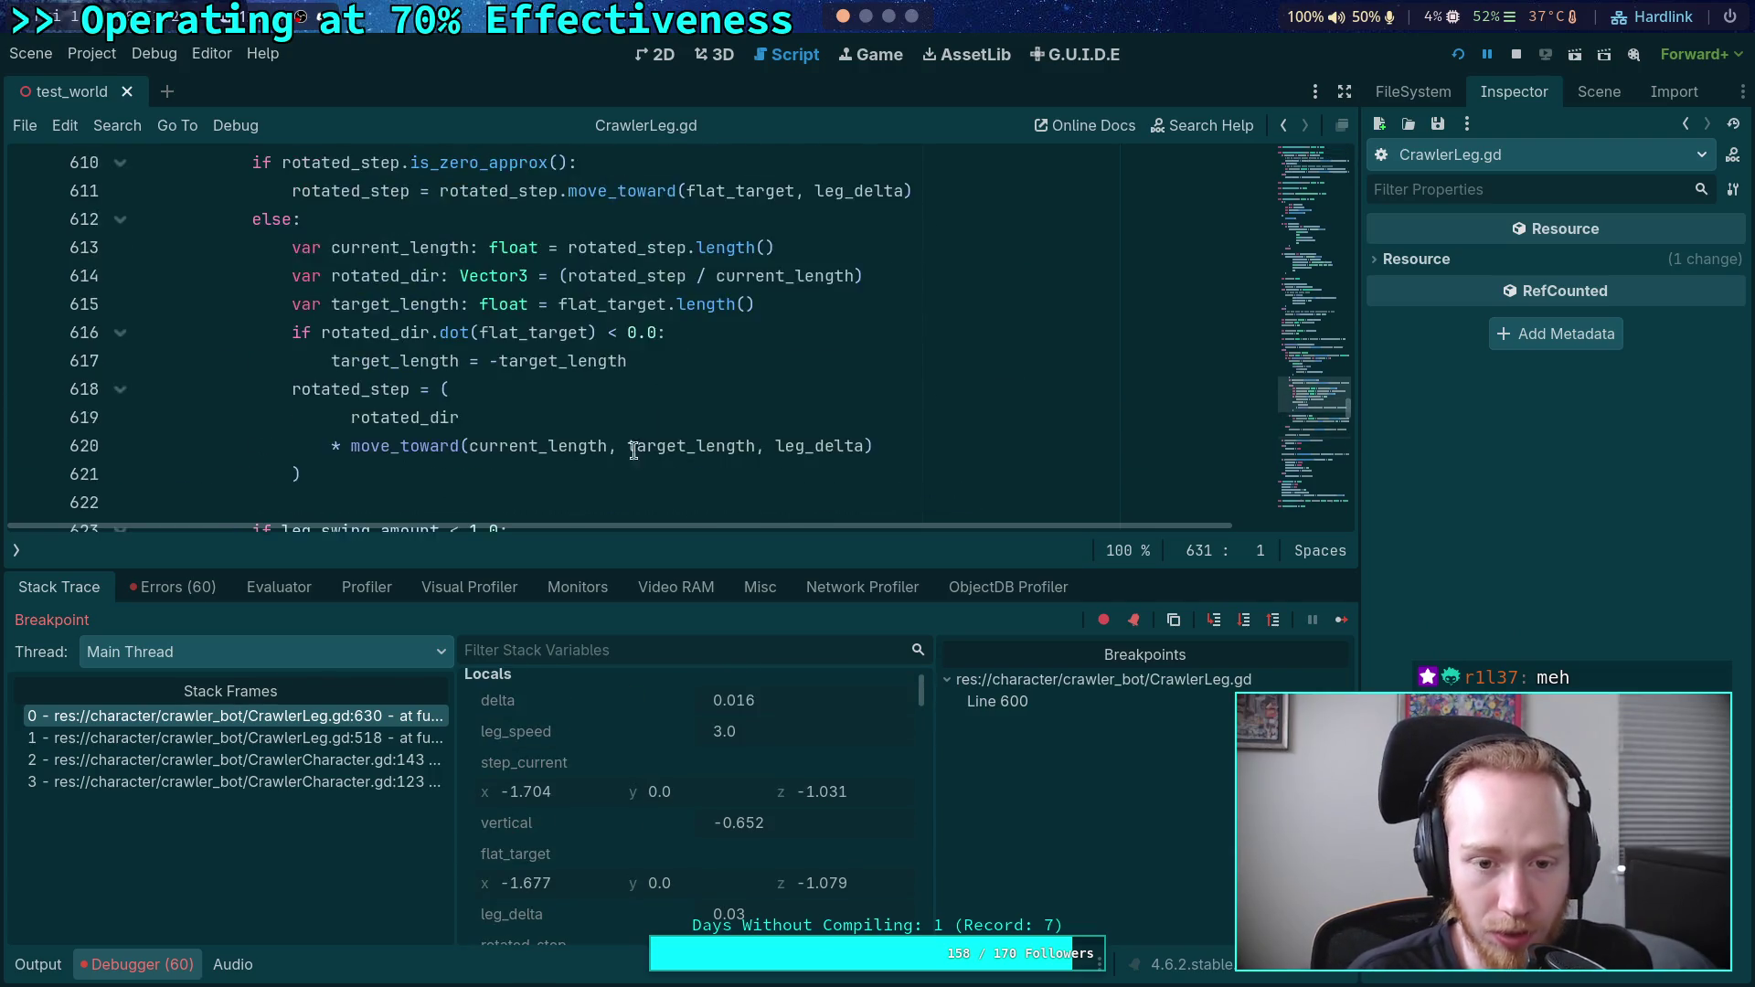
- Change slerp to lerp on line 625, then restore it to slerp
click(578, 417)
key(BackSpace)
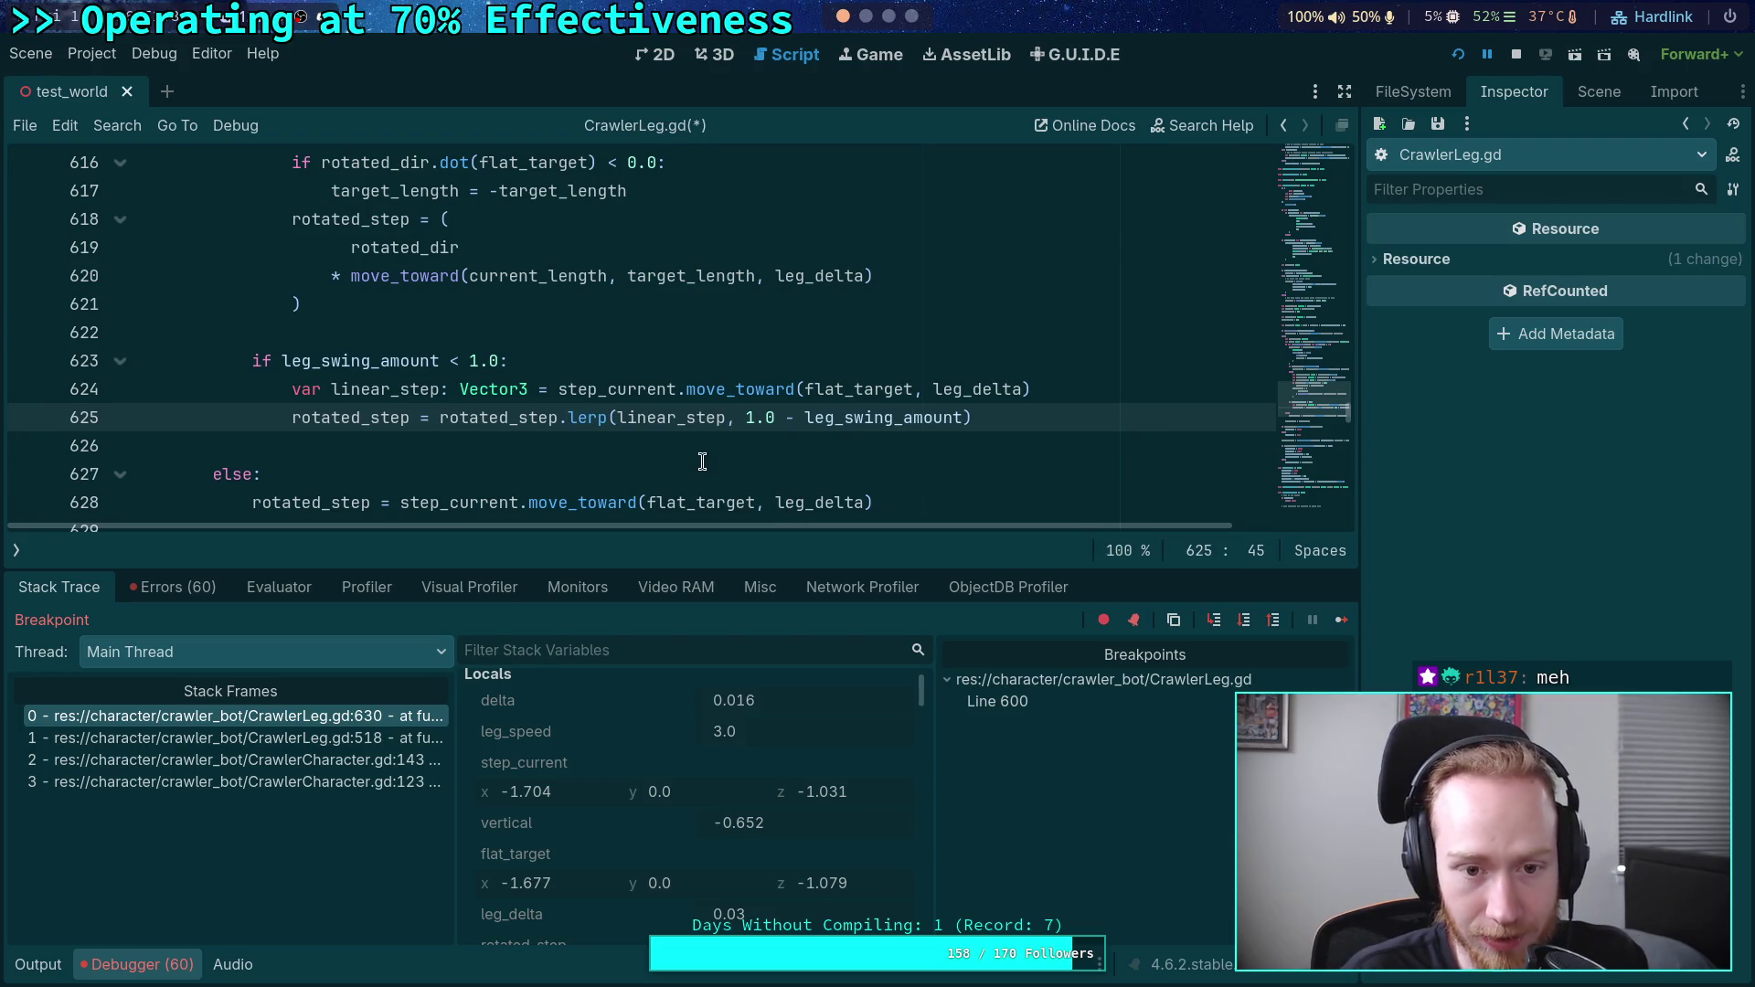
click(371, 389)
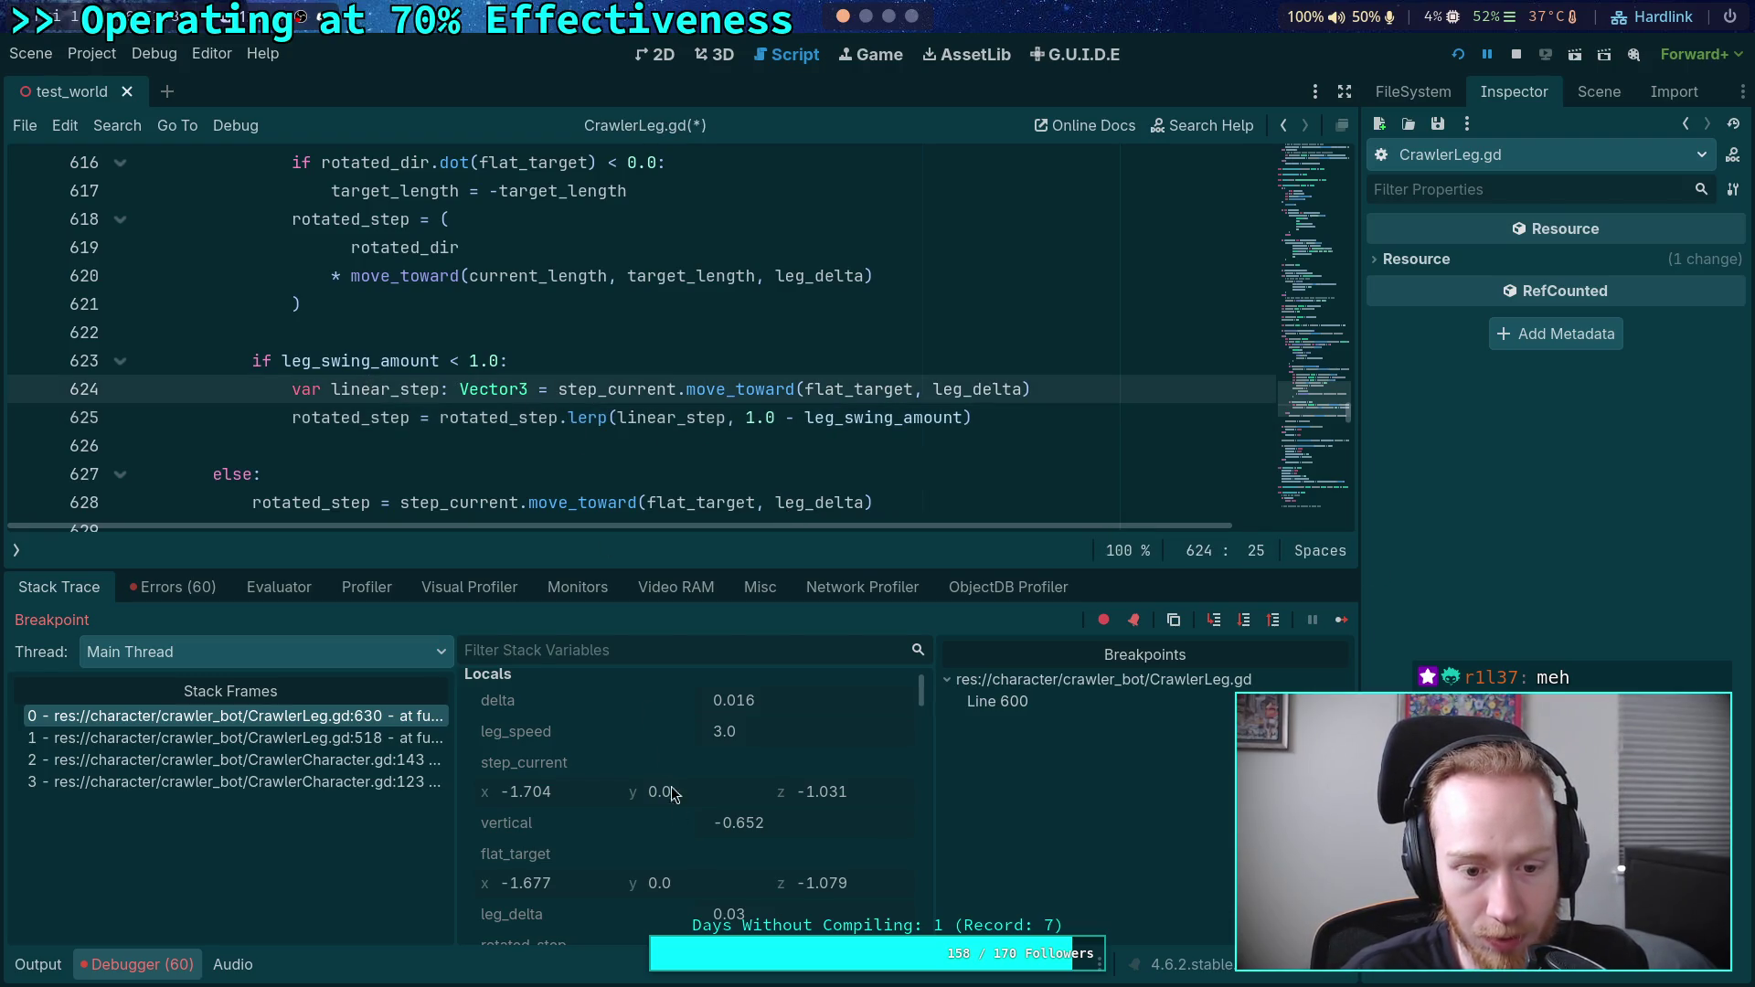
scroll(664, 805, down, 5)
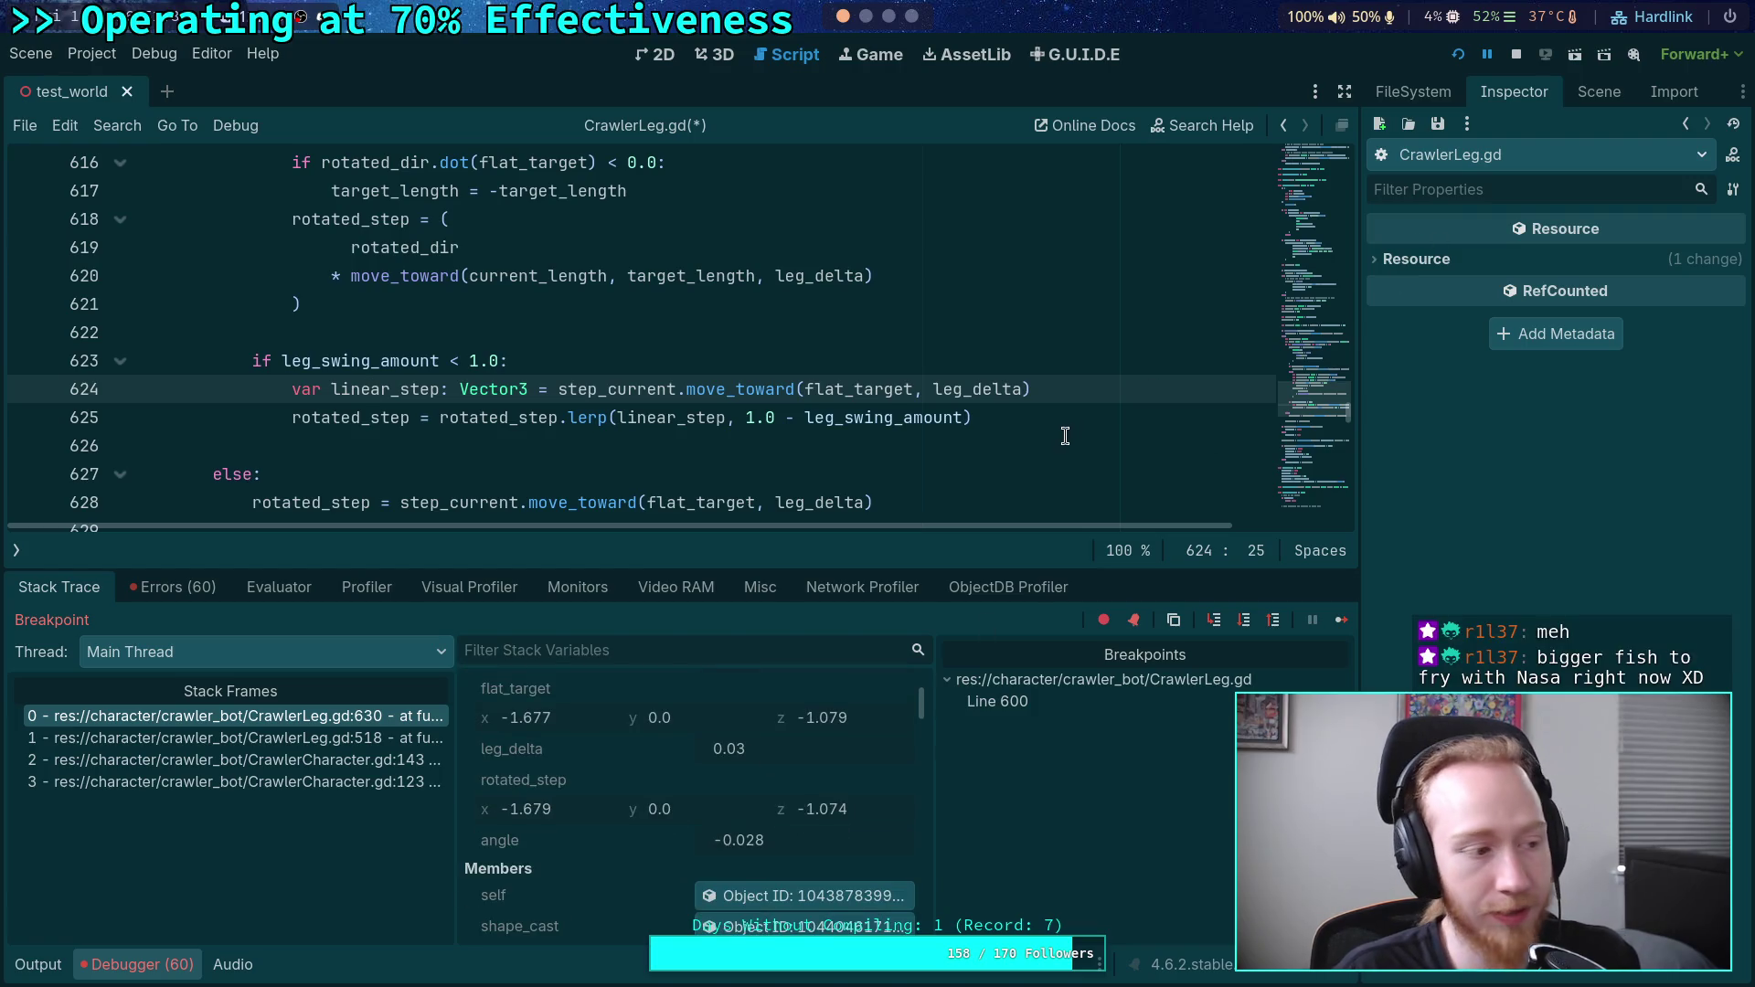
scroll(576, 412, up, 1)
scroll(561, 446, down, 1)
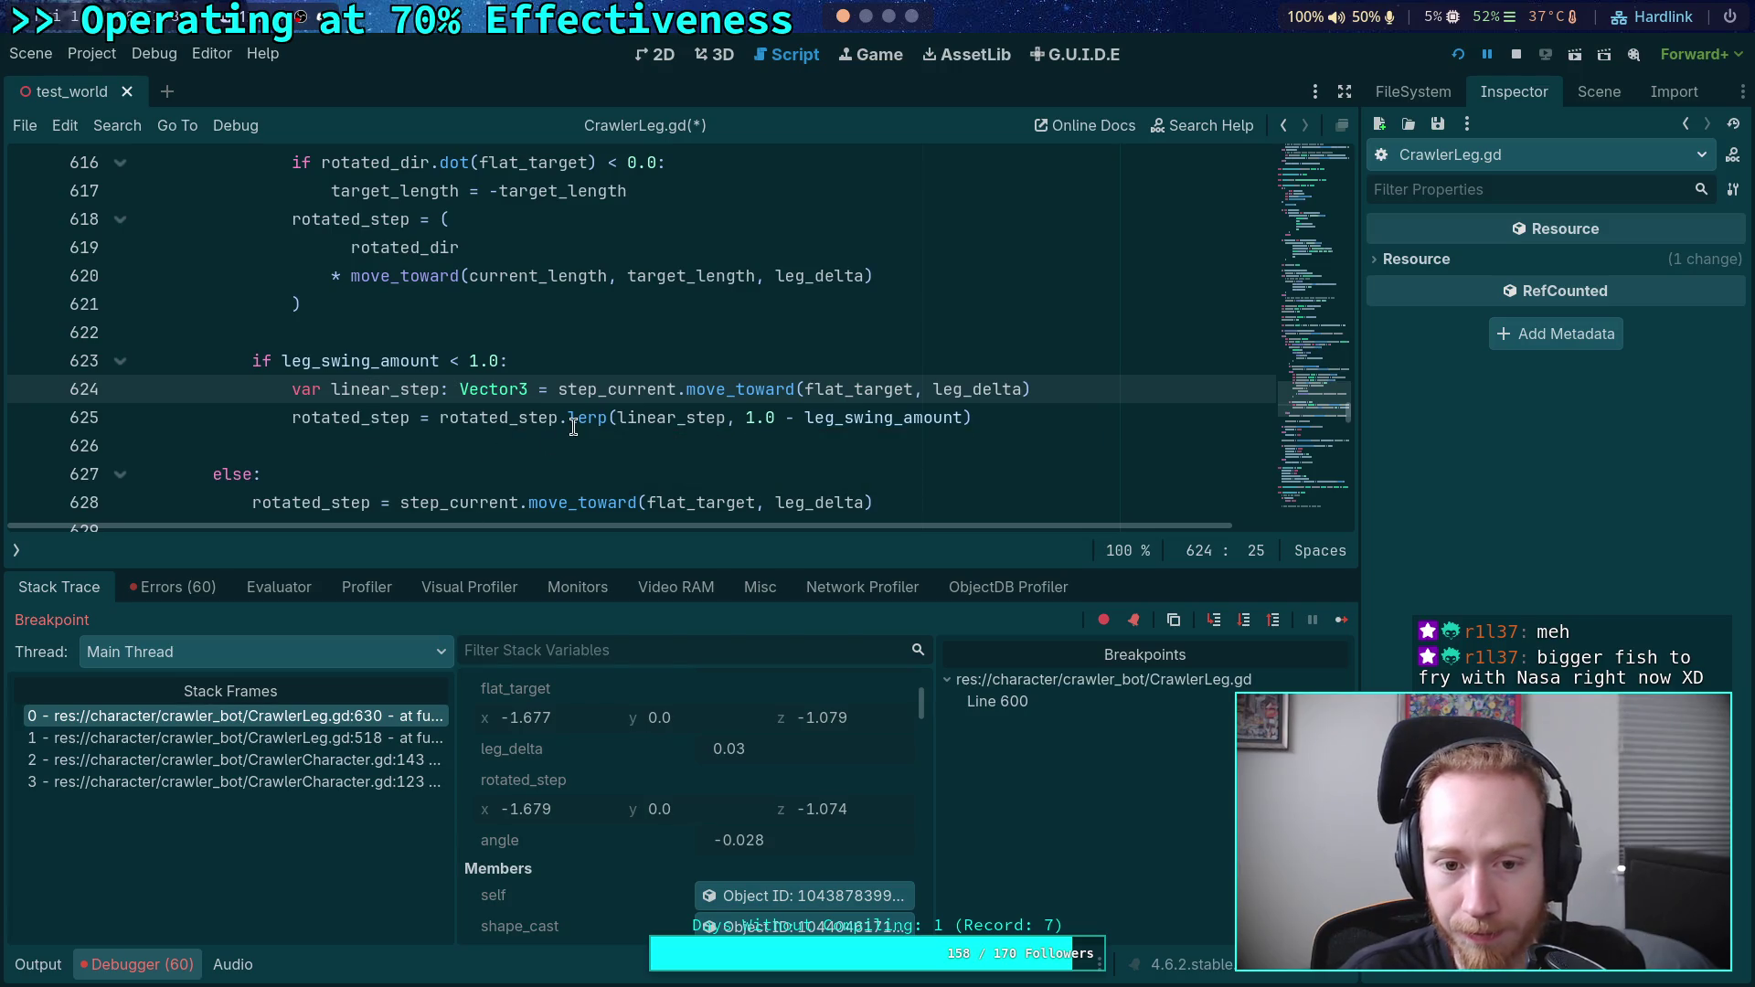
click(573, 424)
text(s)
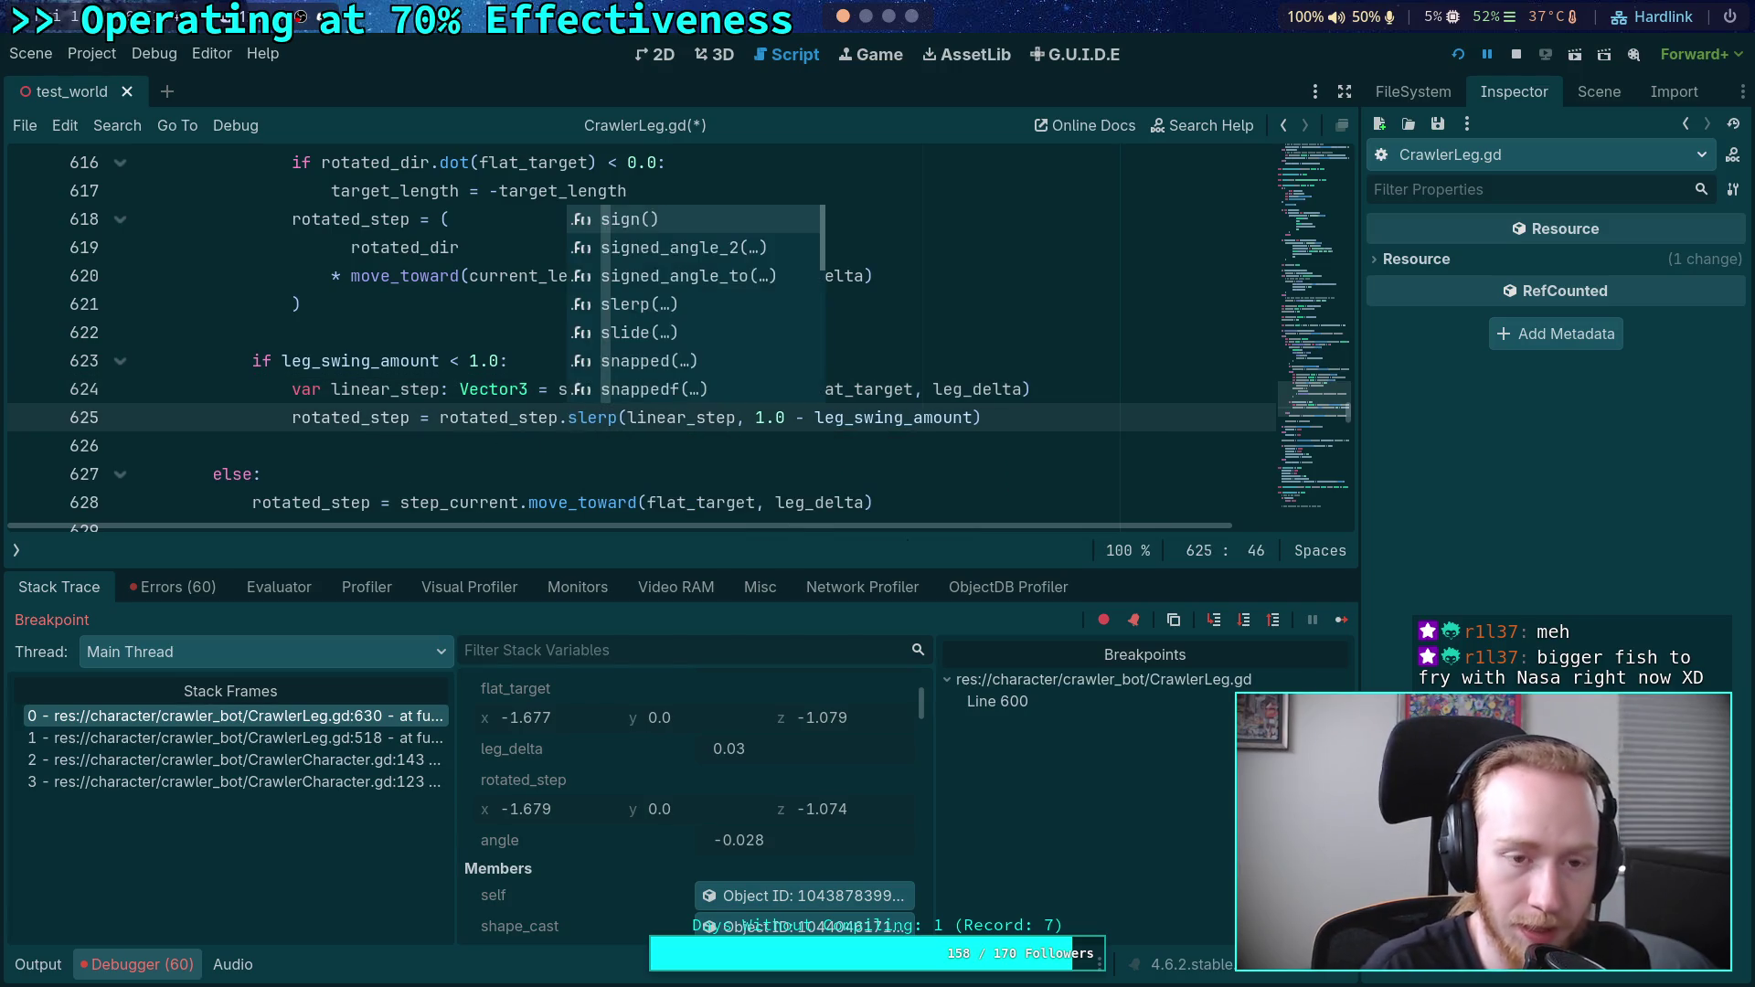
click(457, 326)
scroll(452, 338, up, 7)
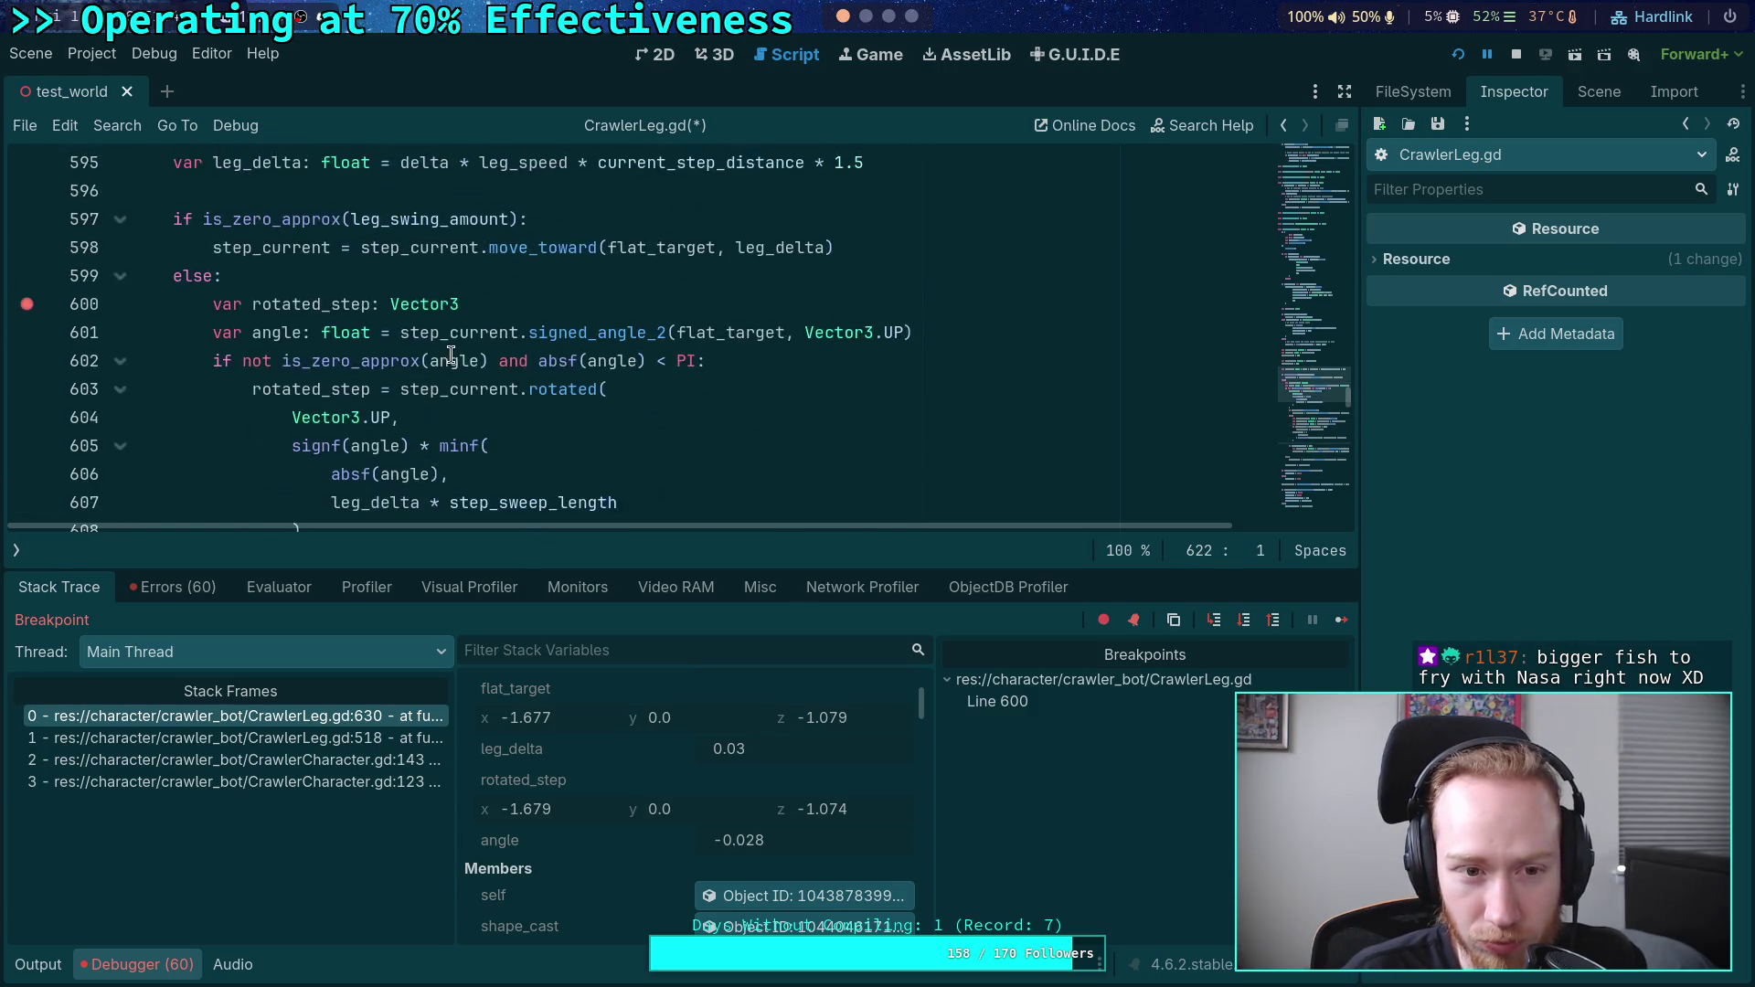
- Resume the paused game and switch to the NASA Artemis II live stream
click(1342, 620)
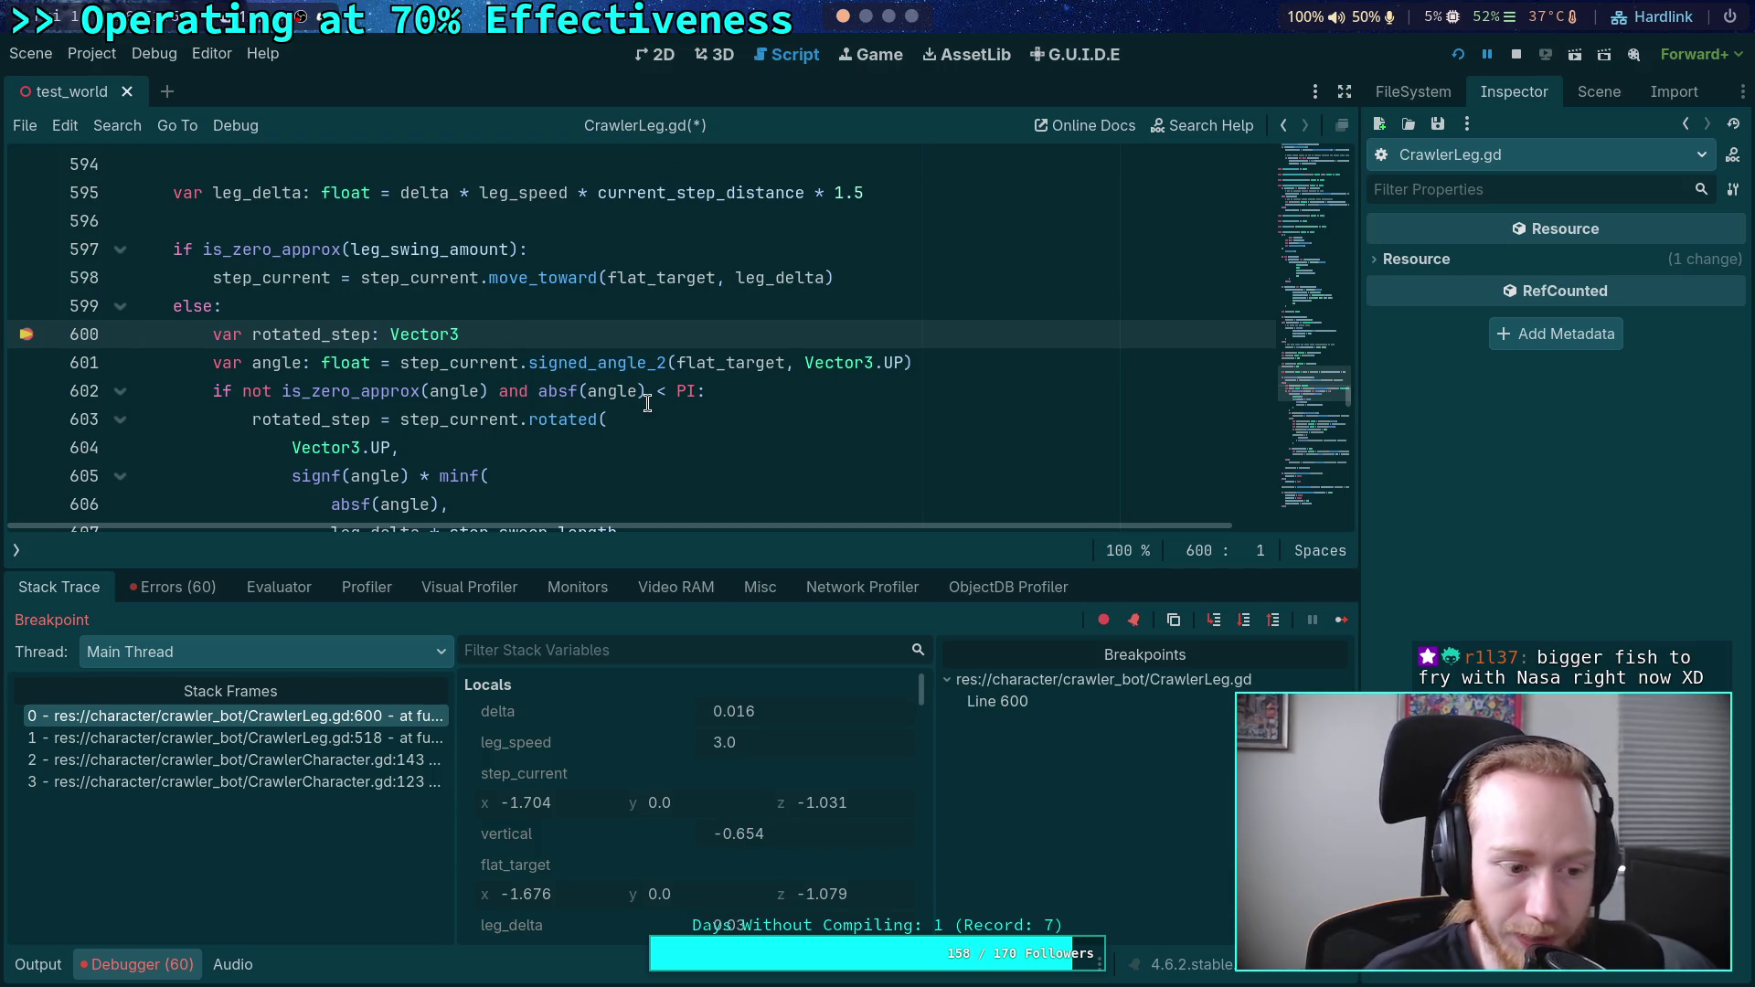
scroll(650, 402, down, 1)
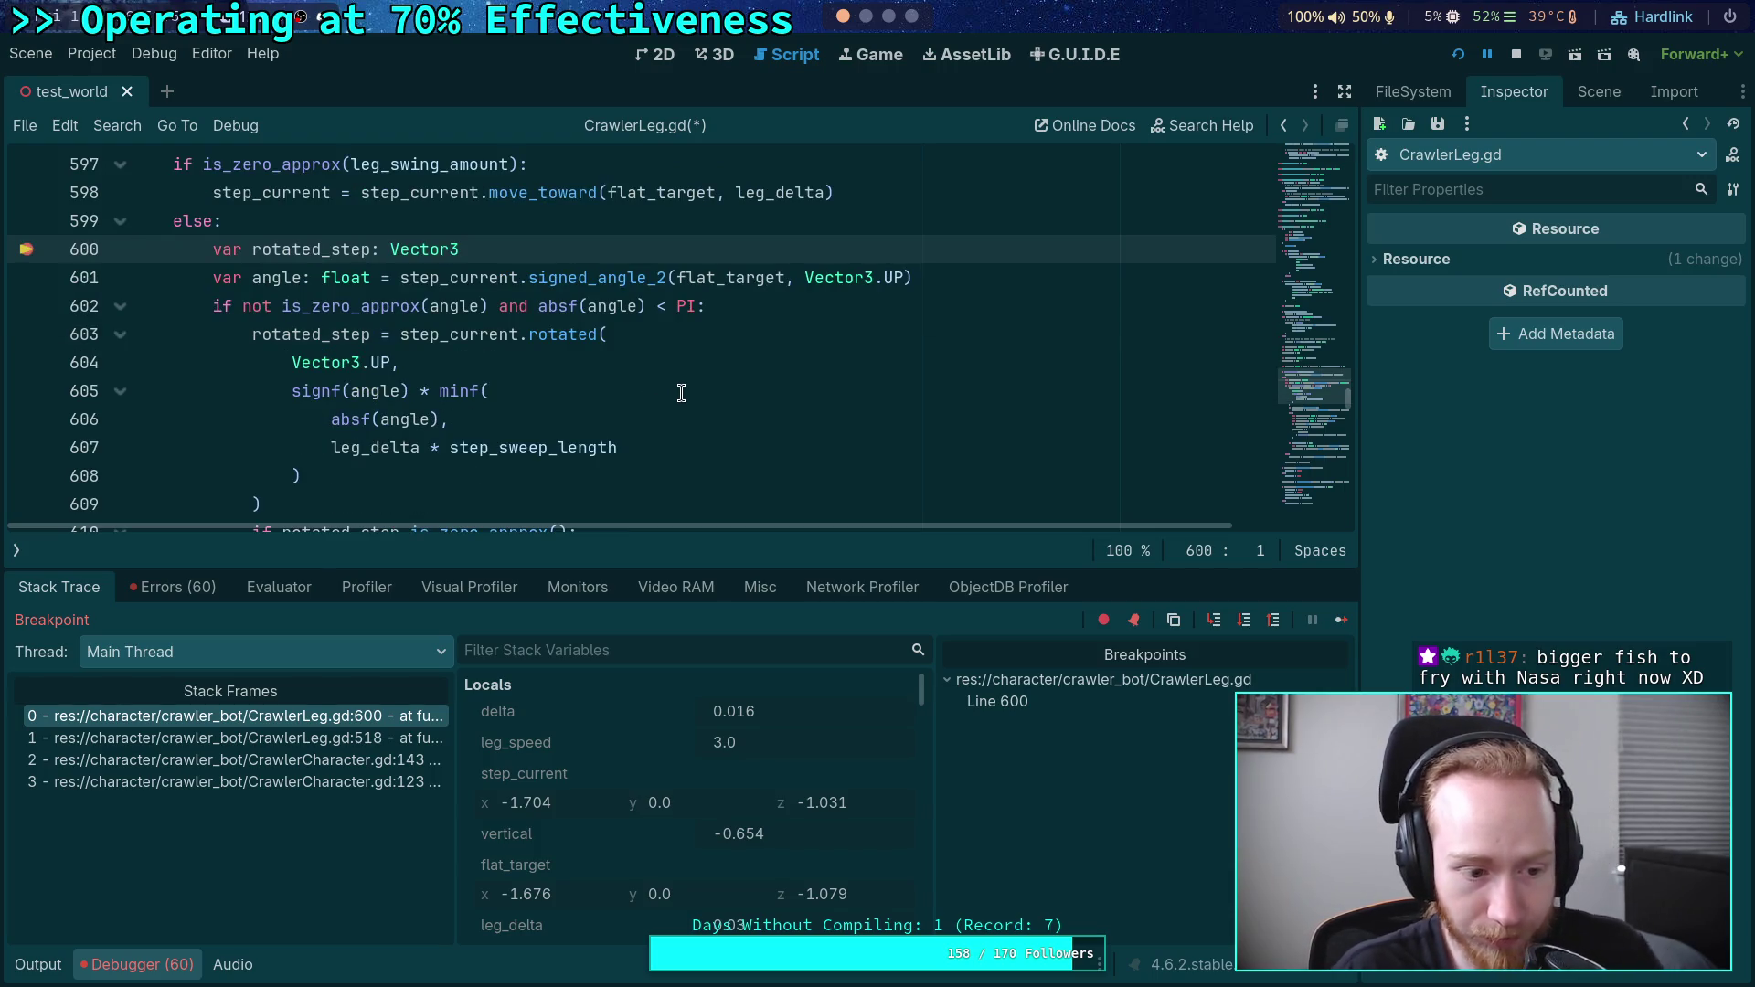
click(912, 16)
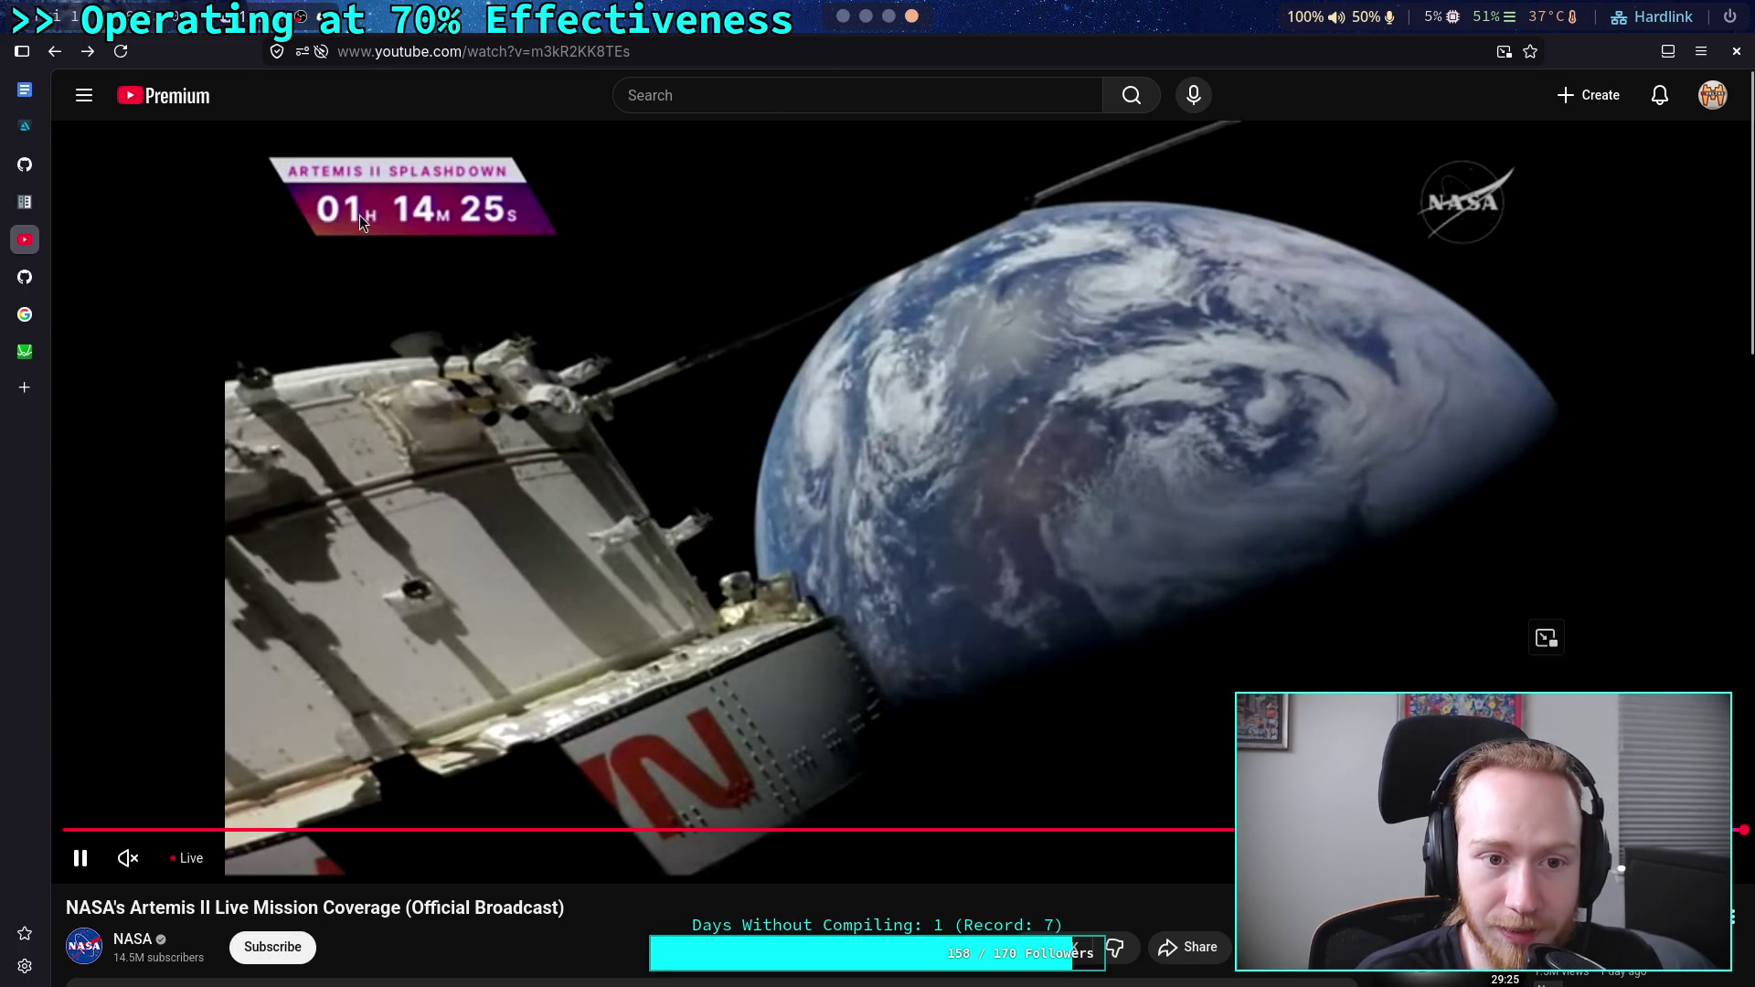
- Alternate between the live stream and Godot a few times, ending on the Godot editor
click(839, 19)
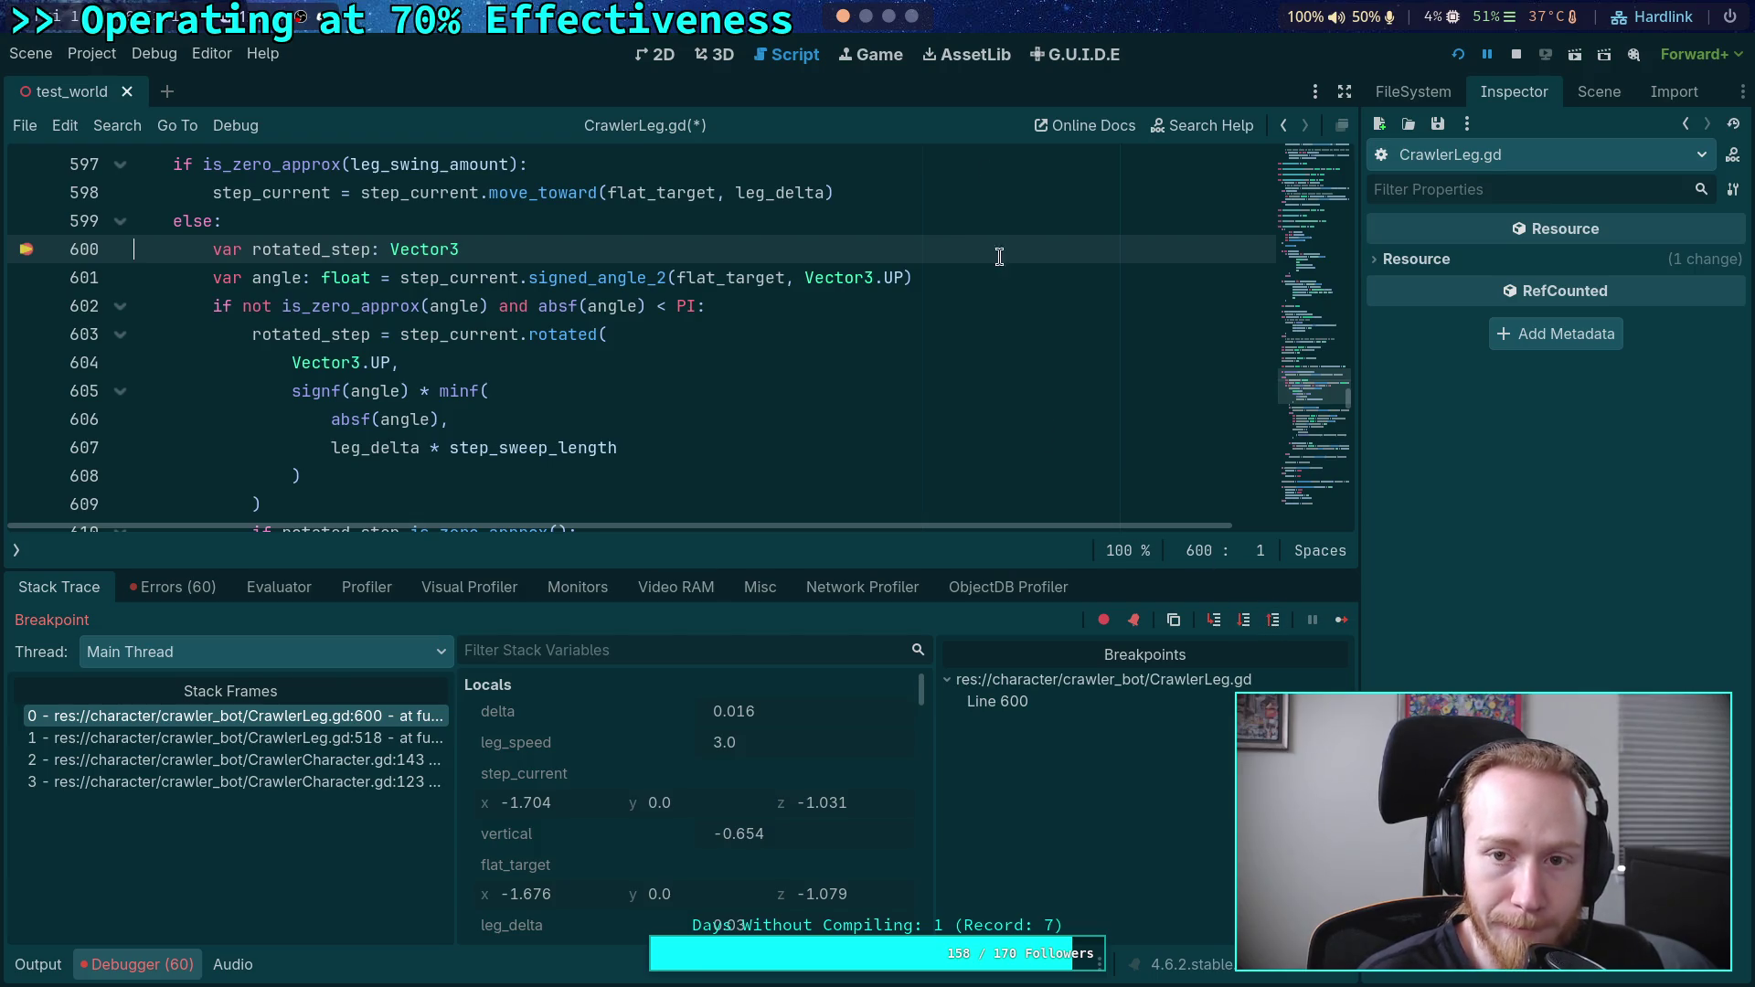
click(911, 15)
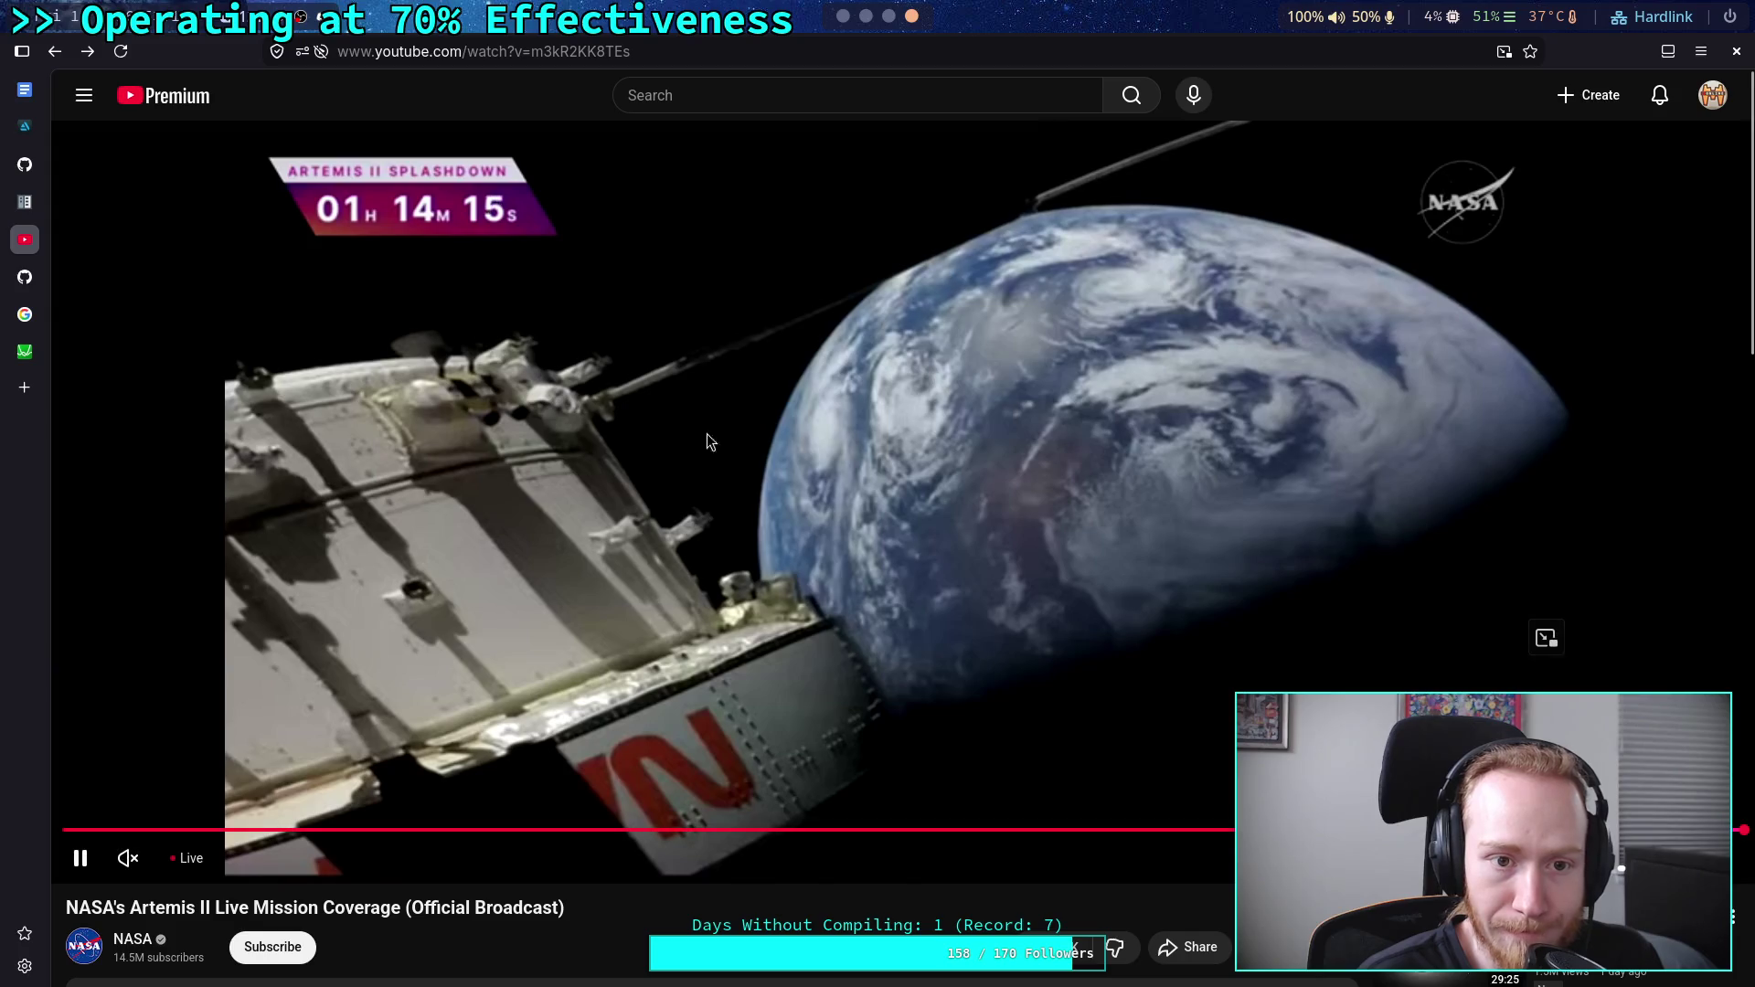
click(842, 19)
click(909, 15)
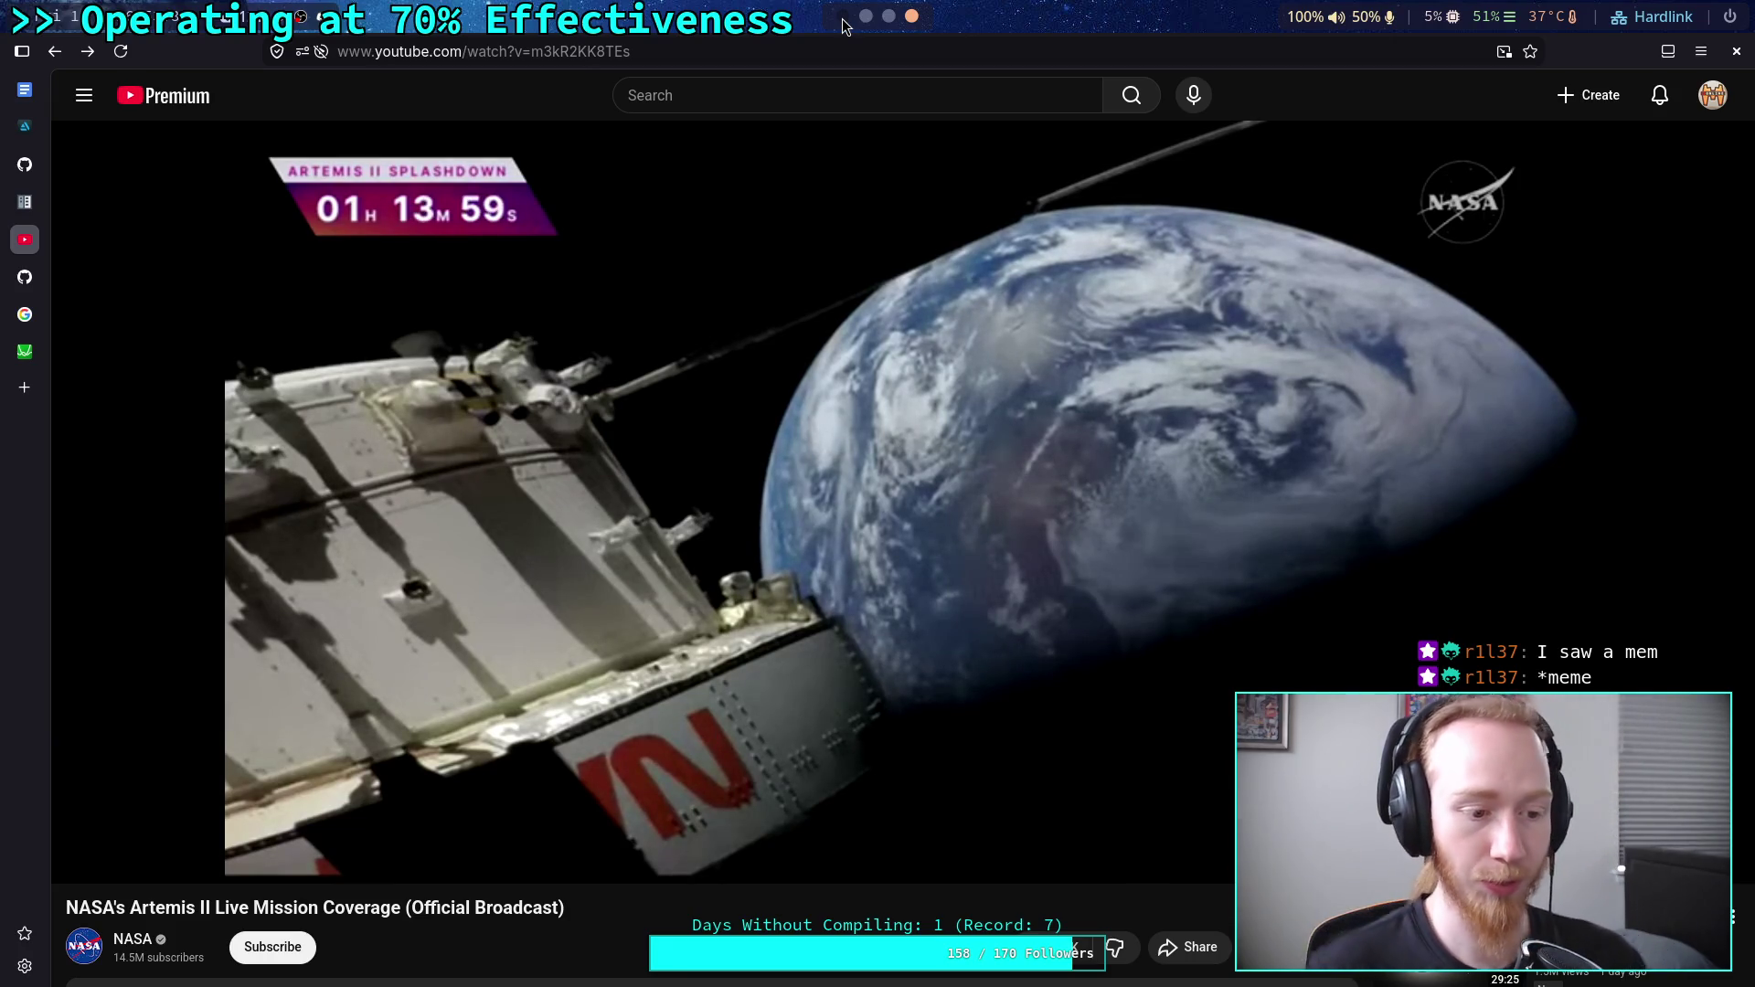
click(843, 18)
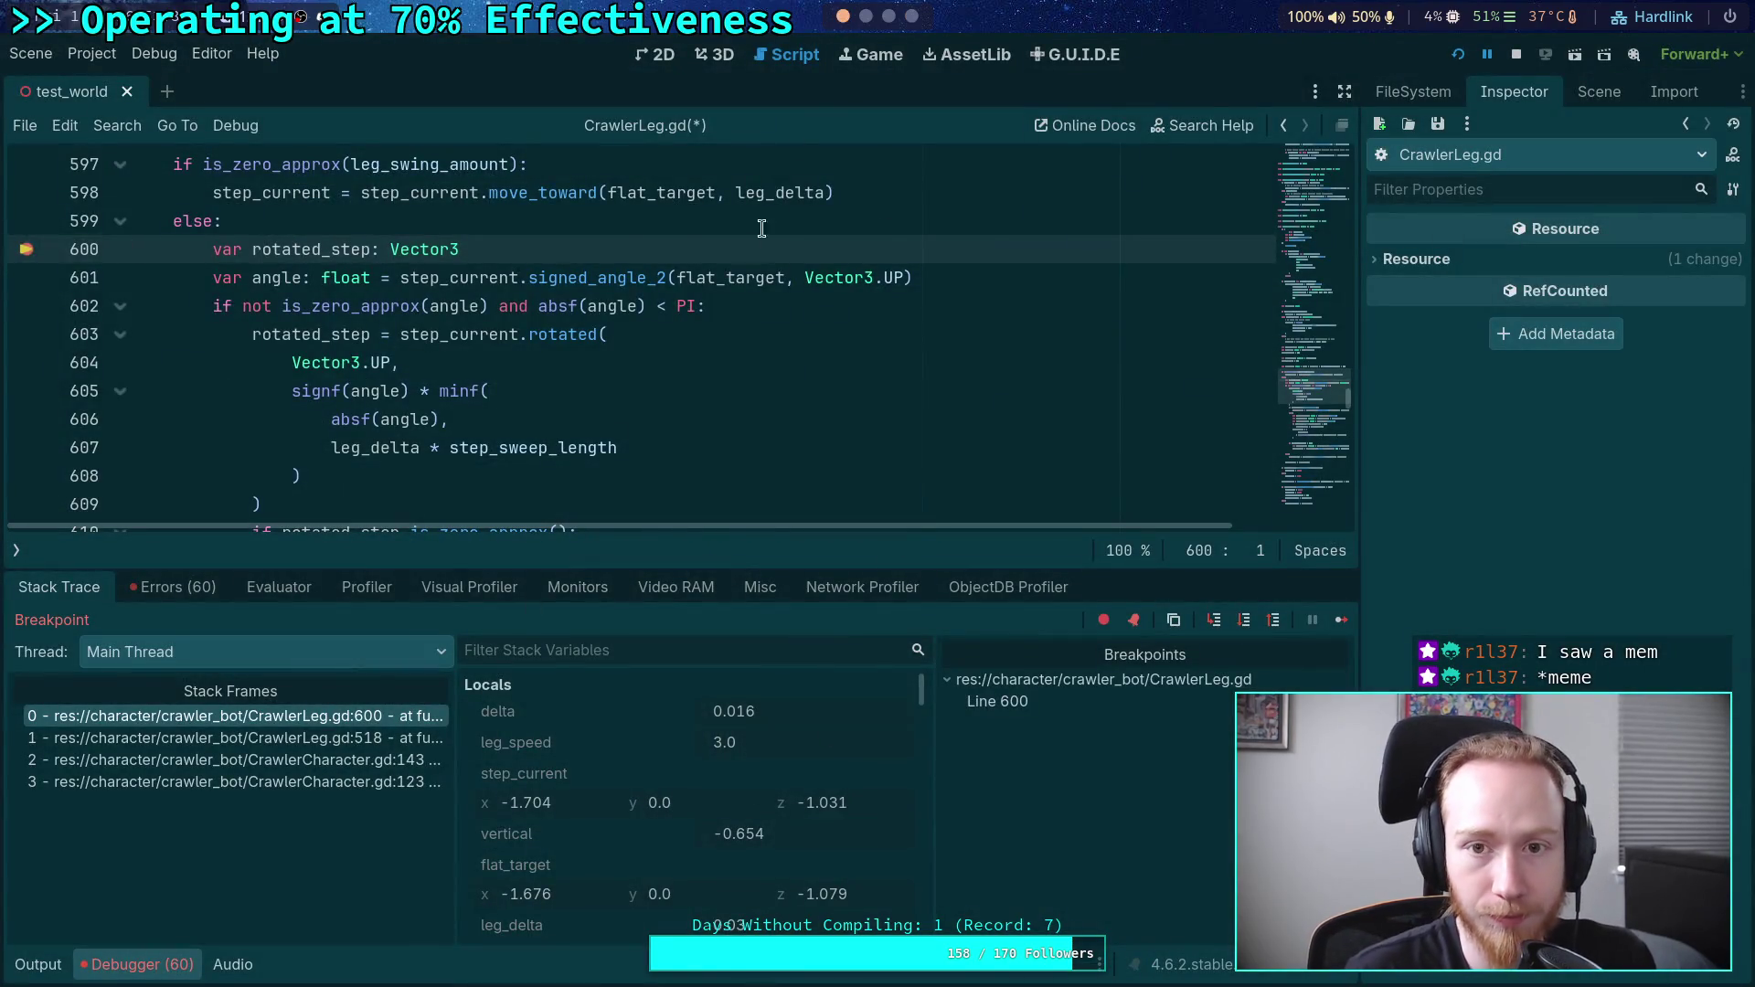
- Step over from the line 600 breakpoint through lines 602 and 603 to line 610
click(866, 16)
click(843, 17)
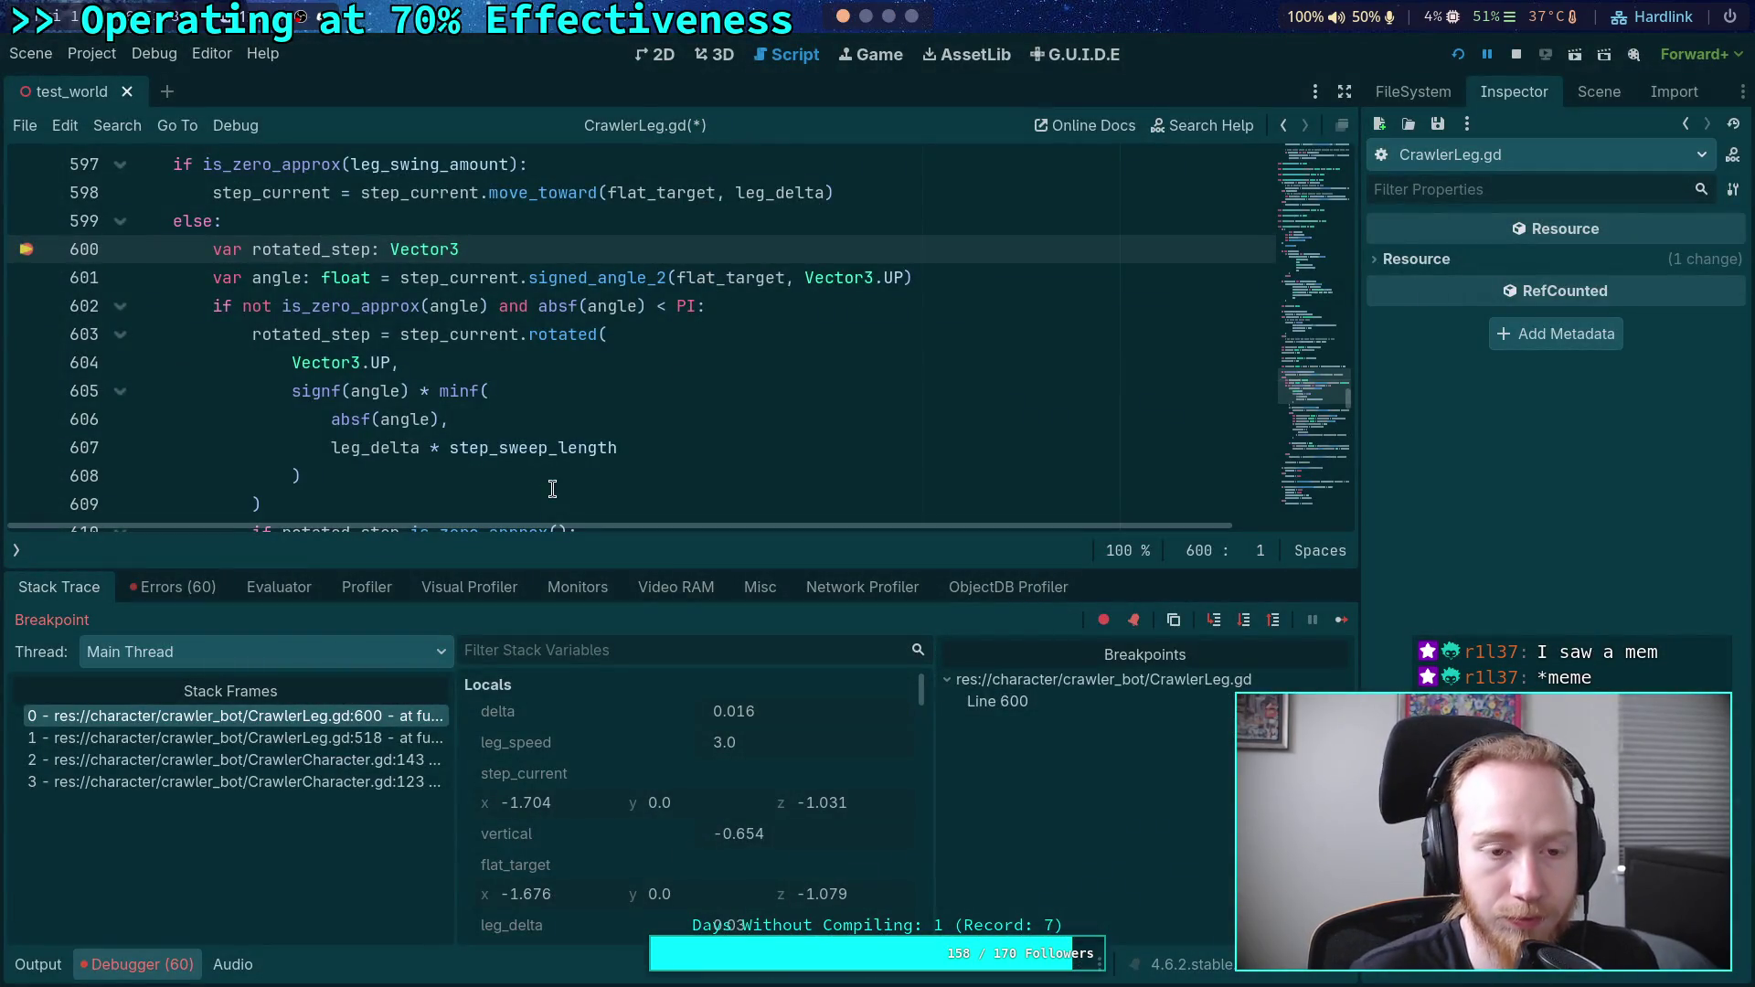
click(1245, 625)
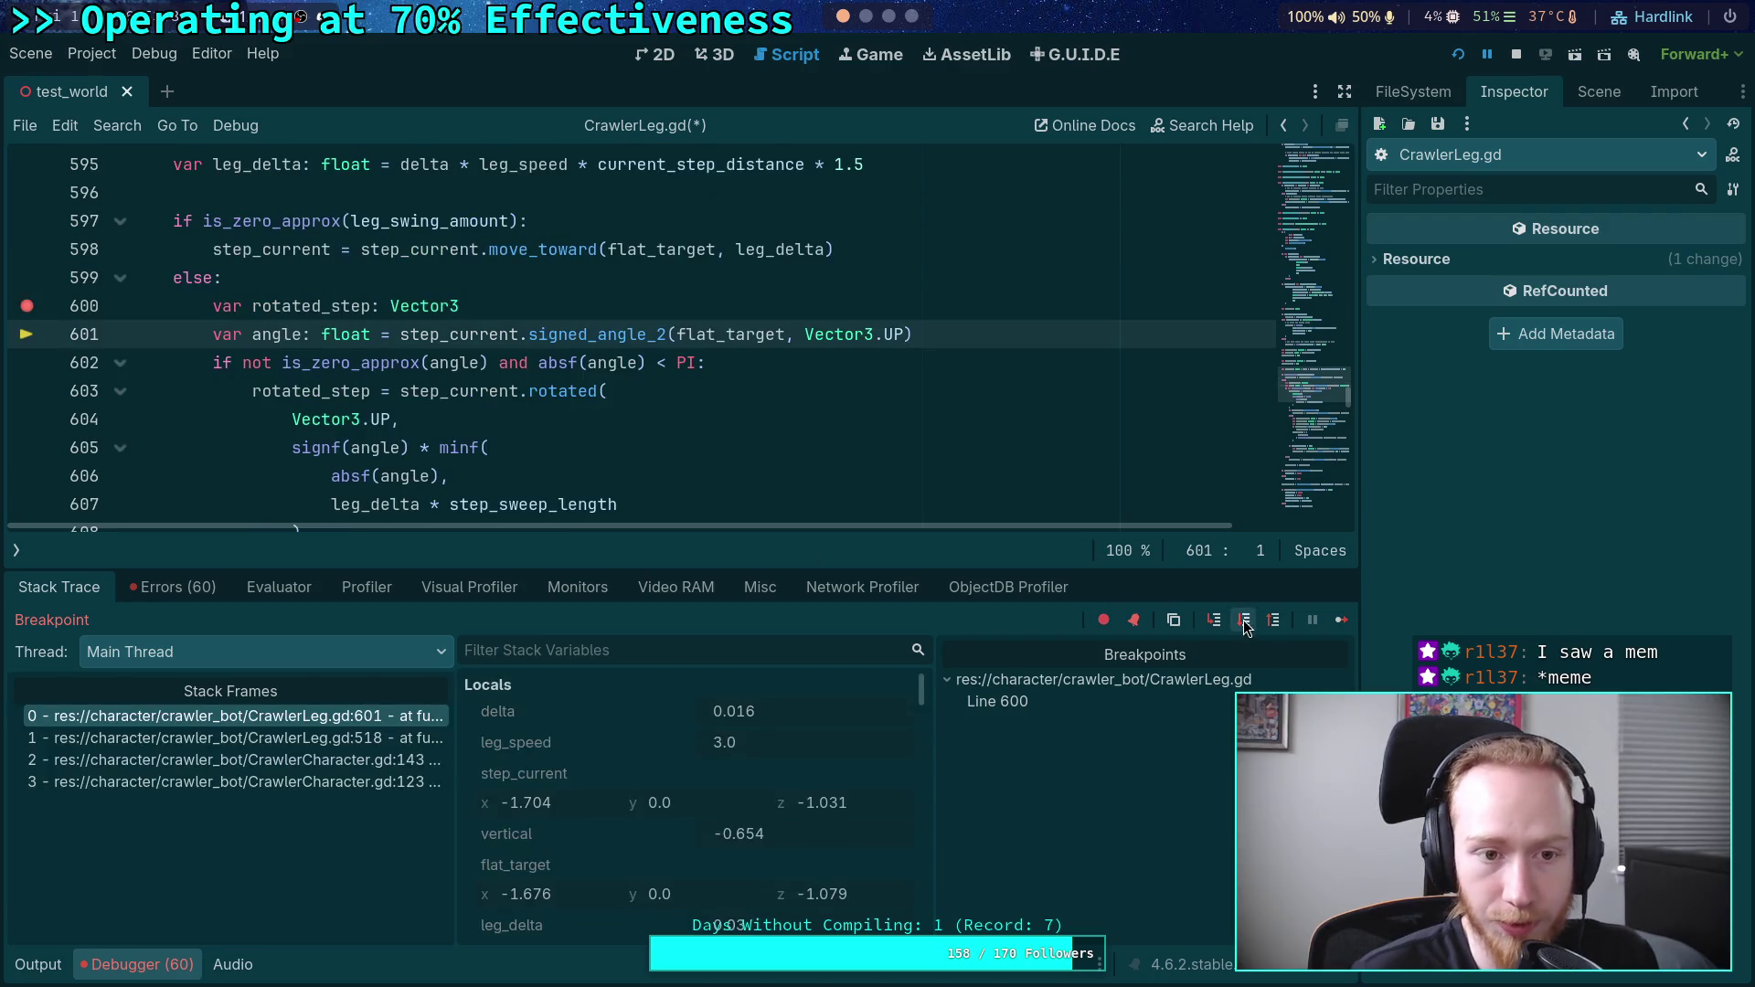
click(1246, 625)
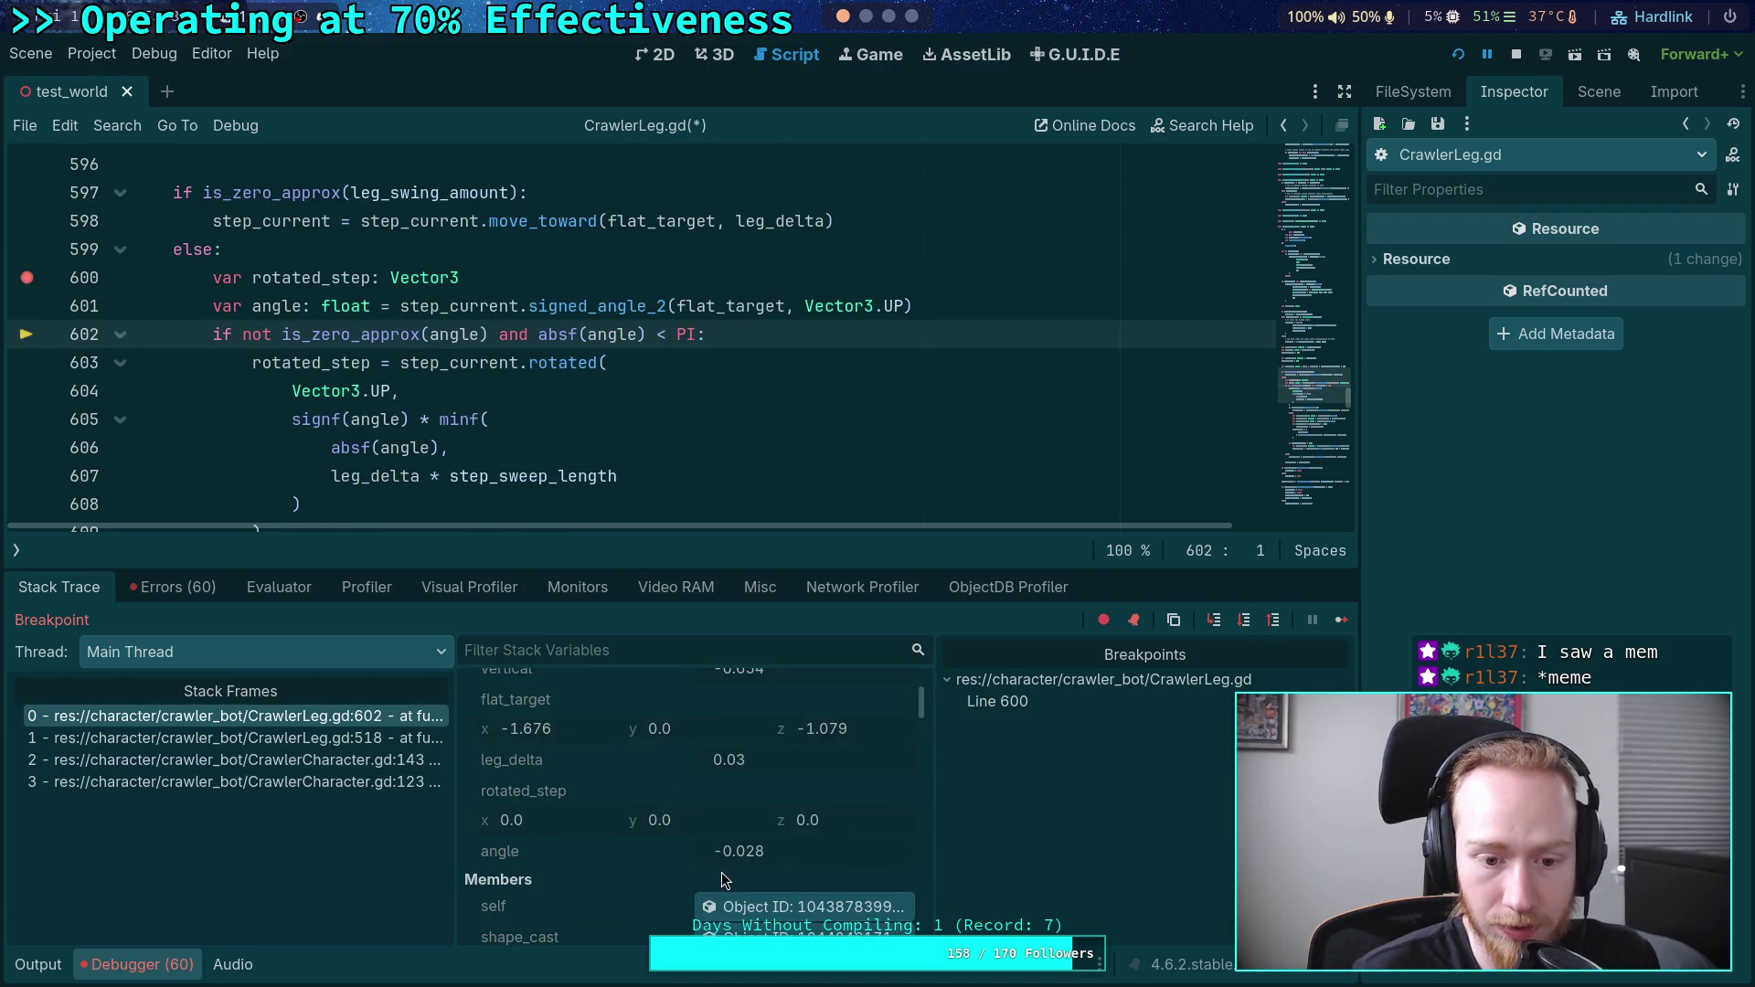
scroll(753, 859, up, 3)
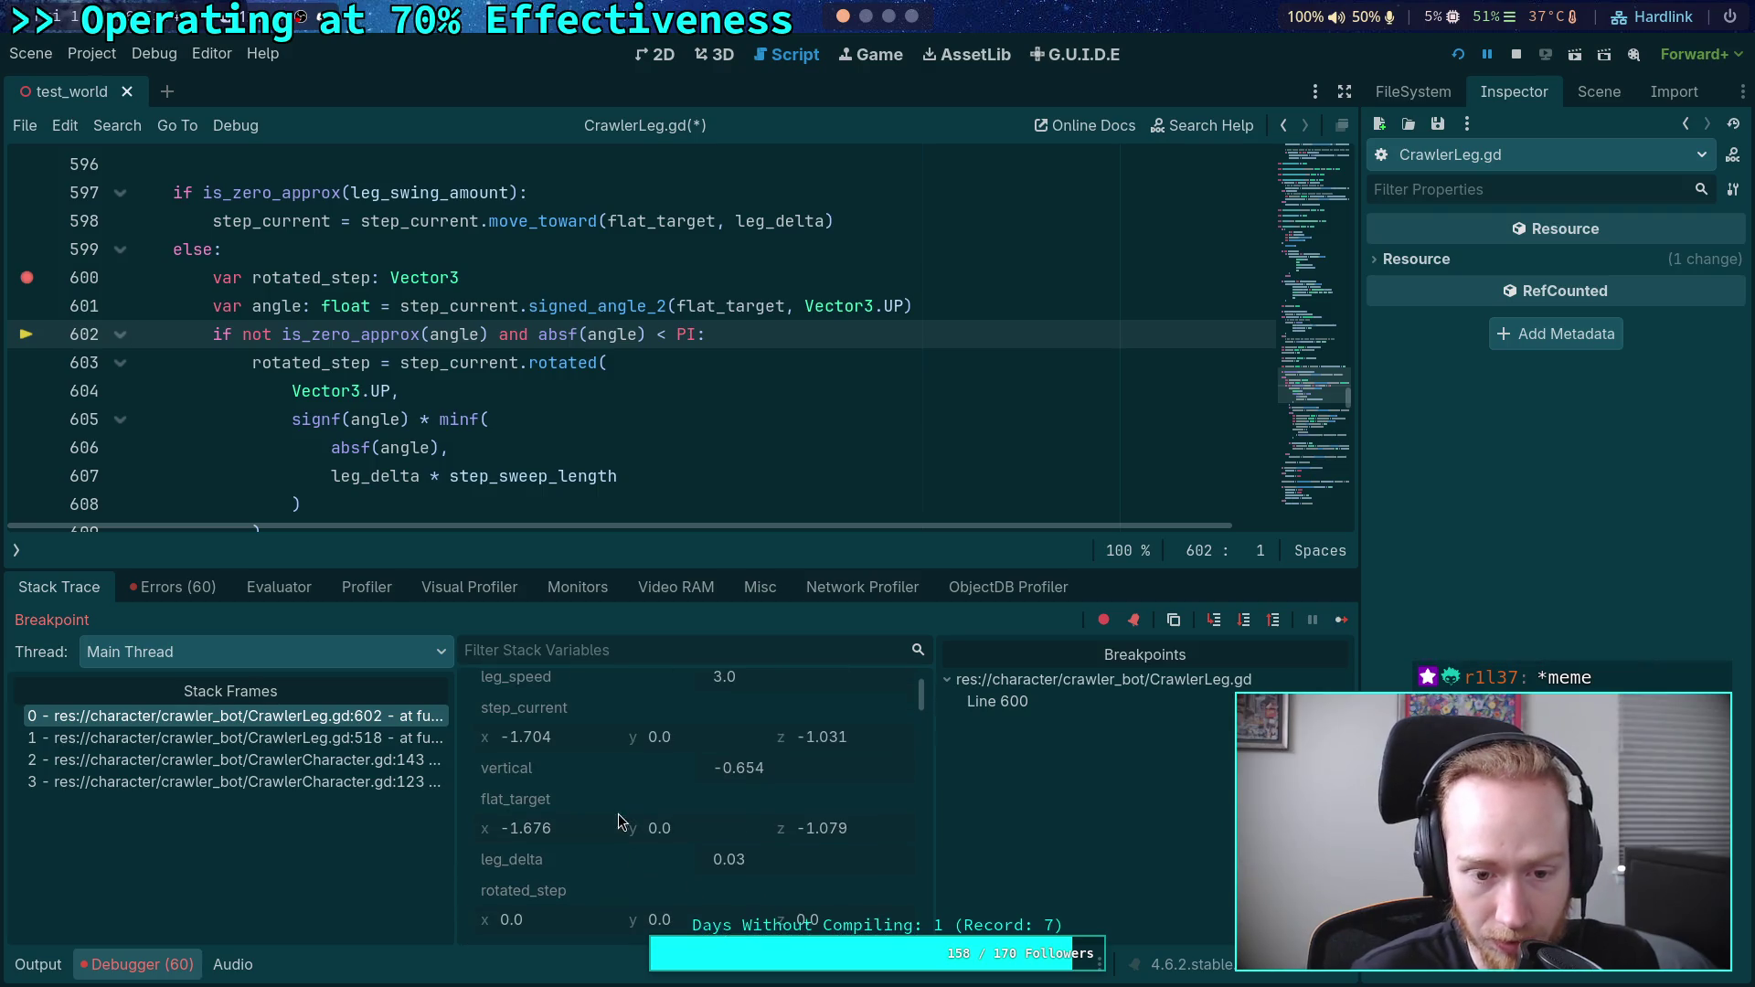
click(1245, 622)
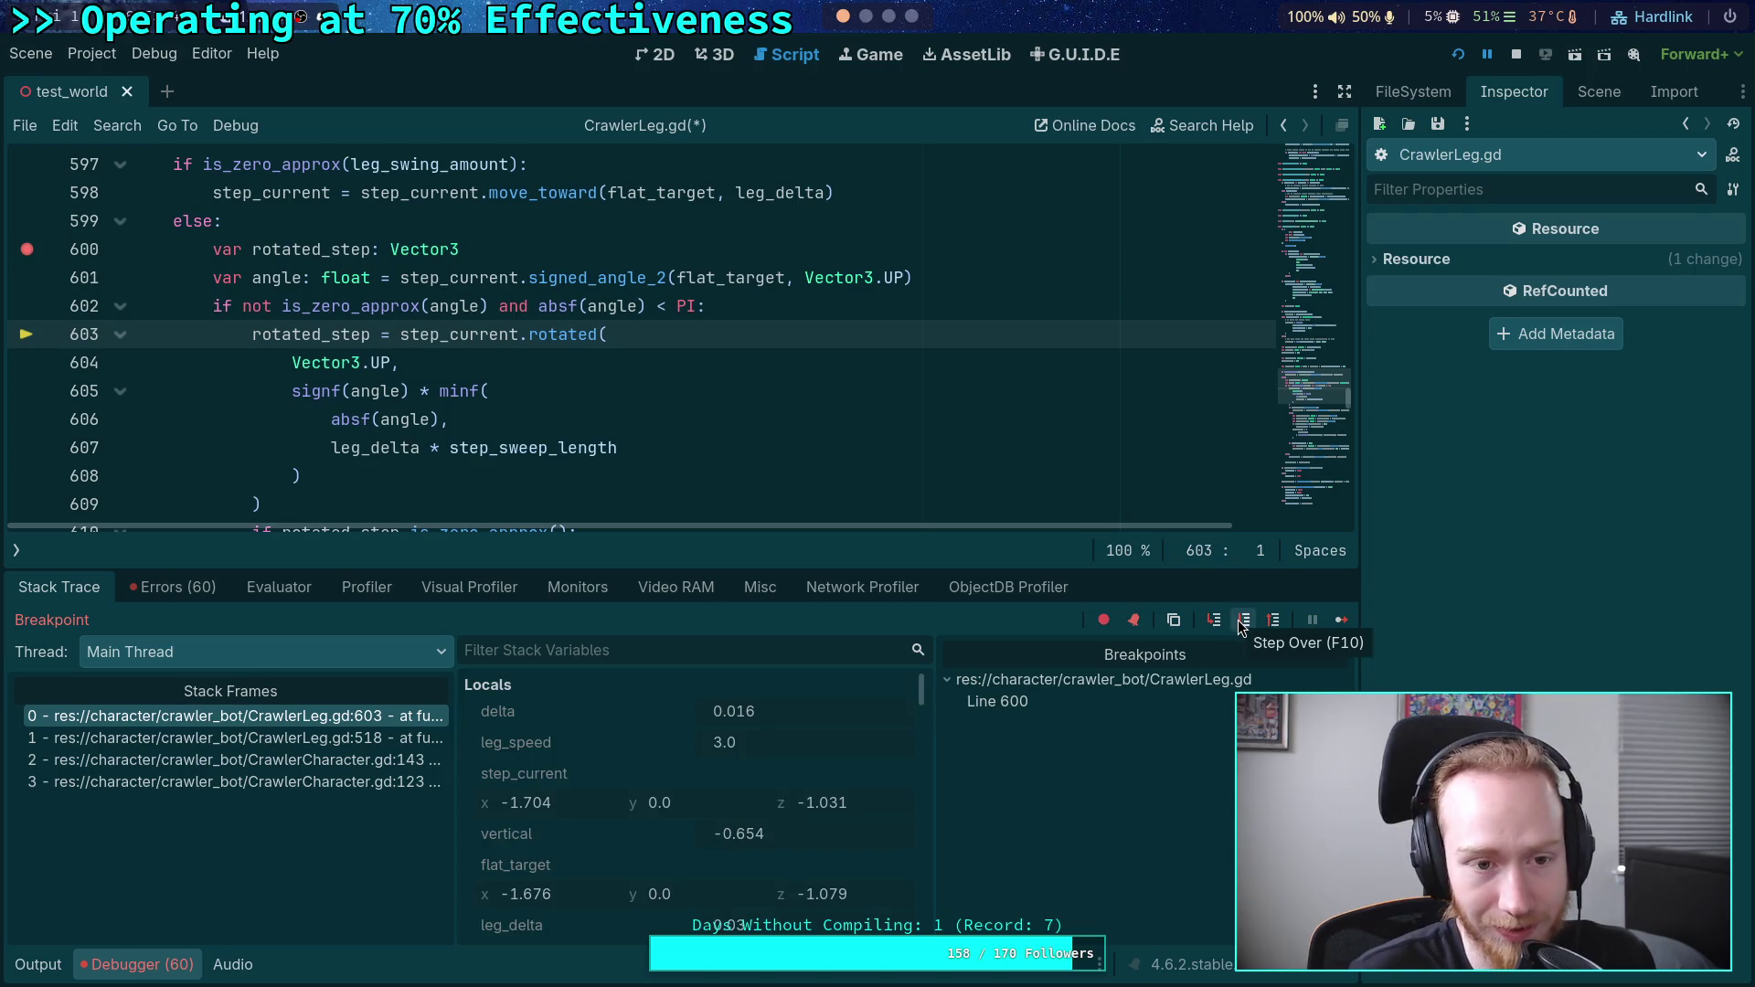
click(1243, 622)
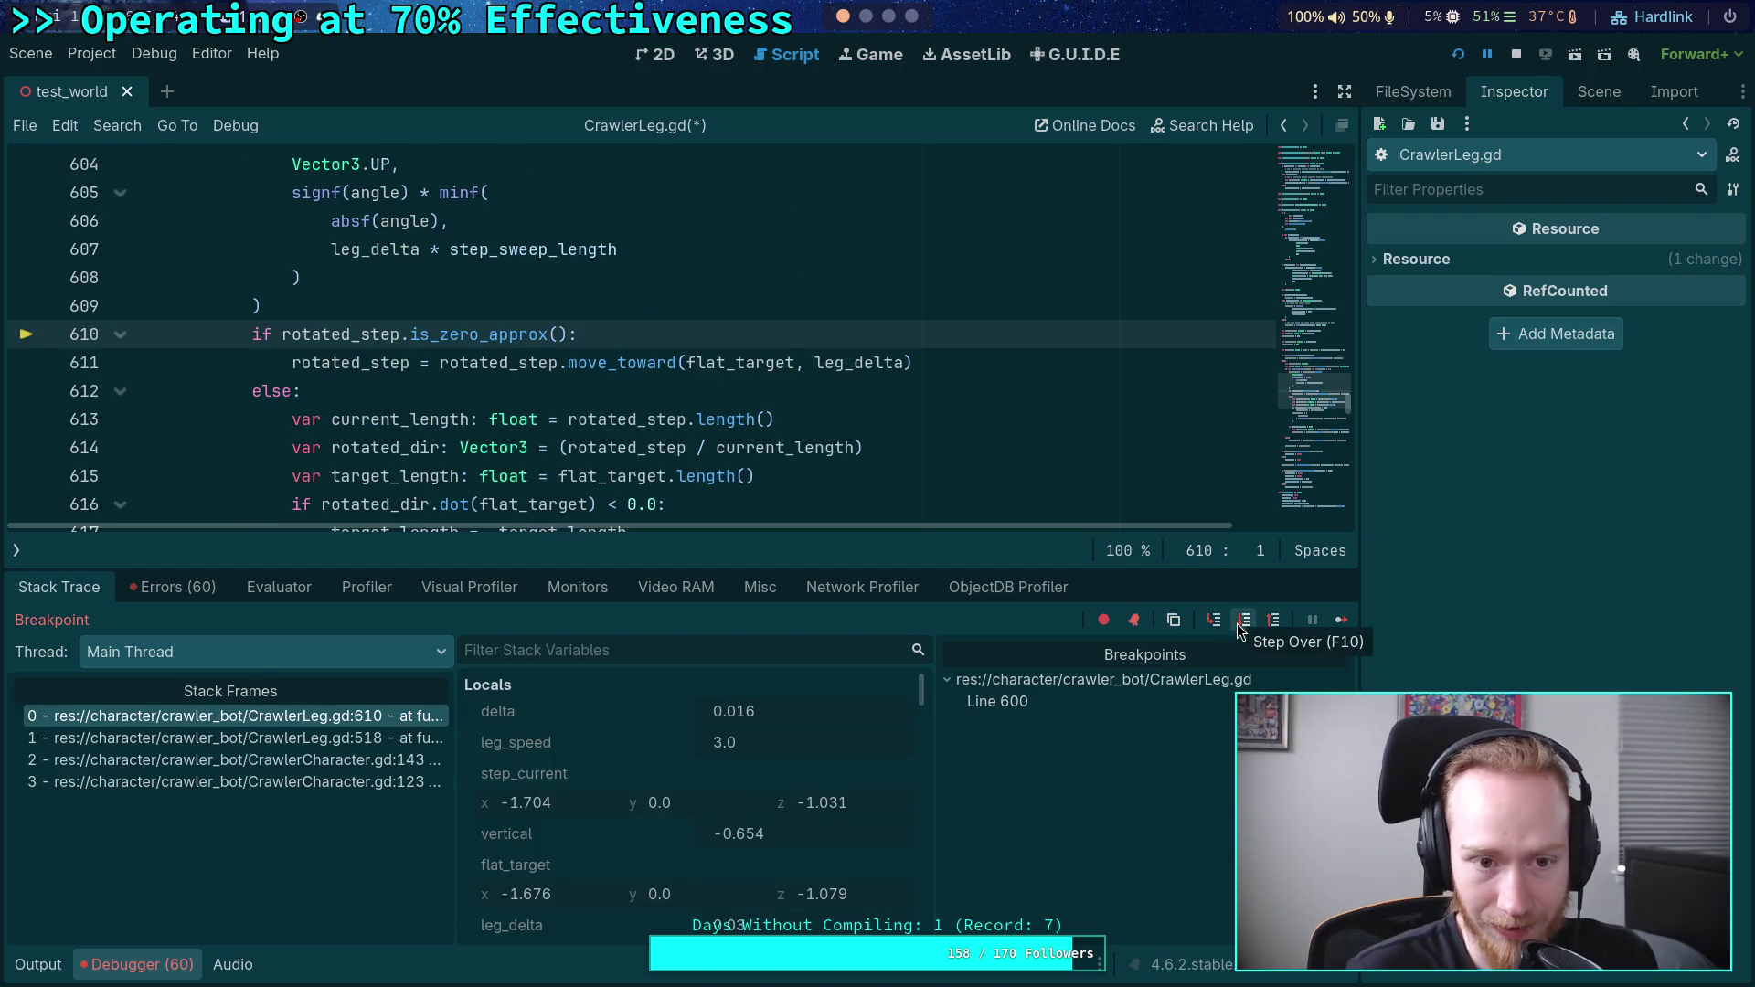
scroll(682, 786, down, 3)
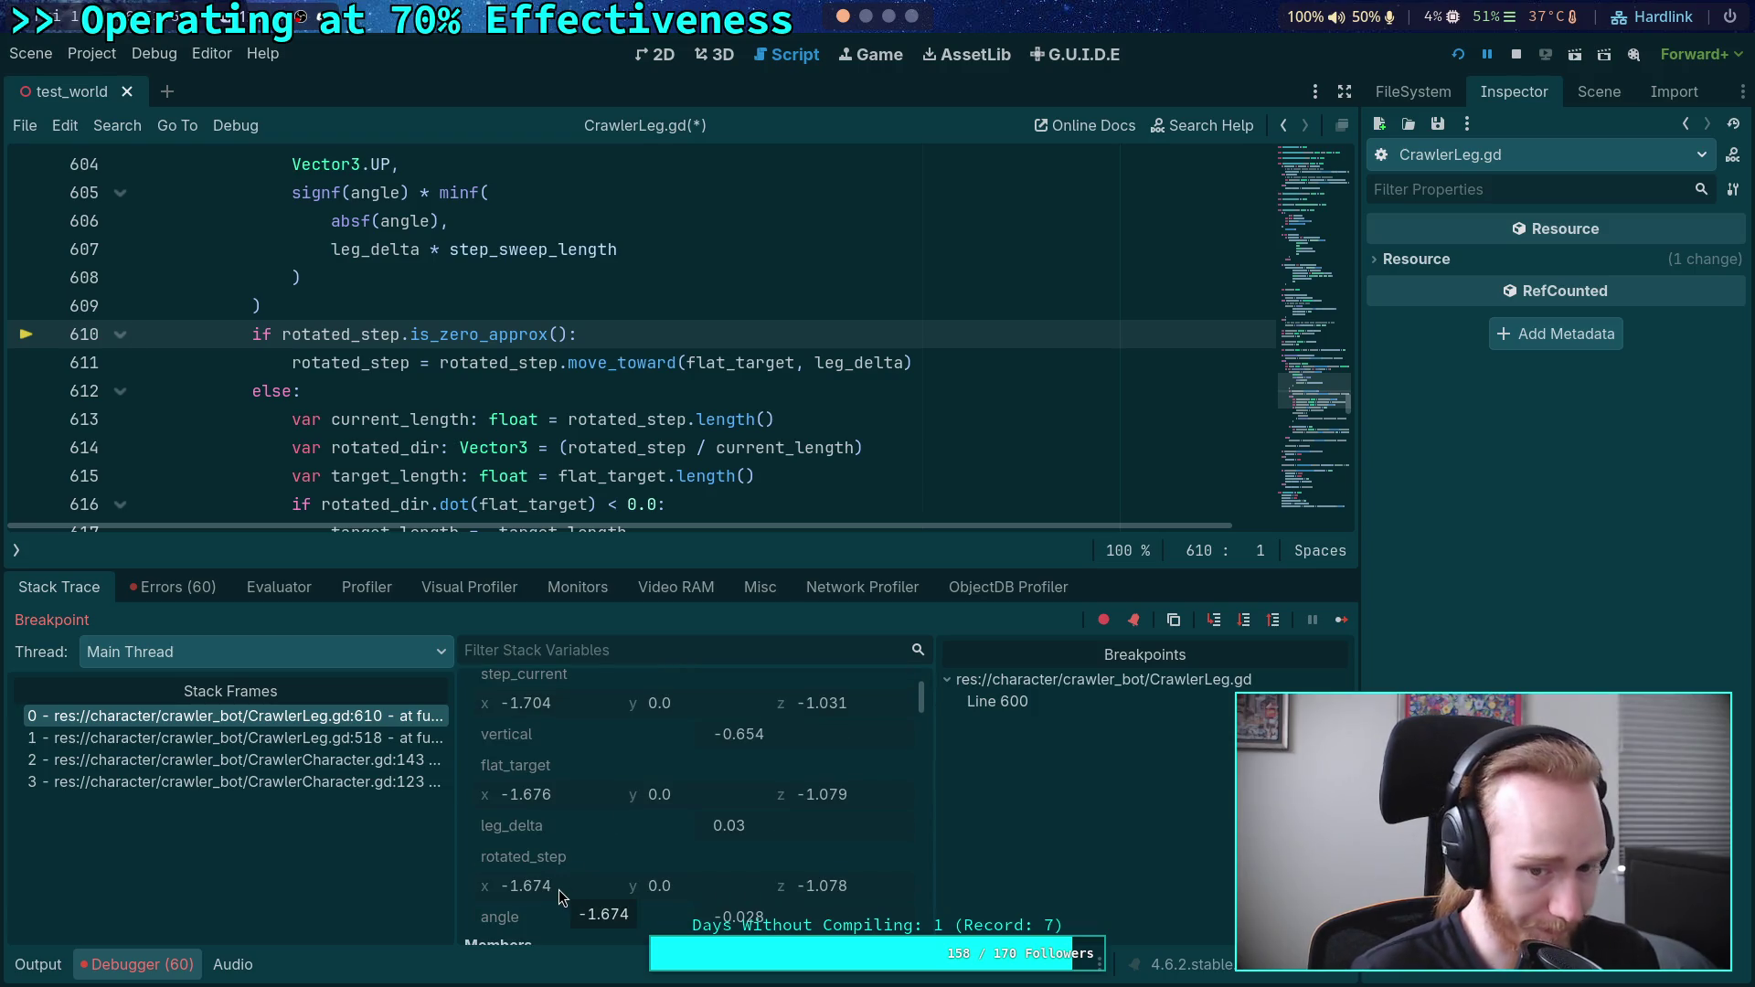
- Step into the else branch at line 613 and continue to line 616
click(1244, 621)
click(1244, 621)
click(1245, 621)
click(1244, 620)
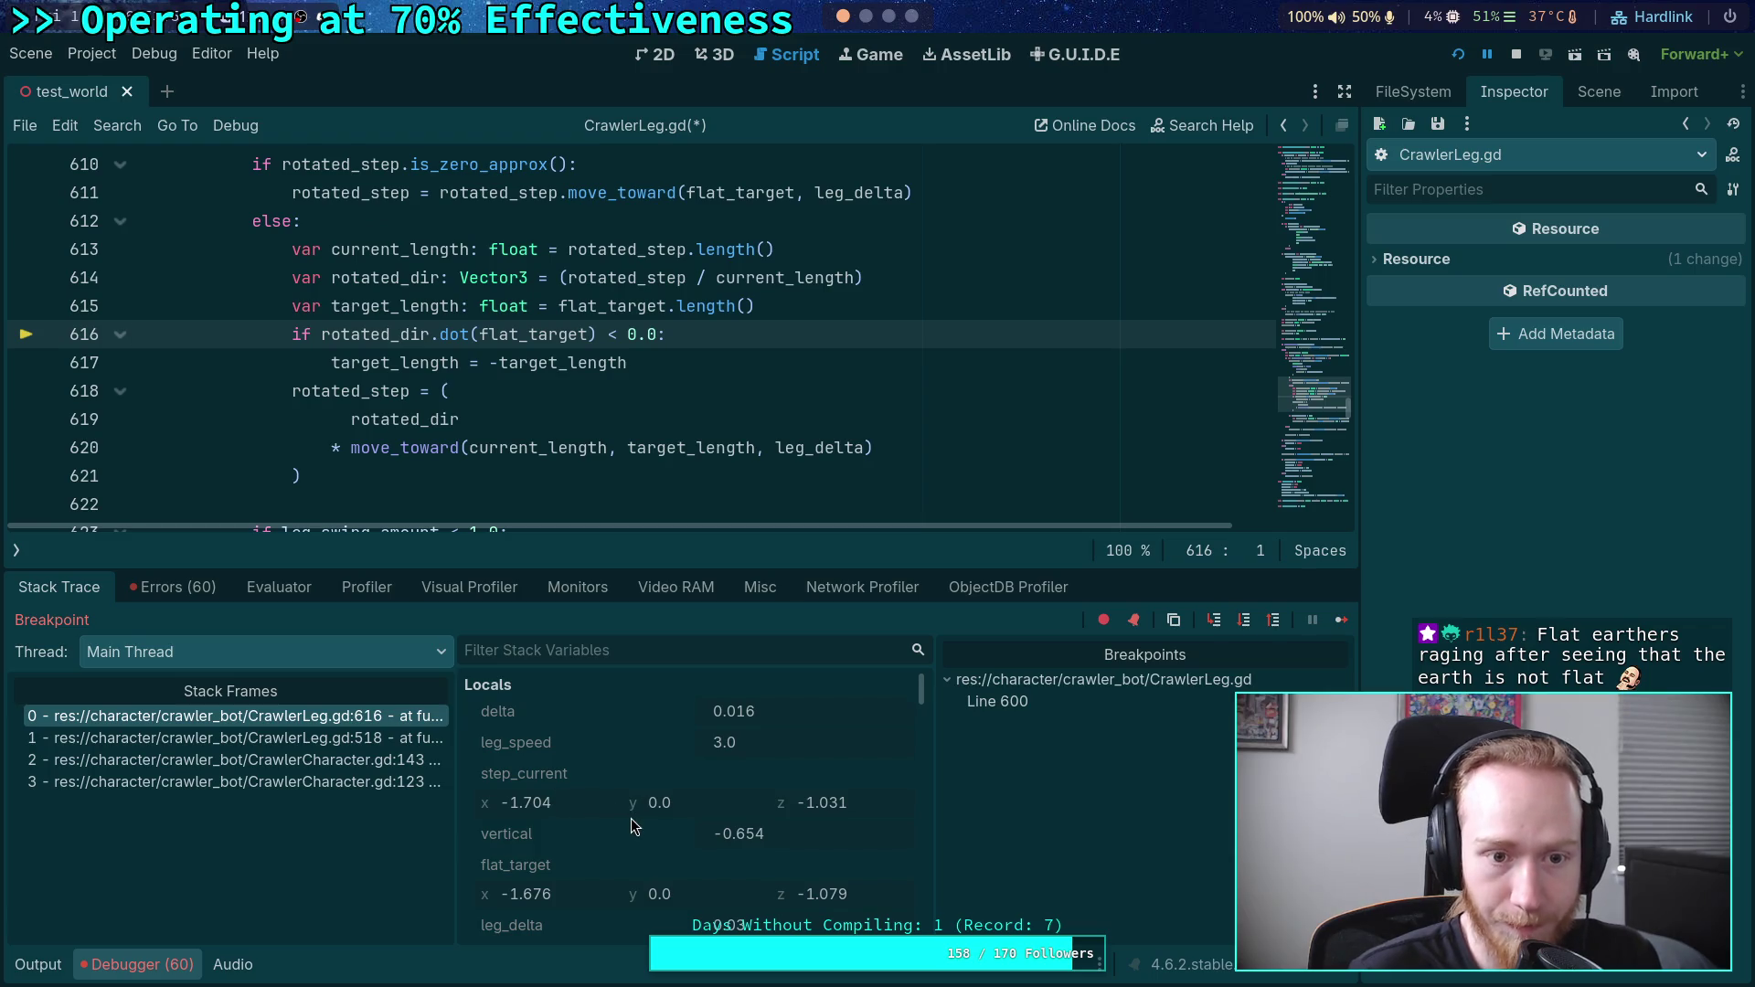
scroll(631, 819, down, 5)
scroll(631, 851, up, 5)
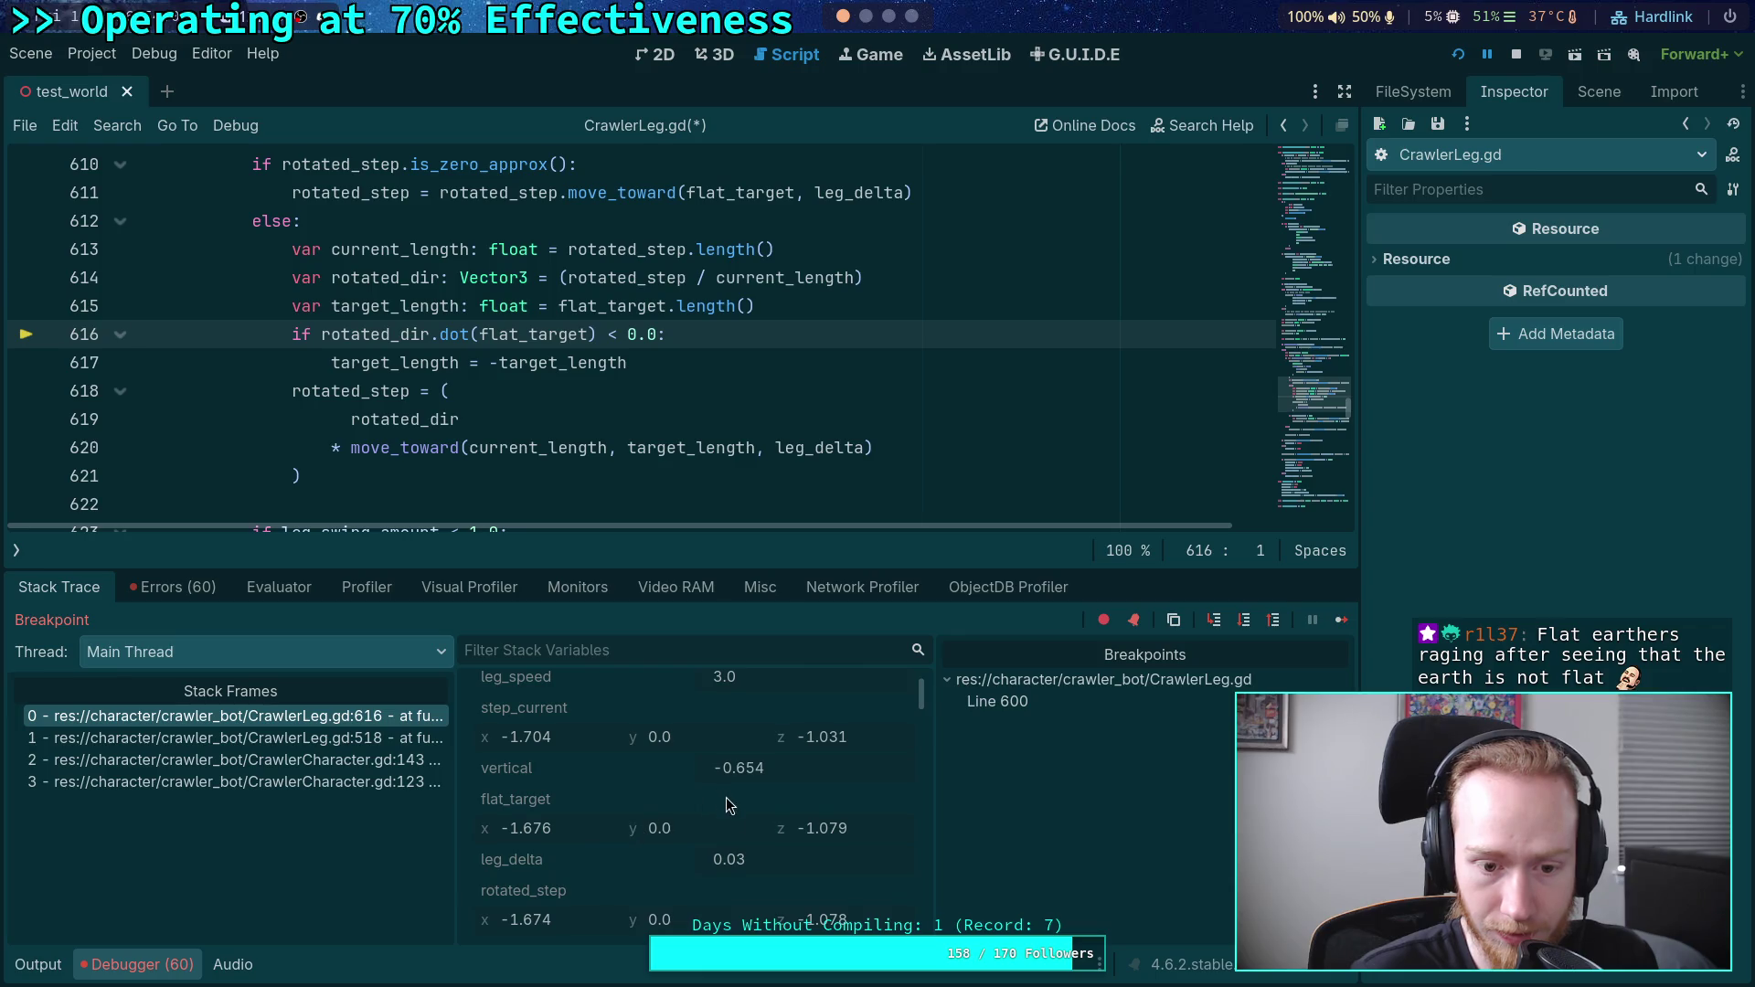
scroll(674, 806, up, 2)
scroll(704, 799, down, 5)
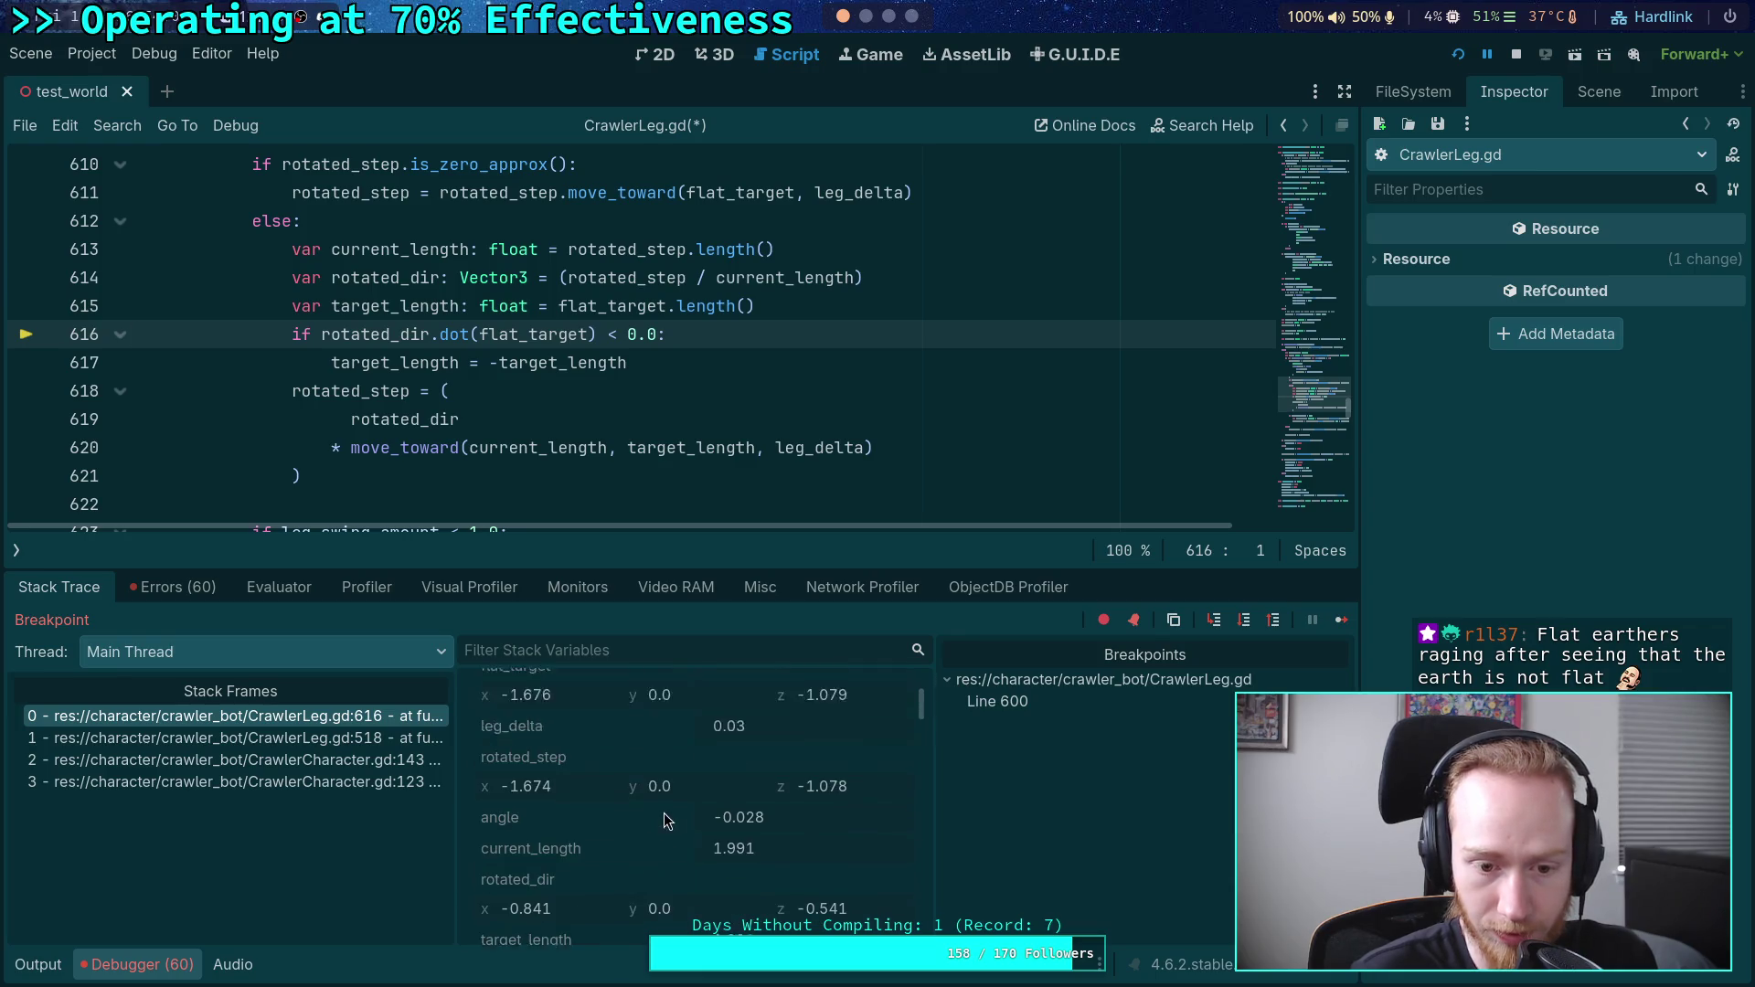
scroll(607, 815, down, 1)
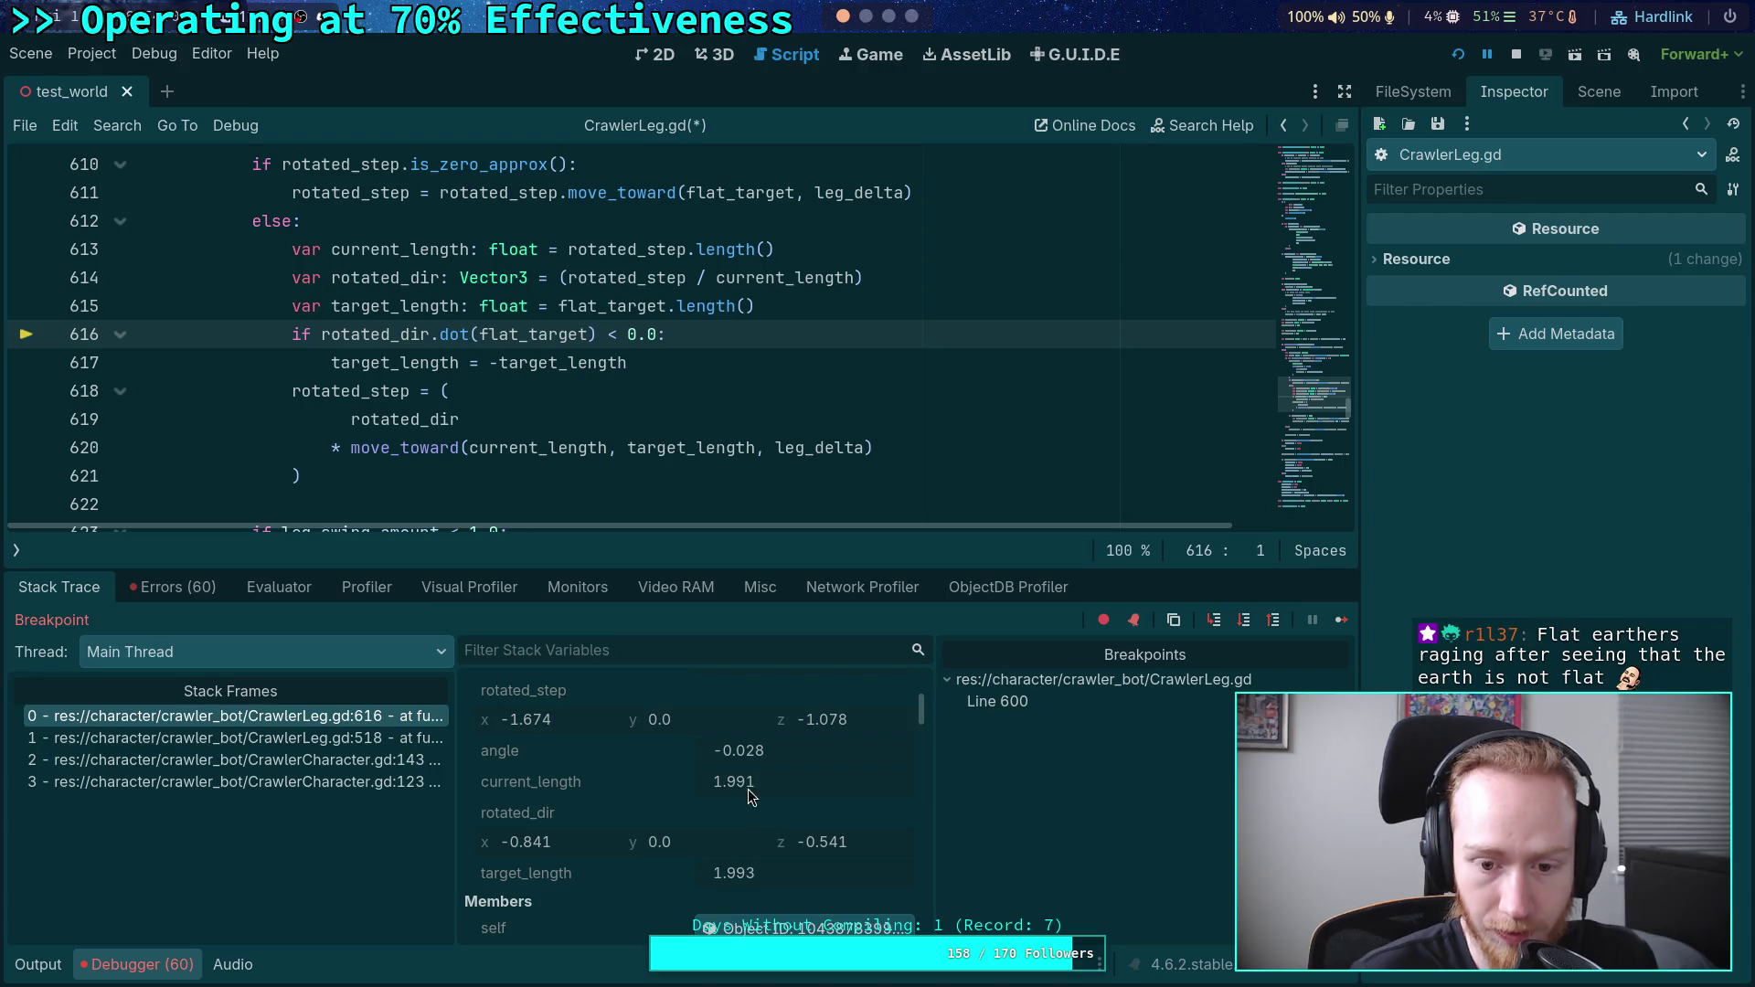
- Step to line 618, then the leg_swing_amount check at line 623, inspecting variable values
click(1246, 625)
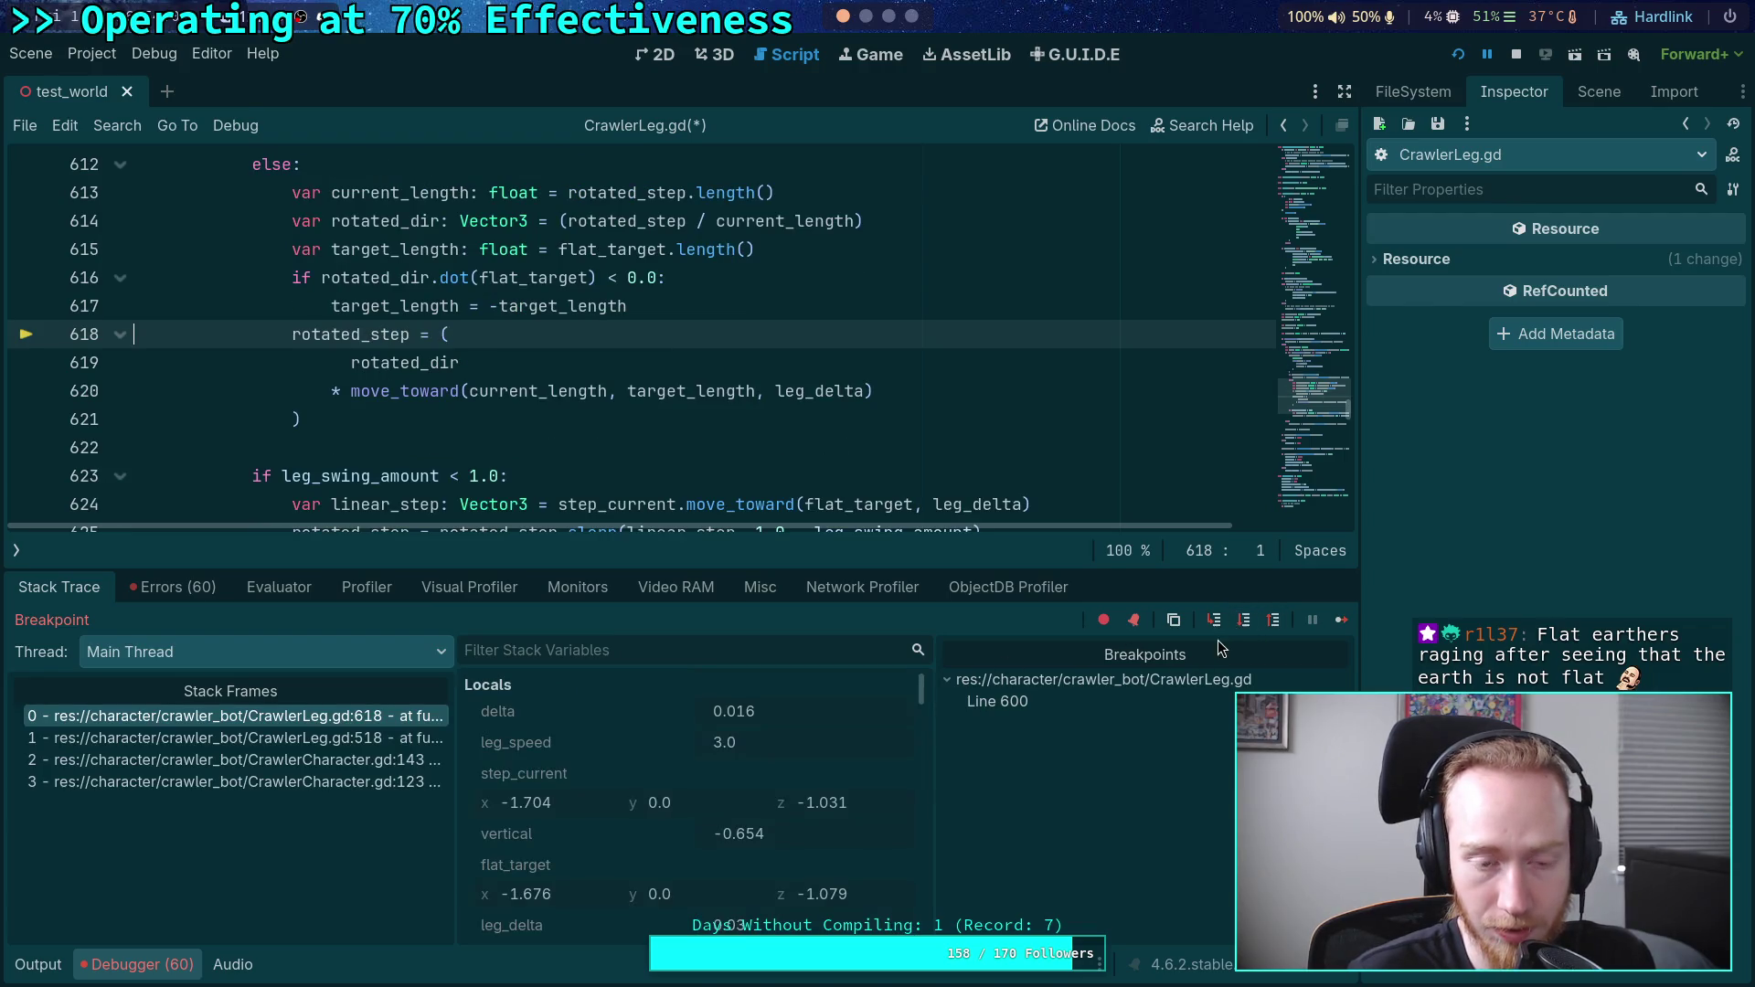
click(1246, 625)
scroll(673, 821, down, 3)
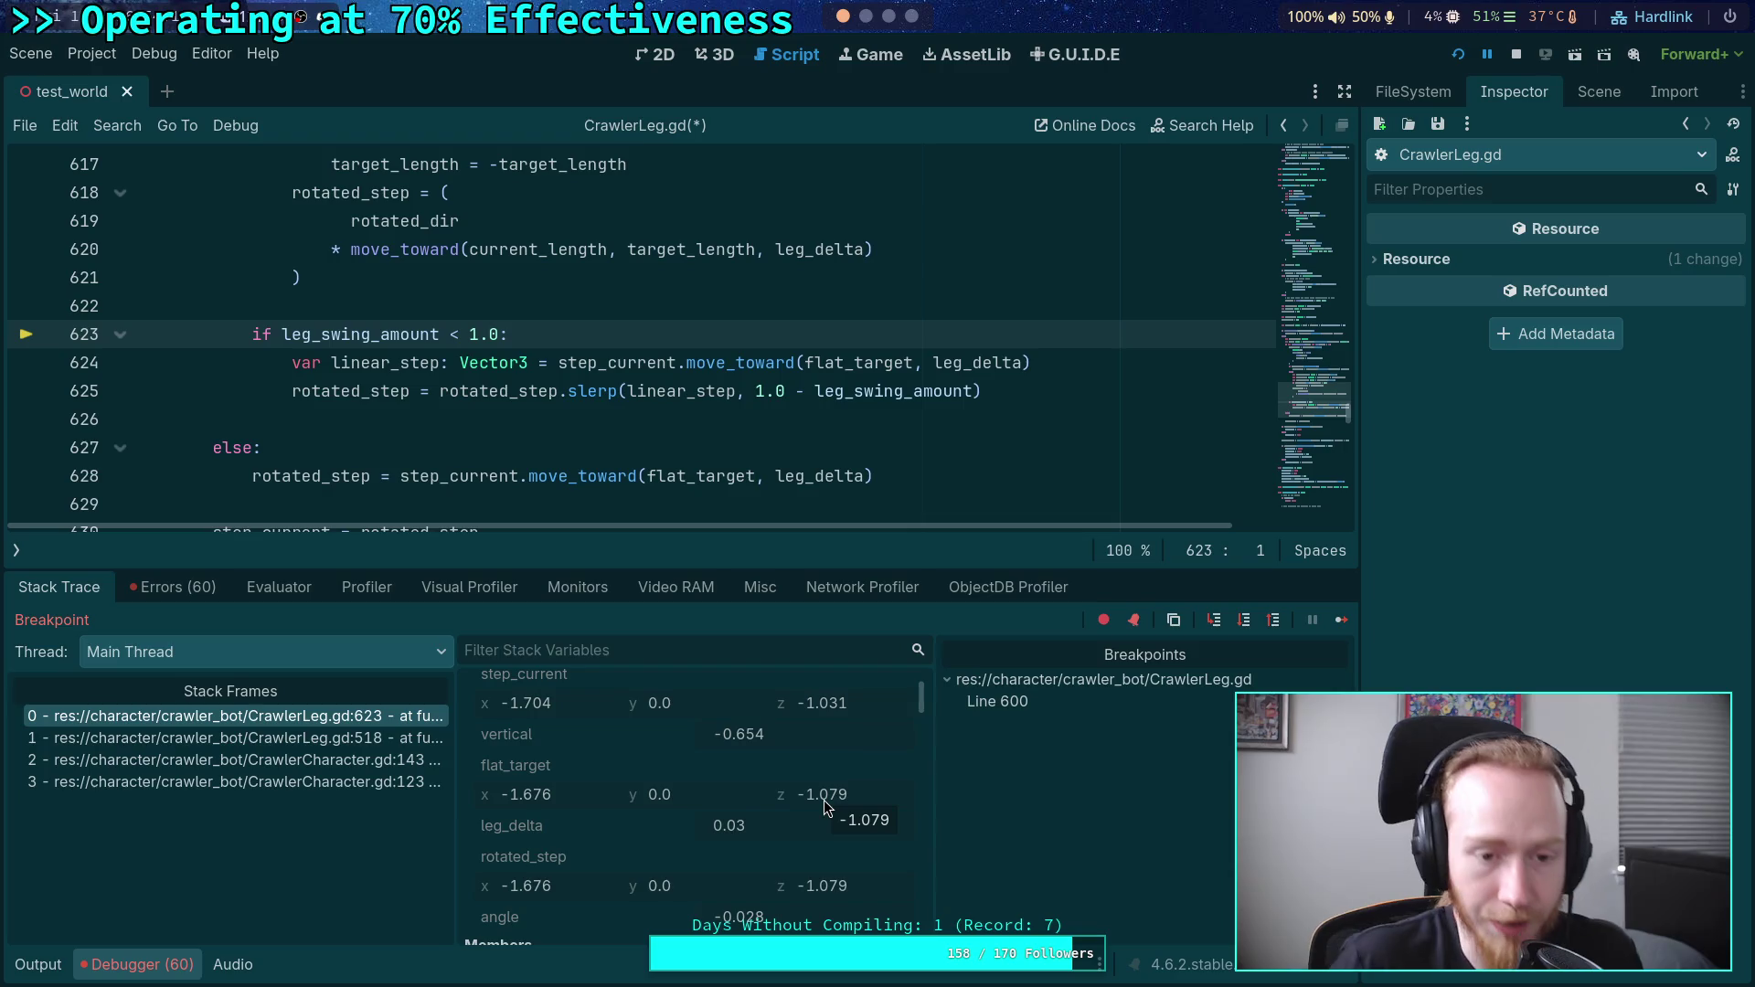
scroll(389, 370, up, 1)
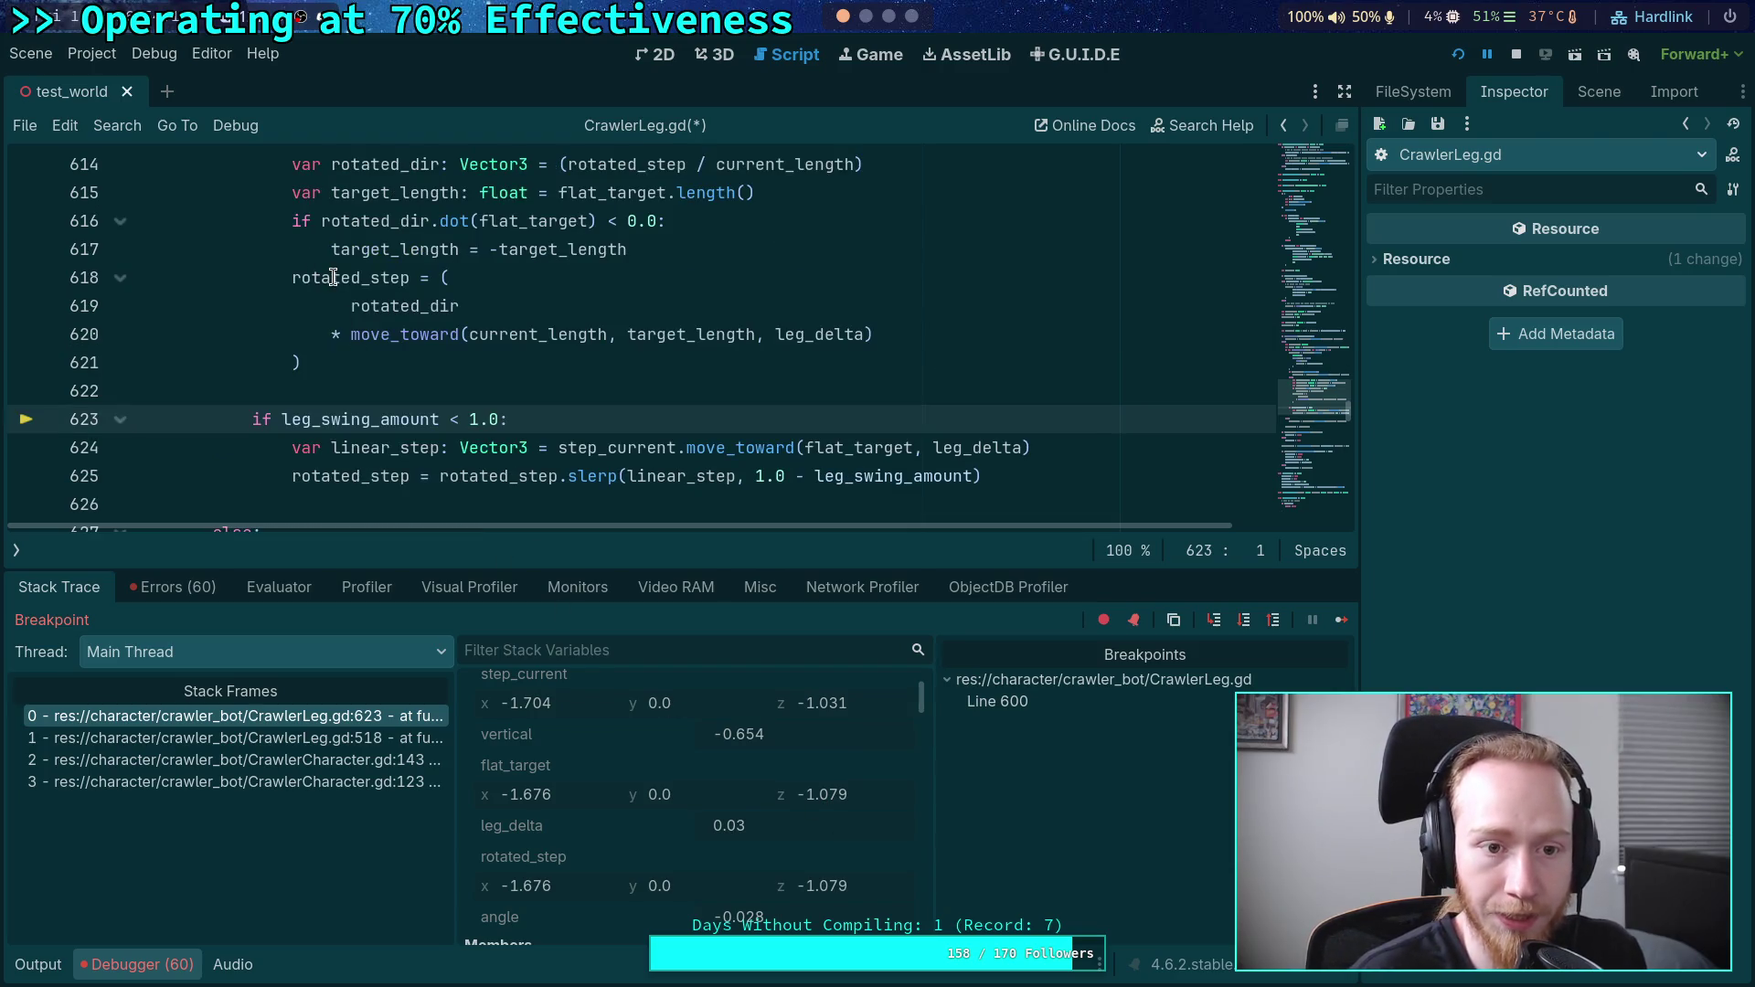
mouse_move(334, 277)
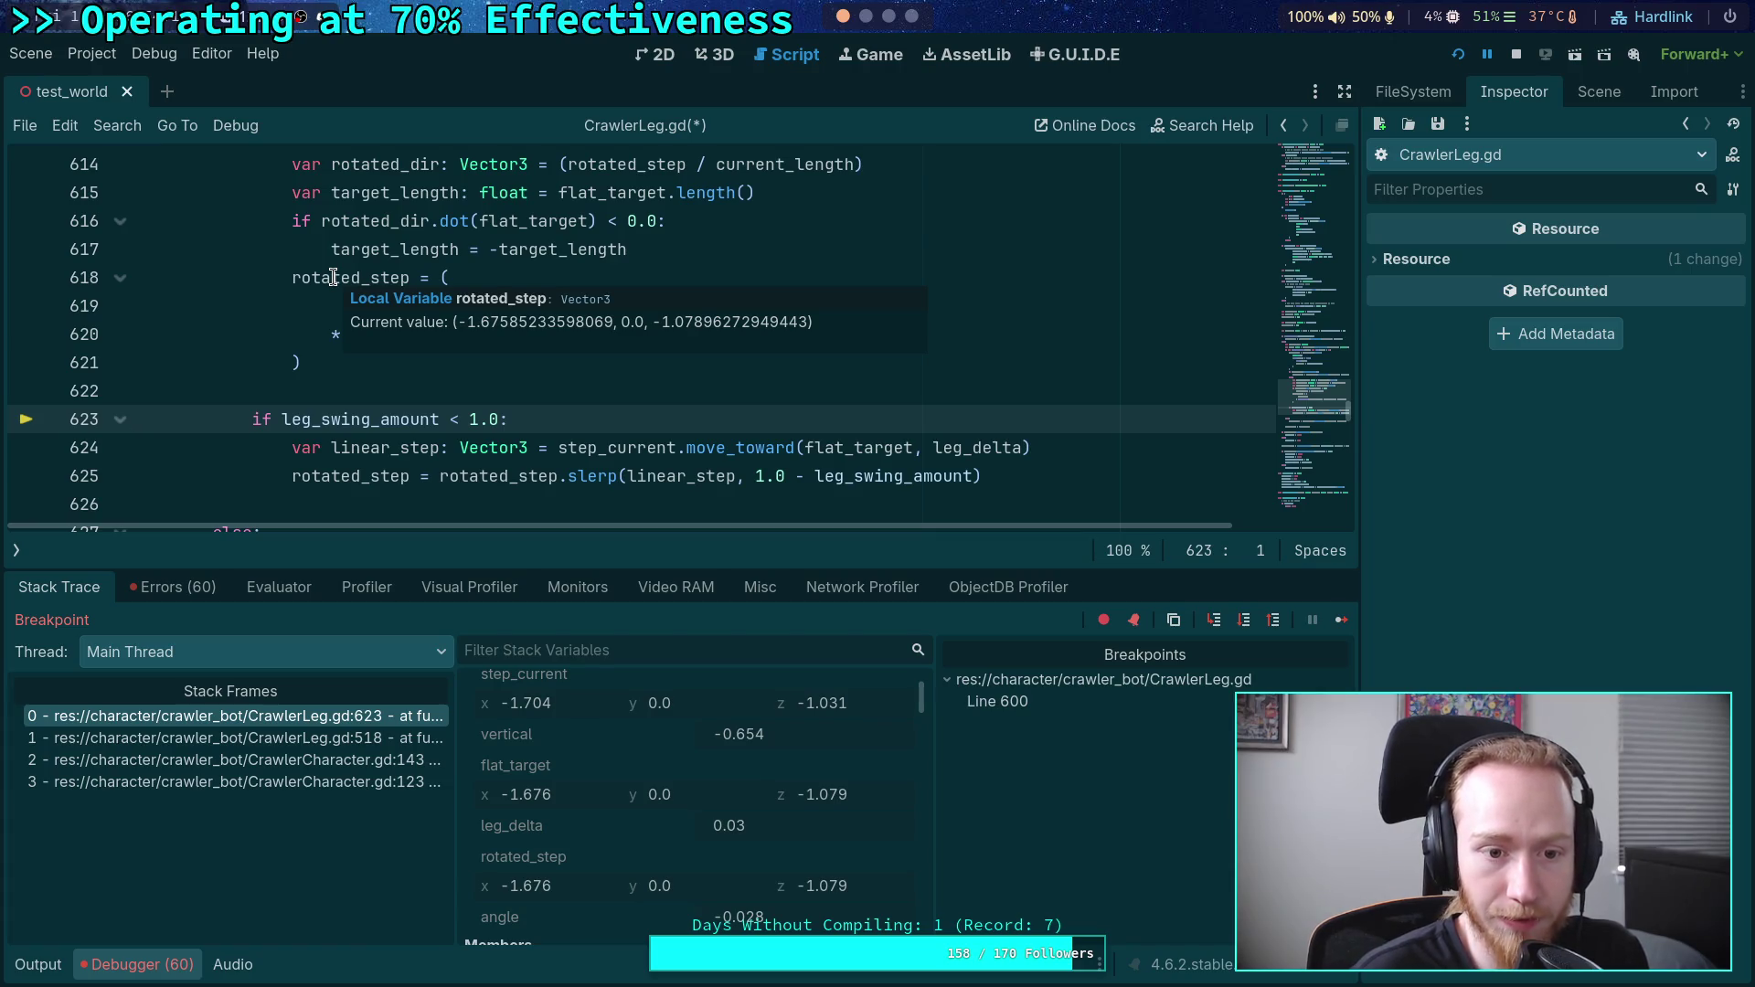
mouse_move(836, 448)
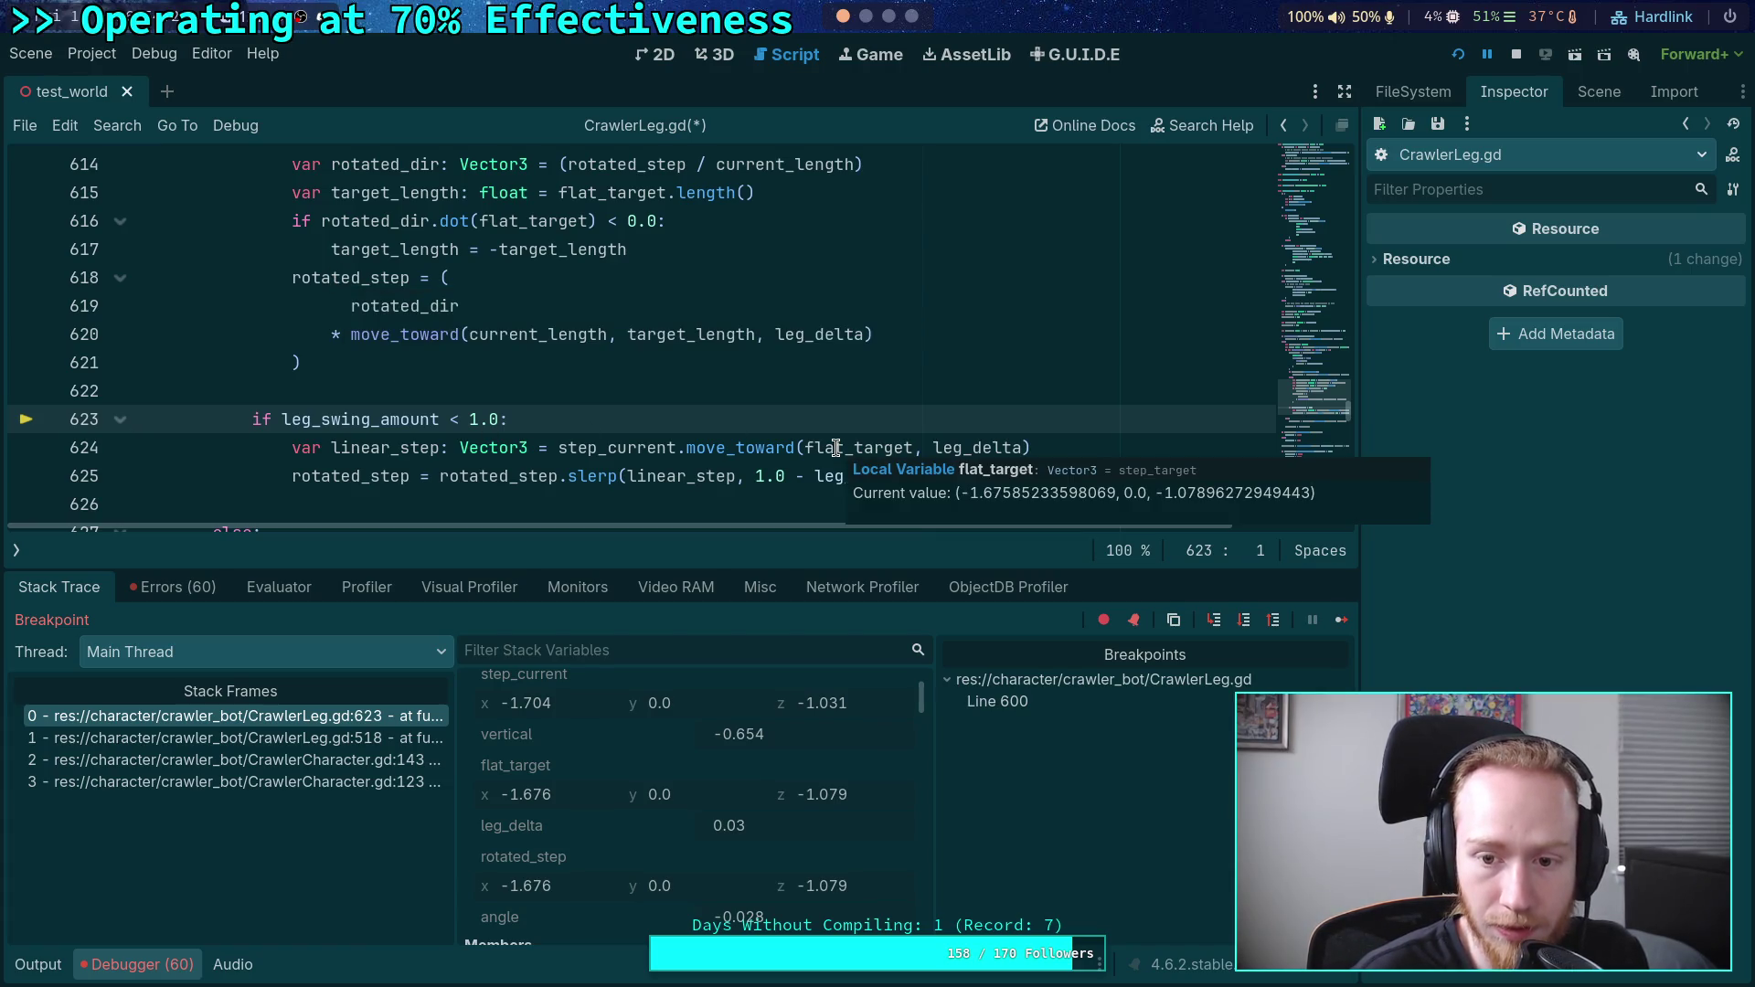
mouse_move(393, 306)
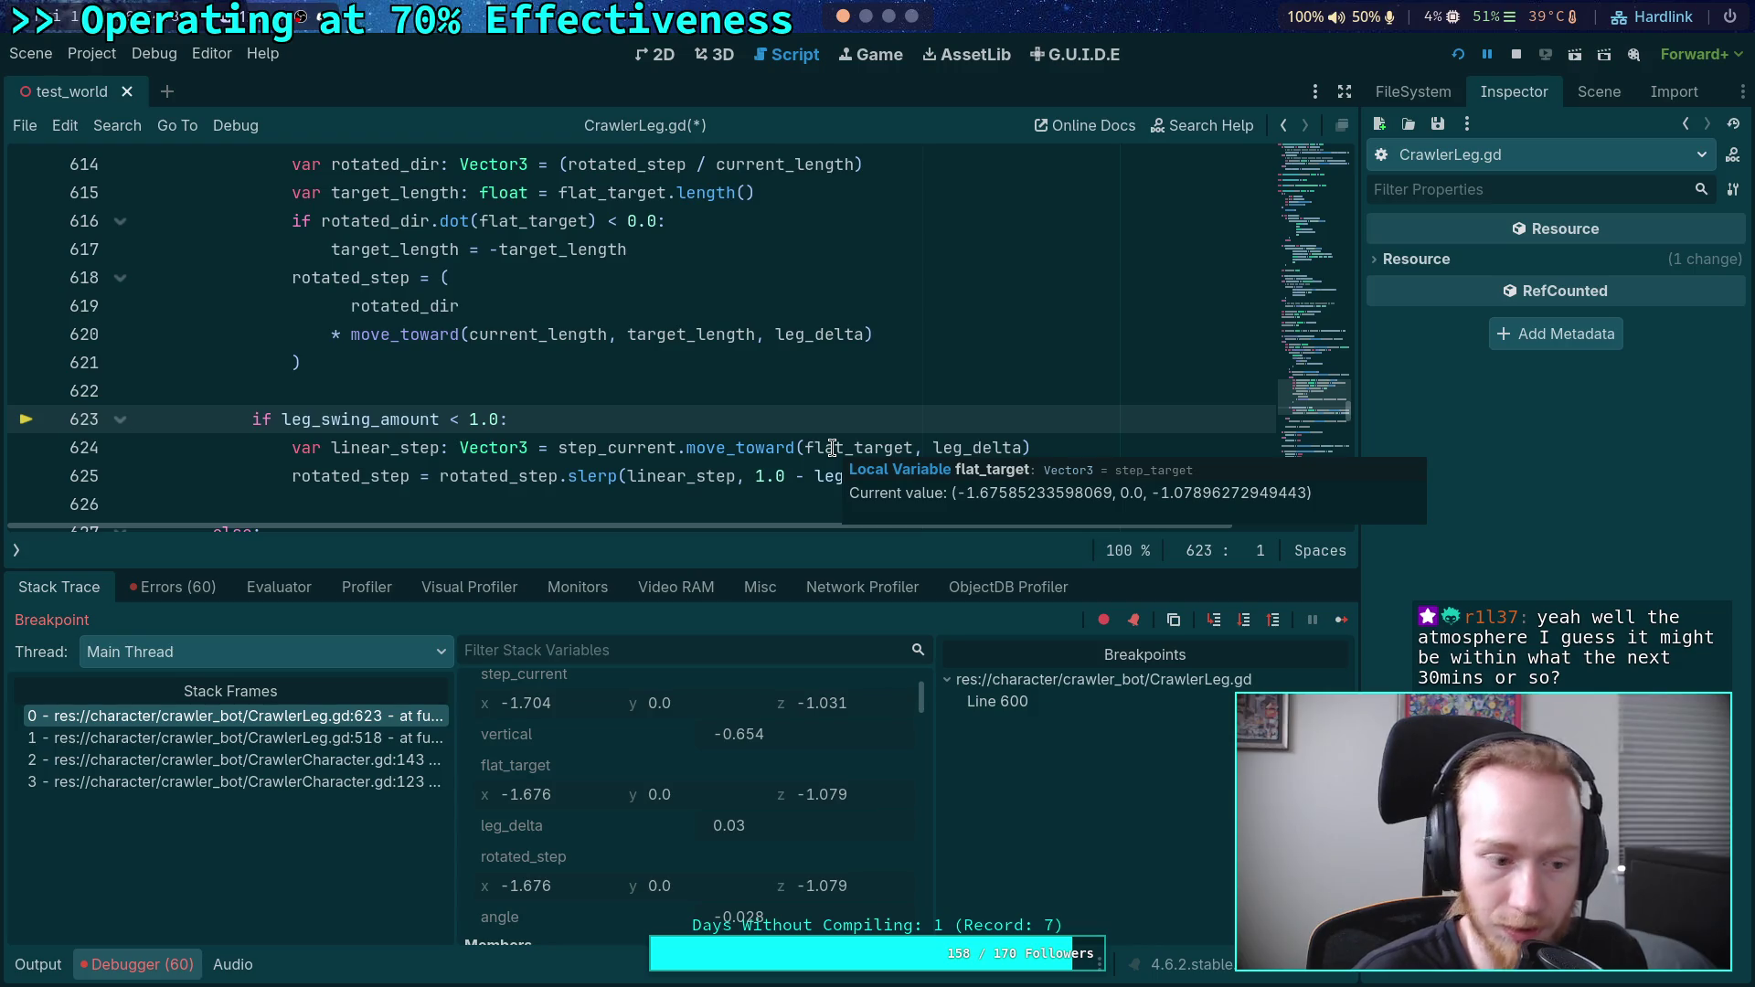
scroll(526, 371, down, 1)
- Step past the leg_swing_amount check to stop on the slerp call at line 625
click(1244, 619)
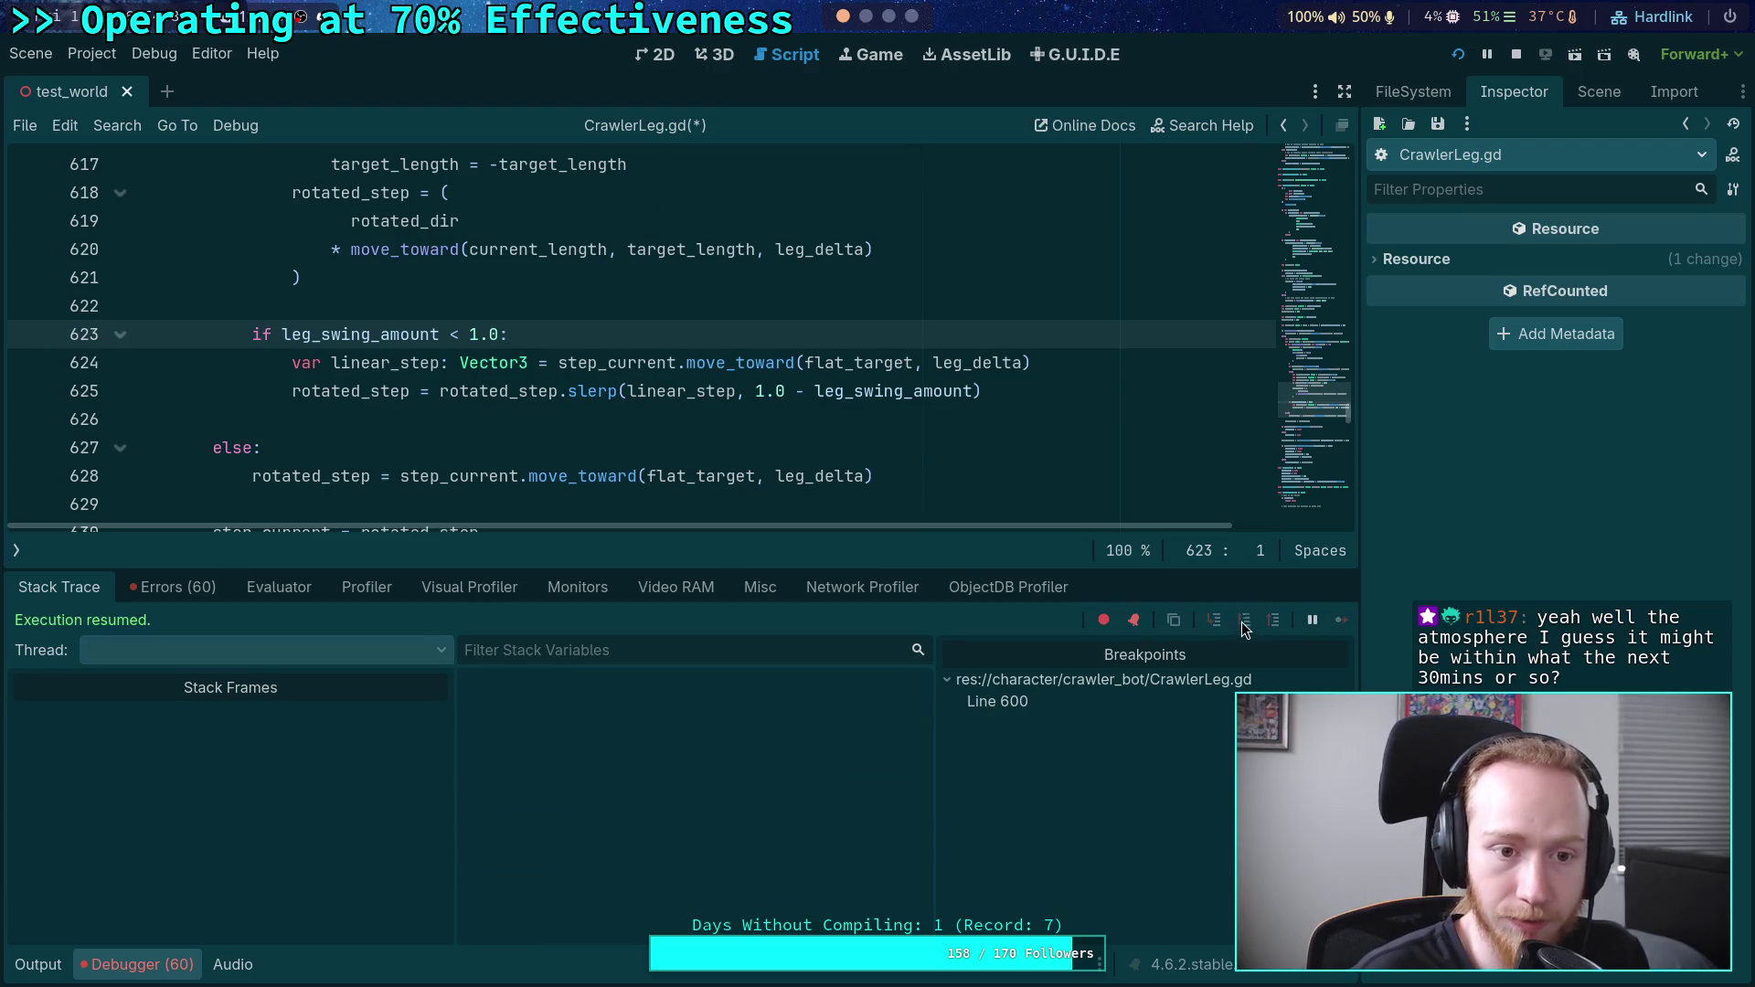
click(1242, 624)
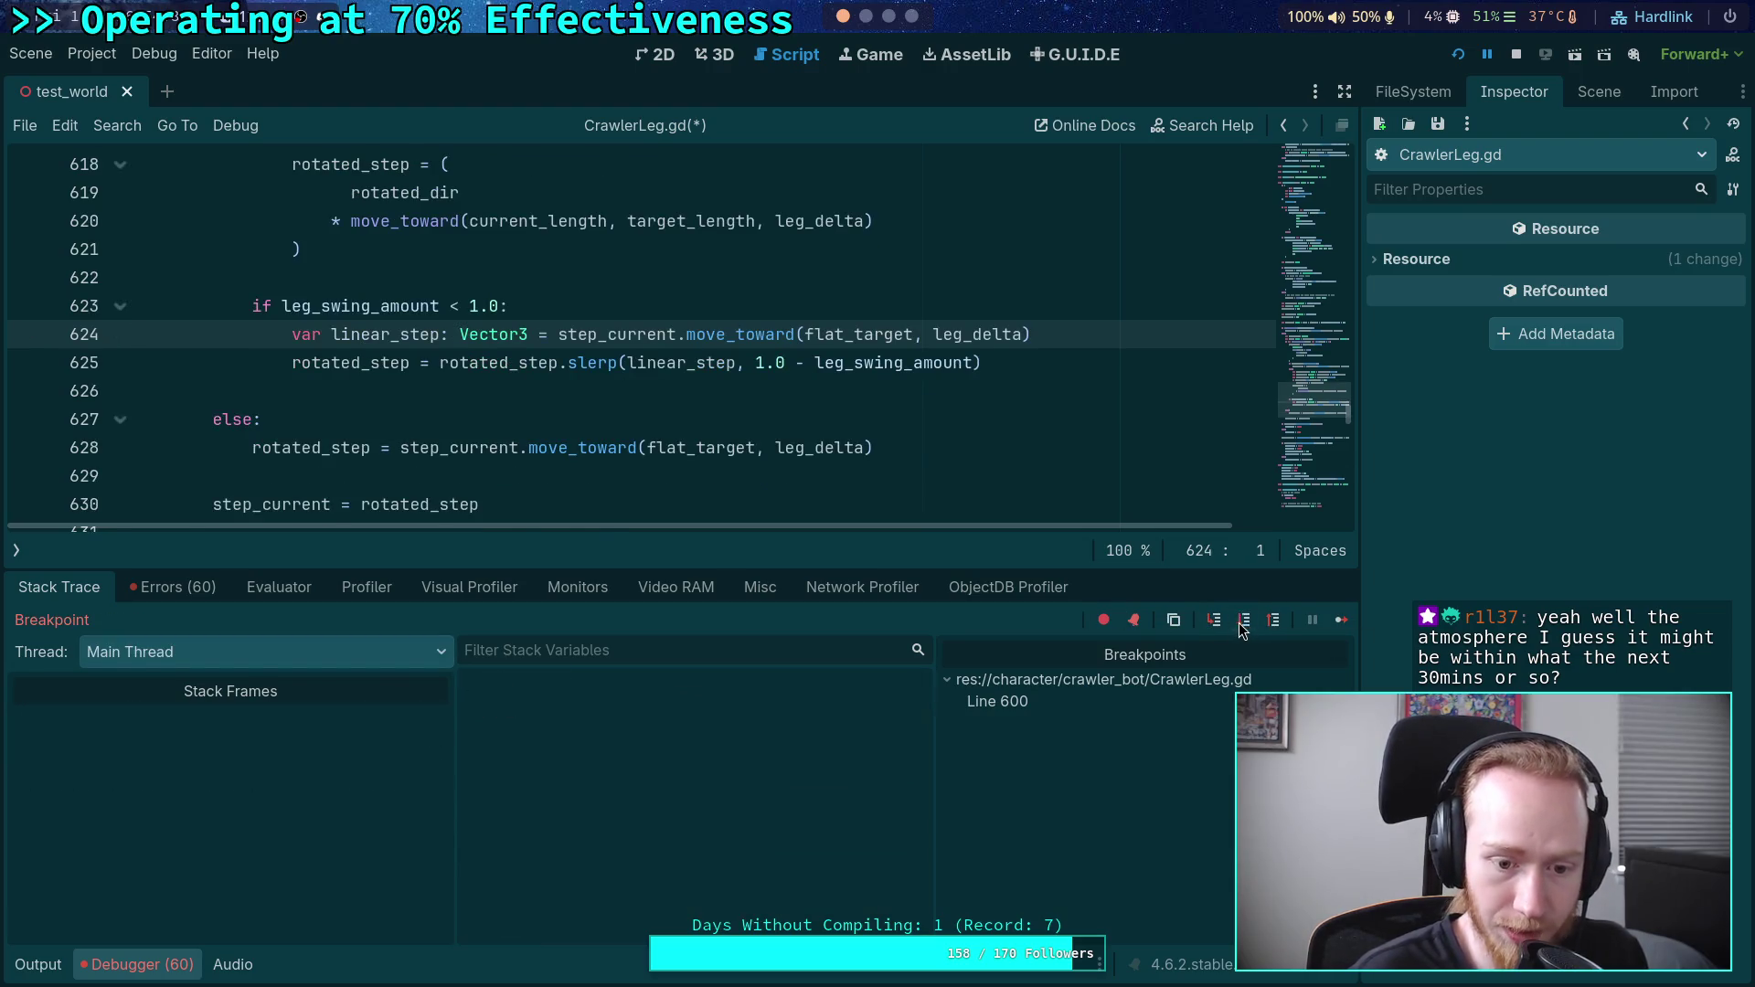
scroll(731, 852, down, 3)
scroll(715, 894, up, 1)
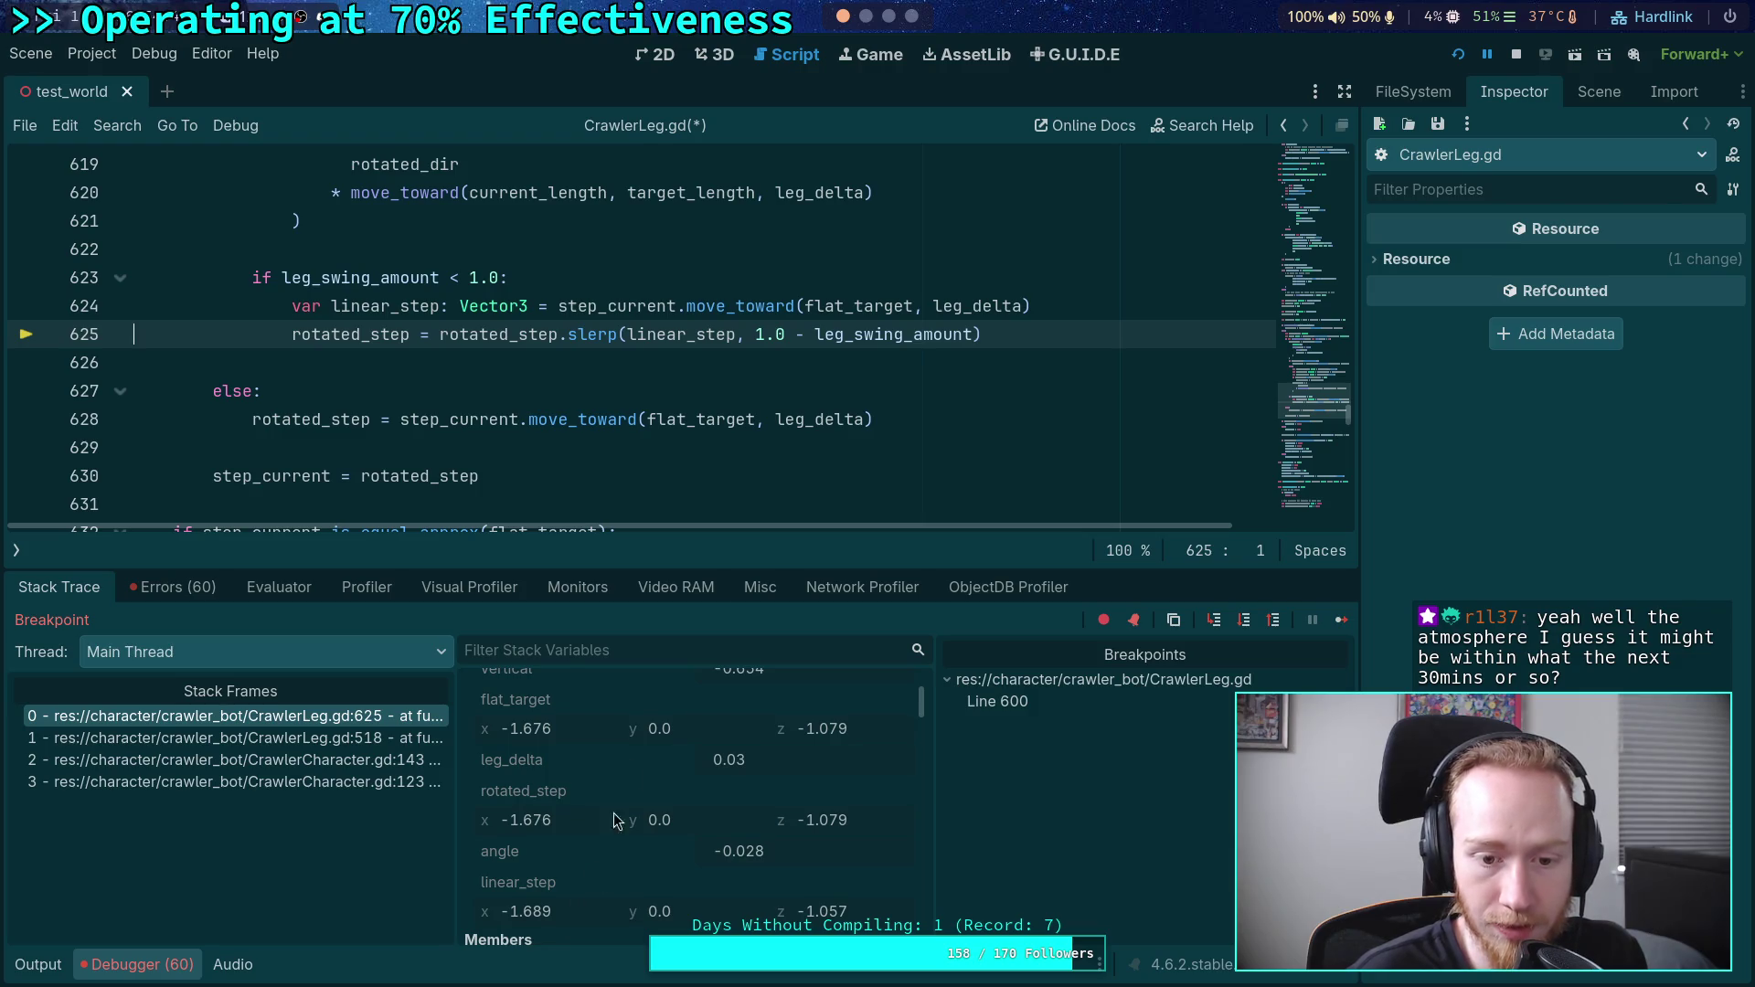
mouse_move(678, 568)
mouse_down()
mouse_move(679, 473)
mouse_move(678, 501)
mouse_up()
scroll(713, 725, up, 2)
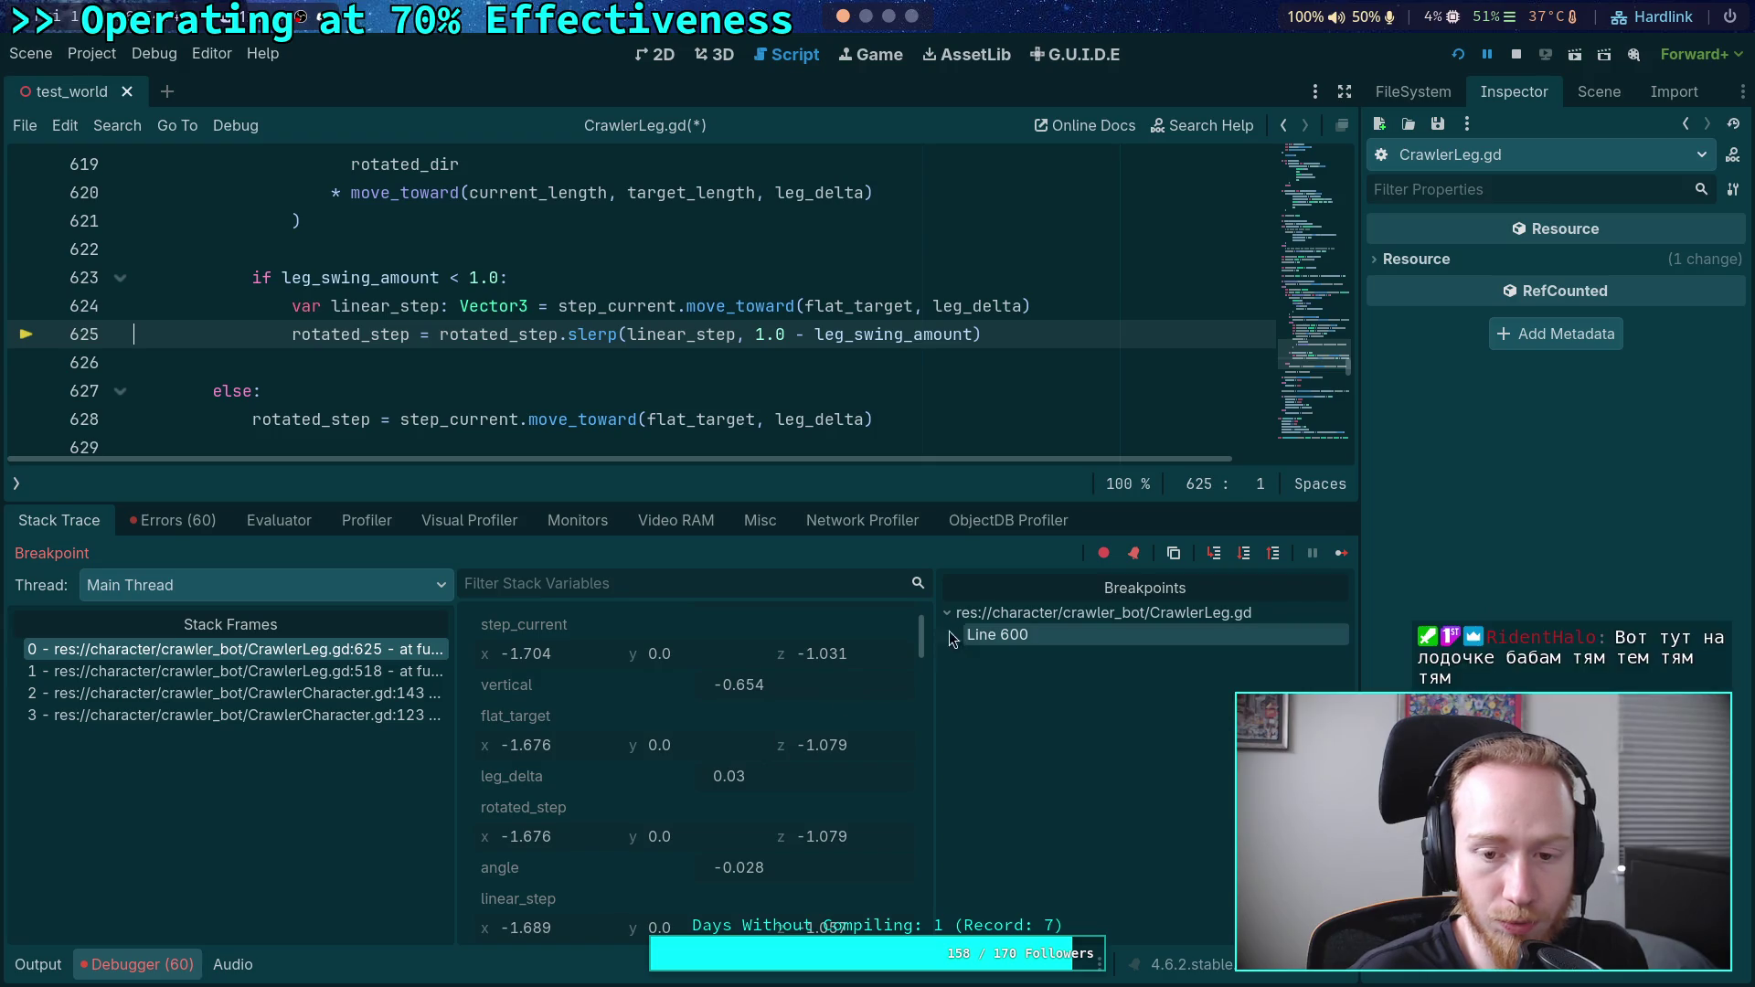
scroll(923, 645, down, 1)
scroll(925, 645, up, 1)
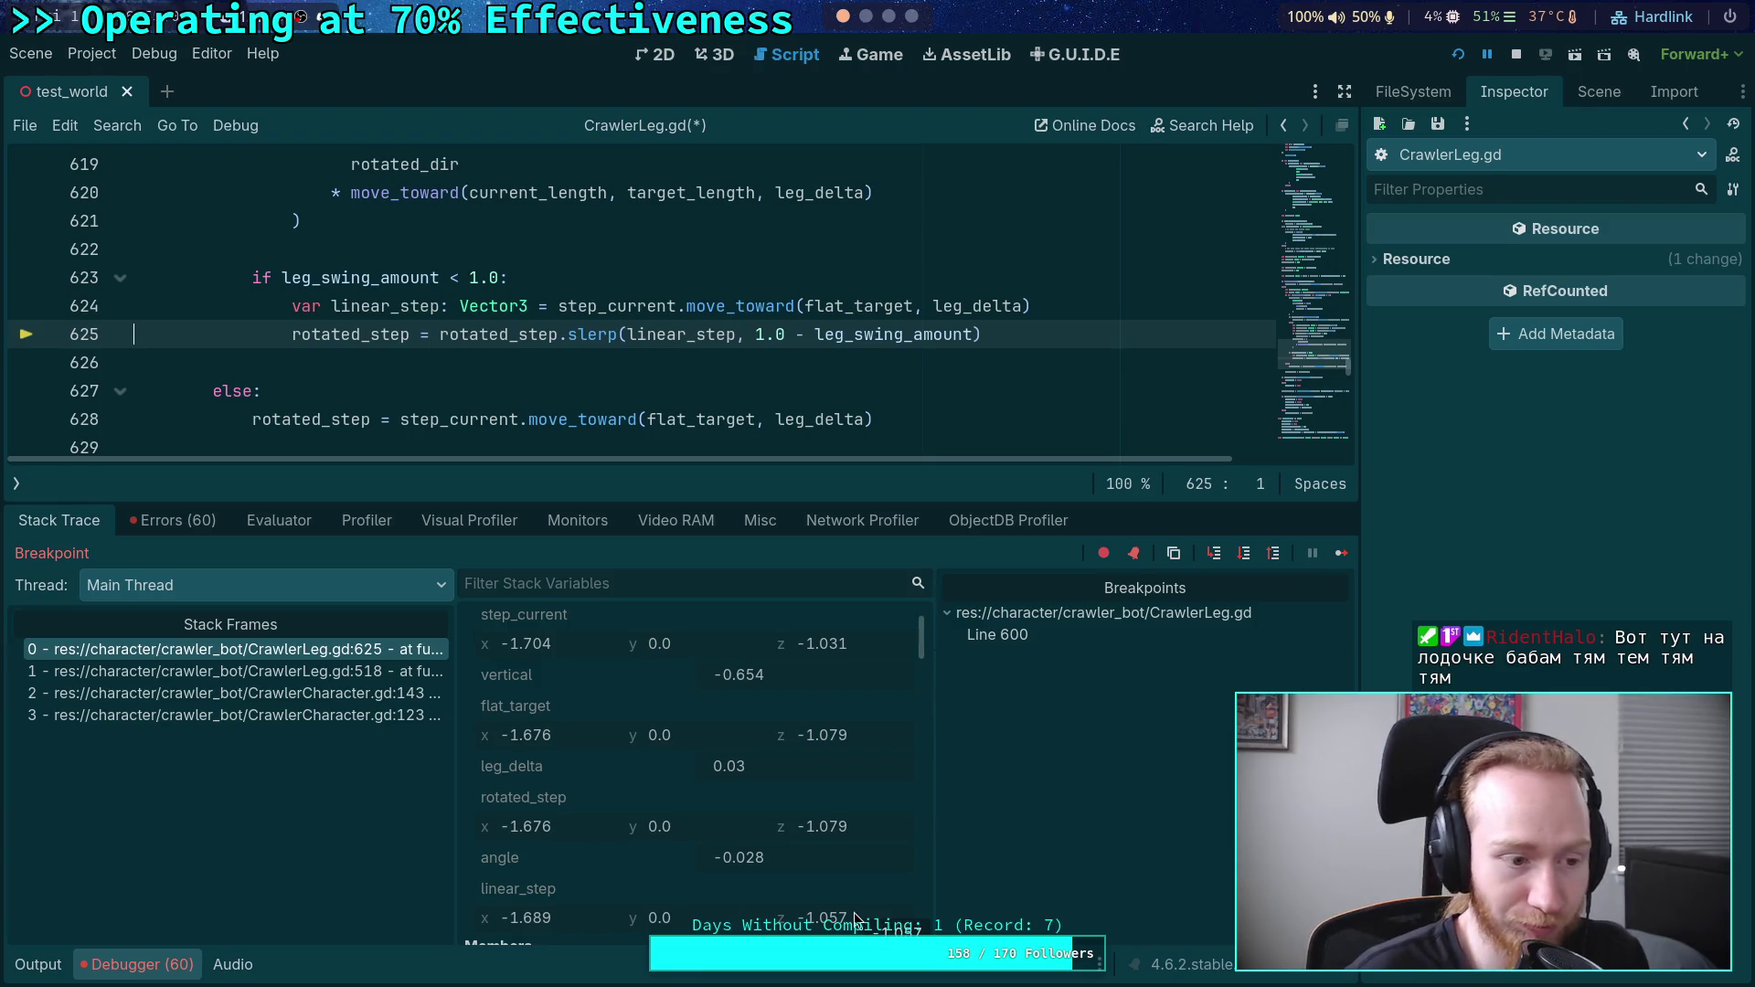
- Glance at the notes and live stream workspaces, then return to the paused Godot editor
click(891, 16)
click(911, 16)
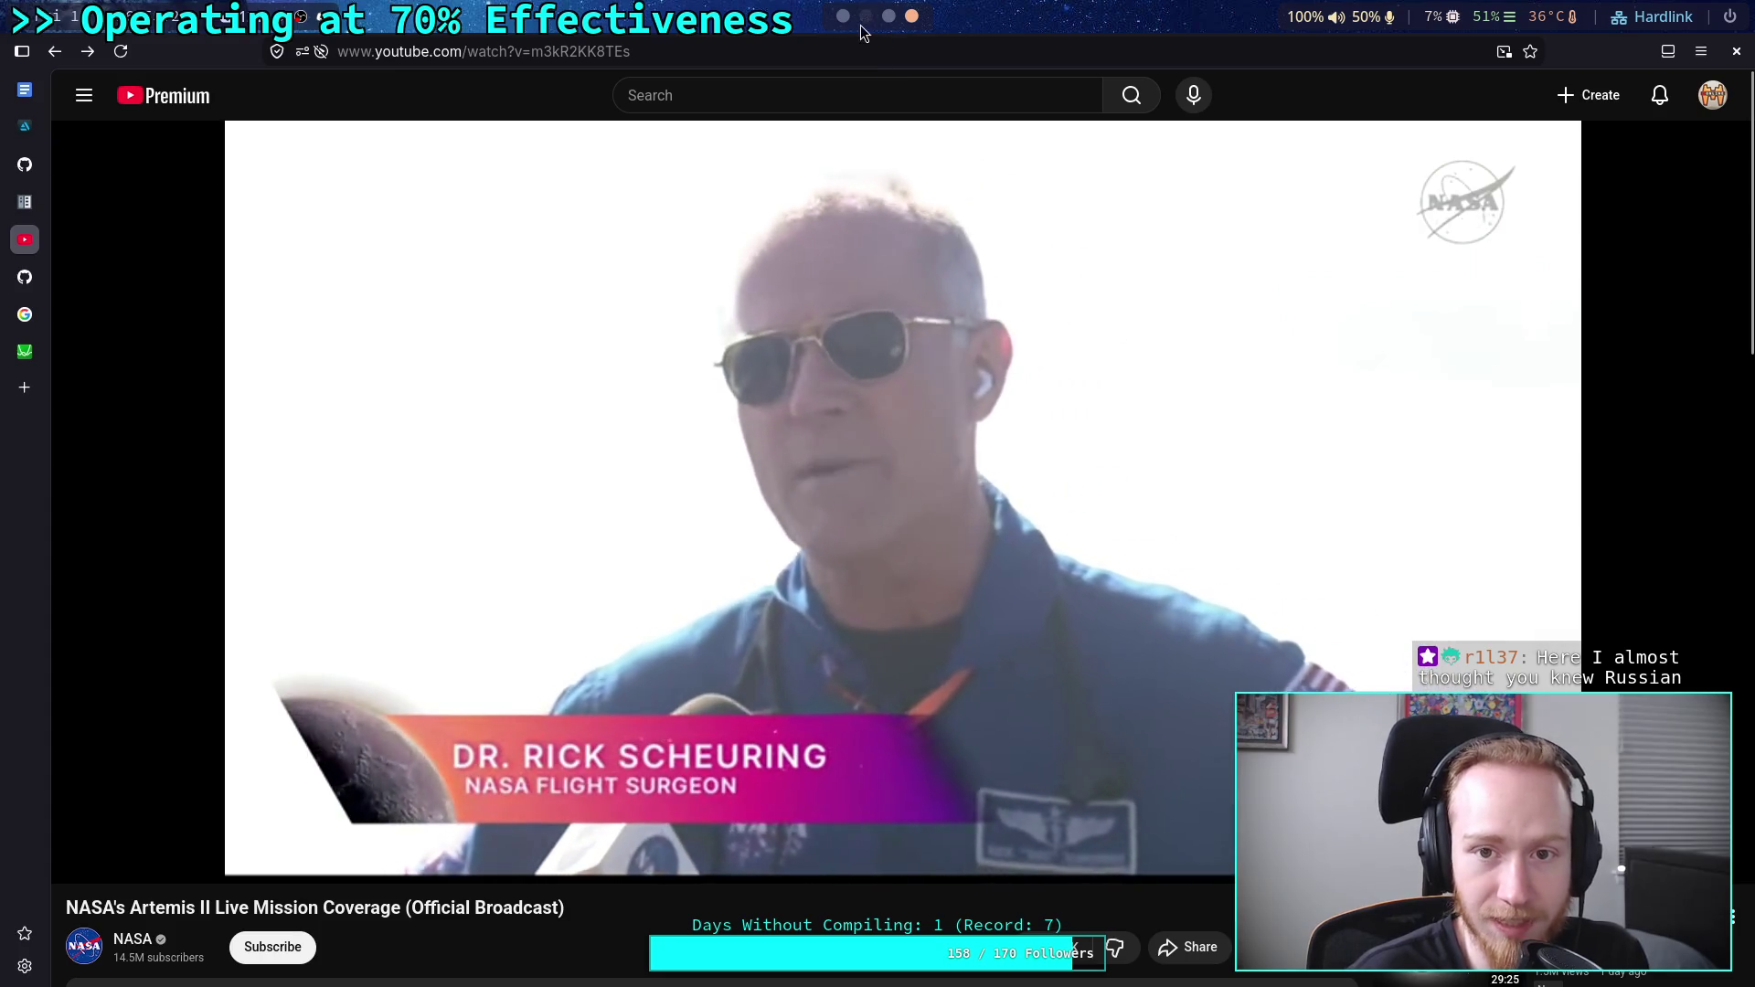
click(842, 16)
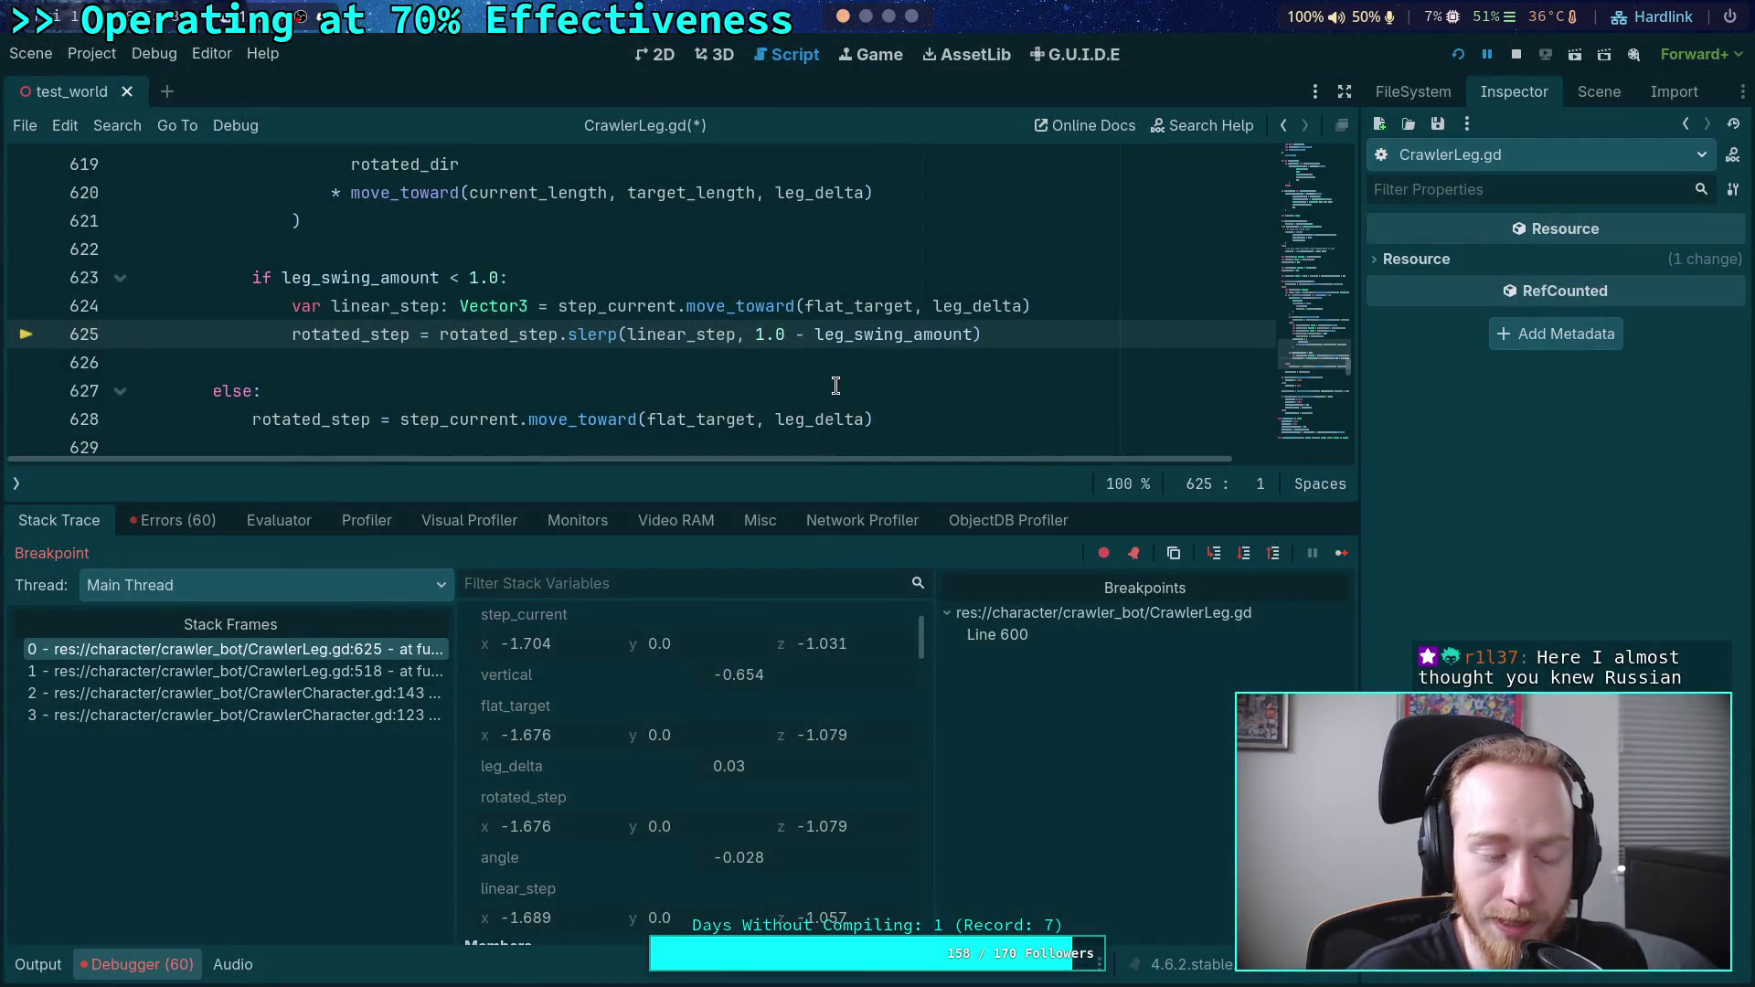
mouse_move(838, 306)
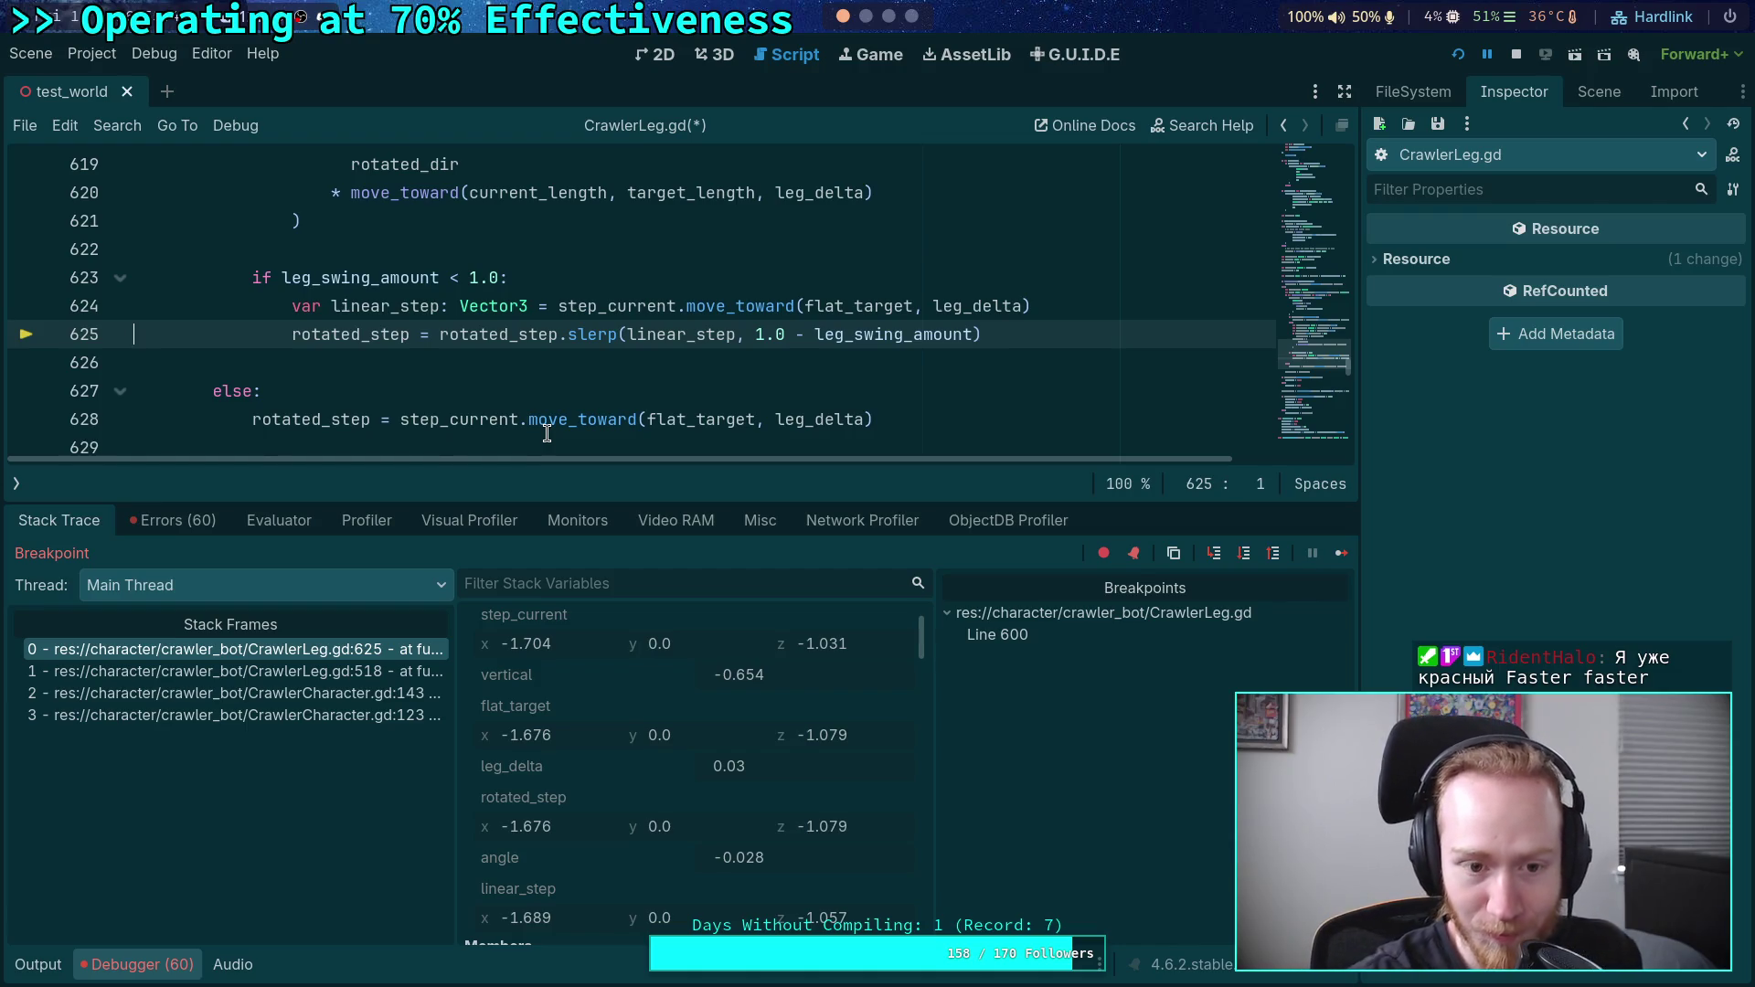
scroll(547, 433, up, 1)
scroll(512, 430, down, 1)
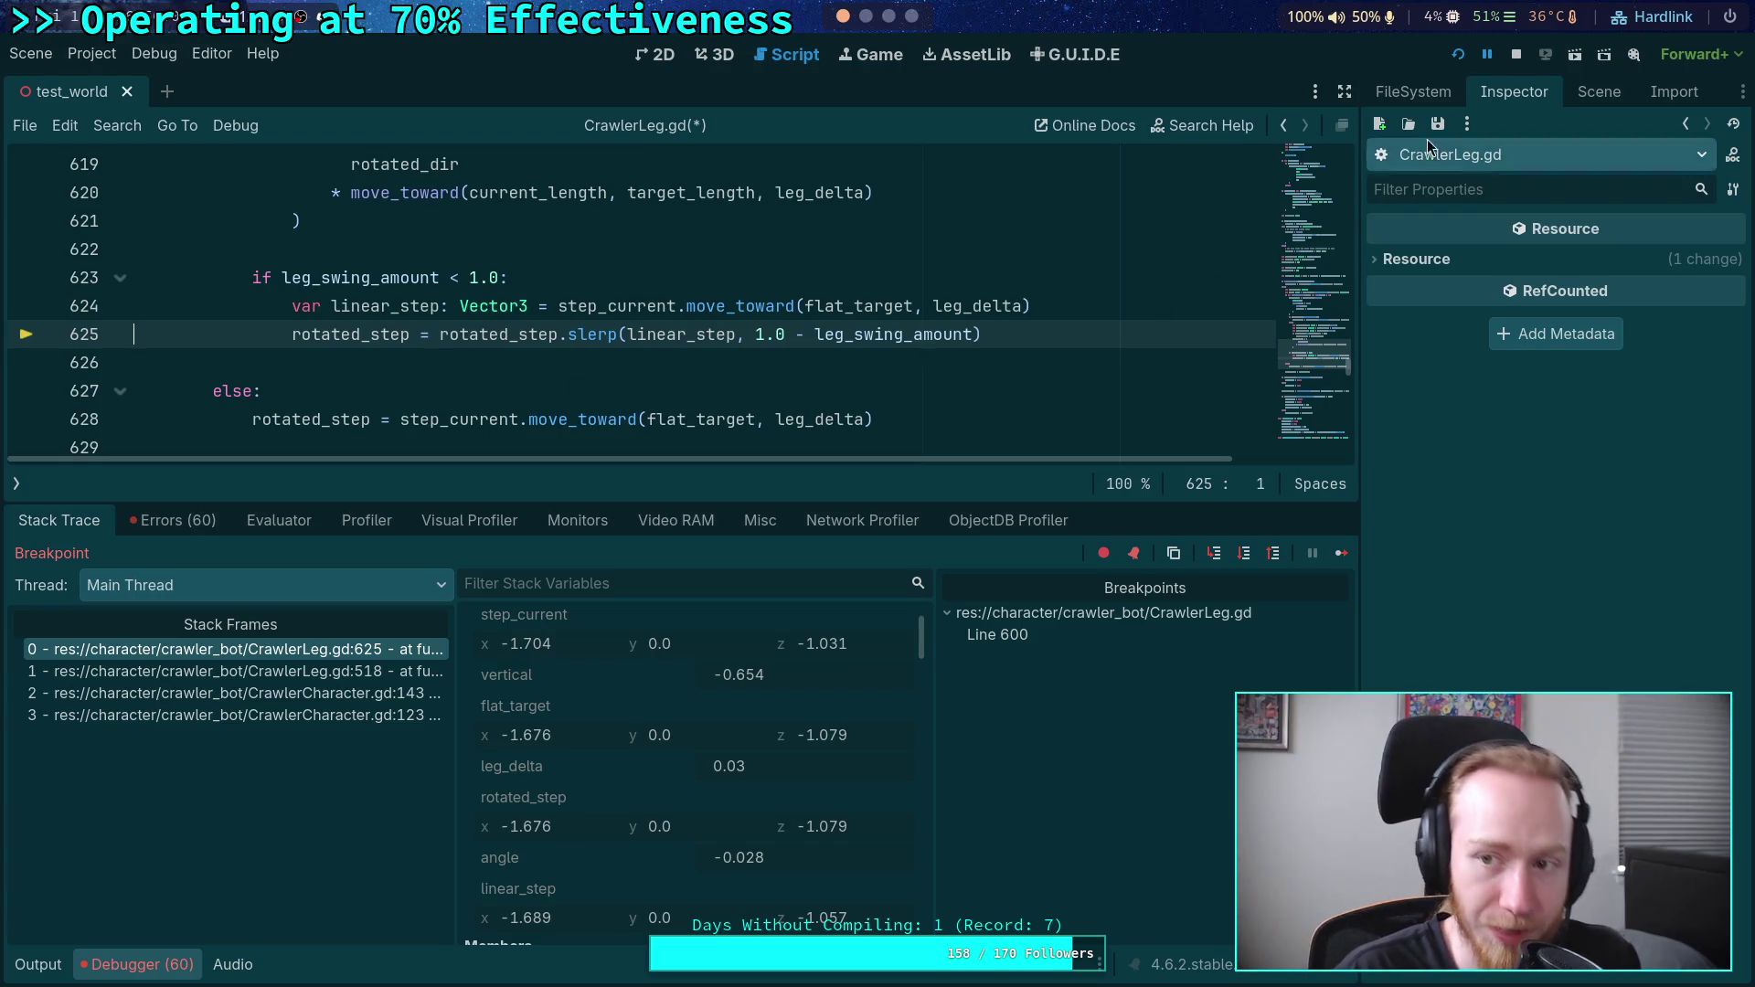
- Stop the debug session, collapse the debugger panel, and switch to the browser
click(1517, 56)
click(112, 969)
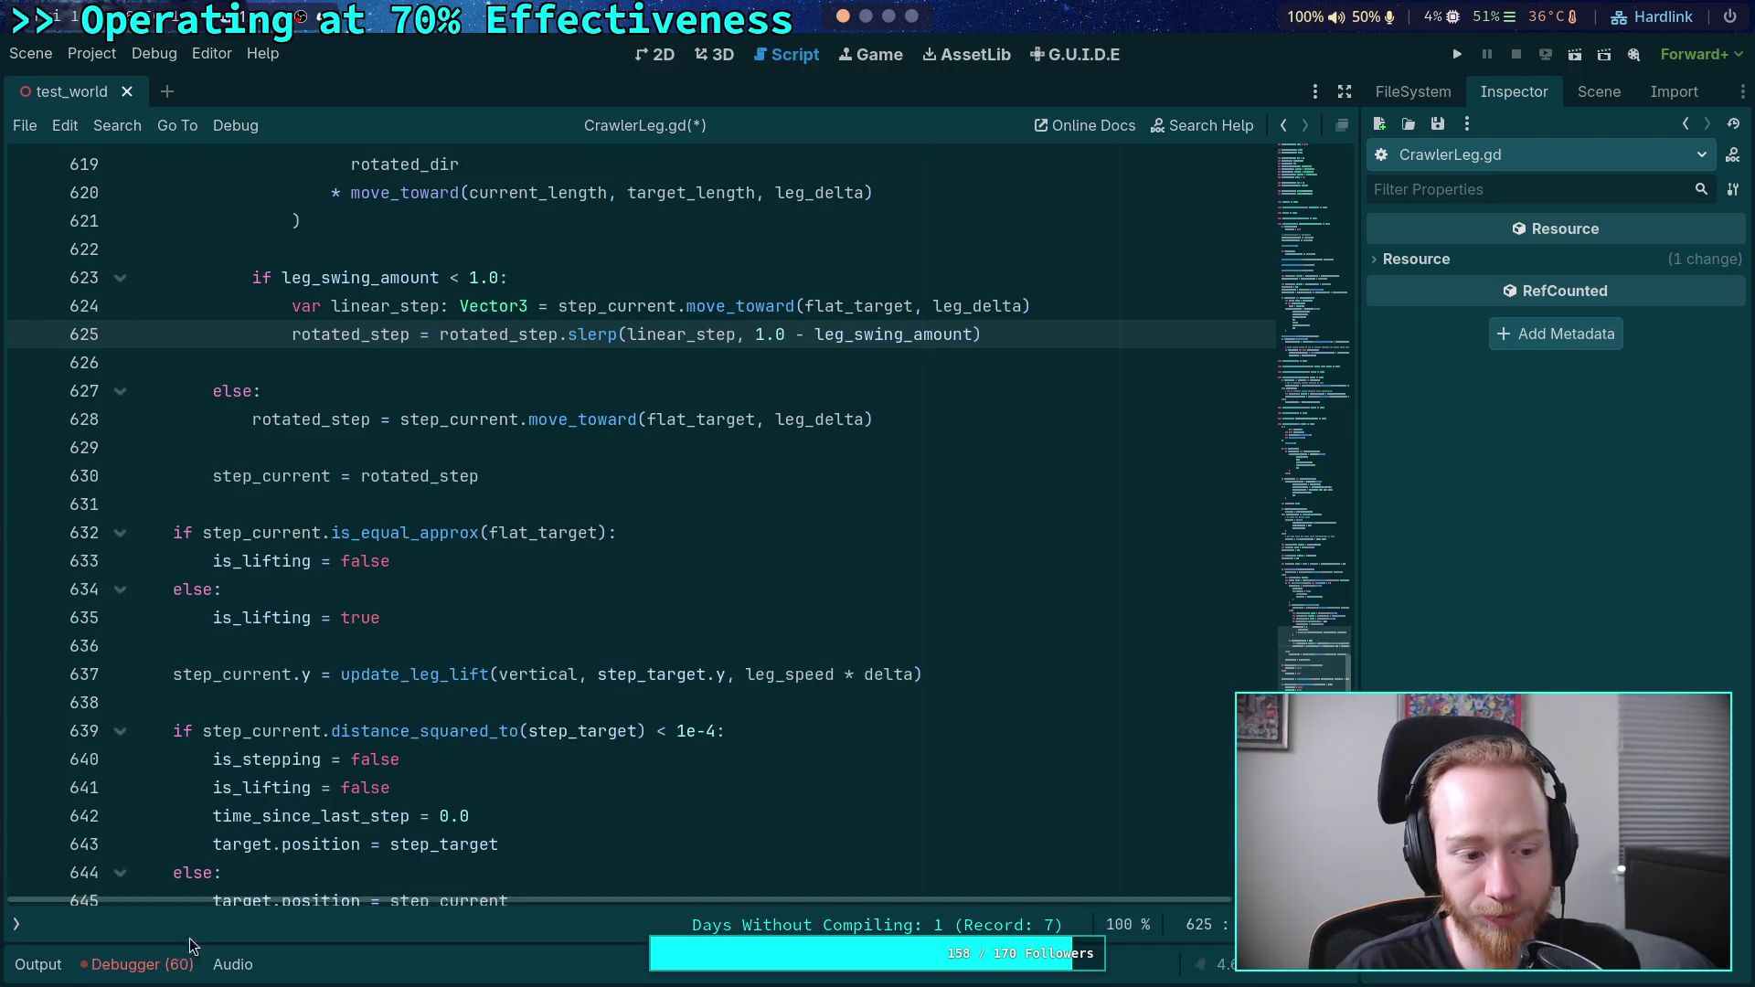
key(super+4)
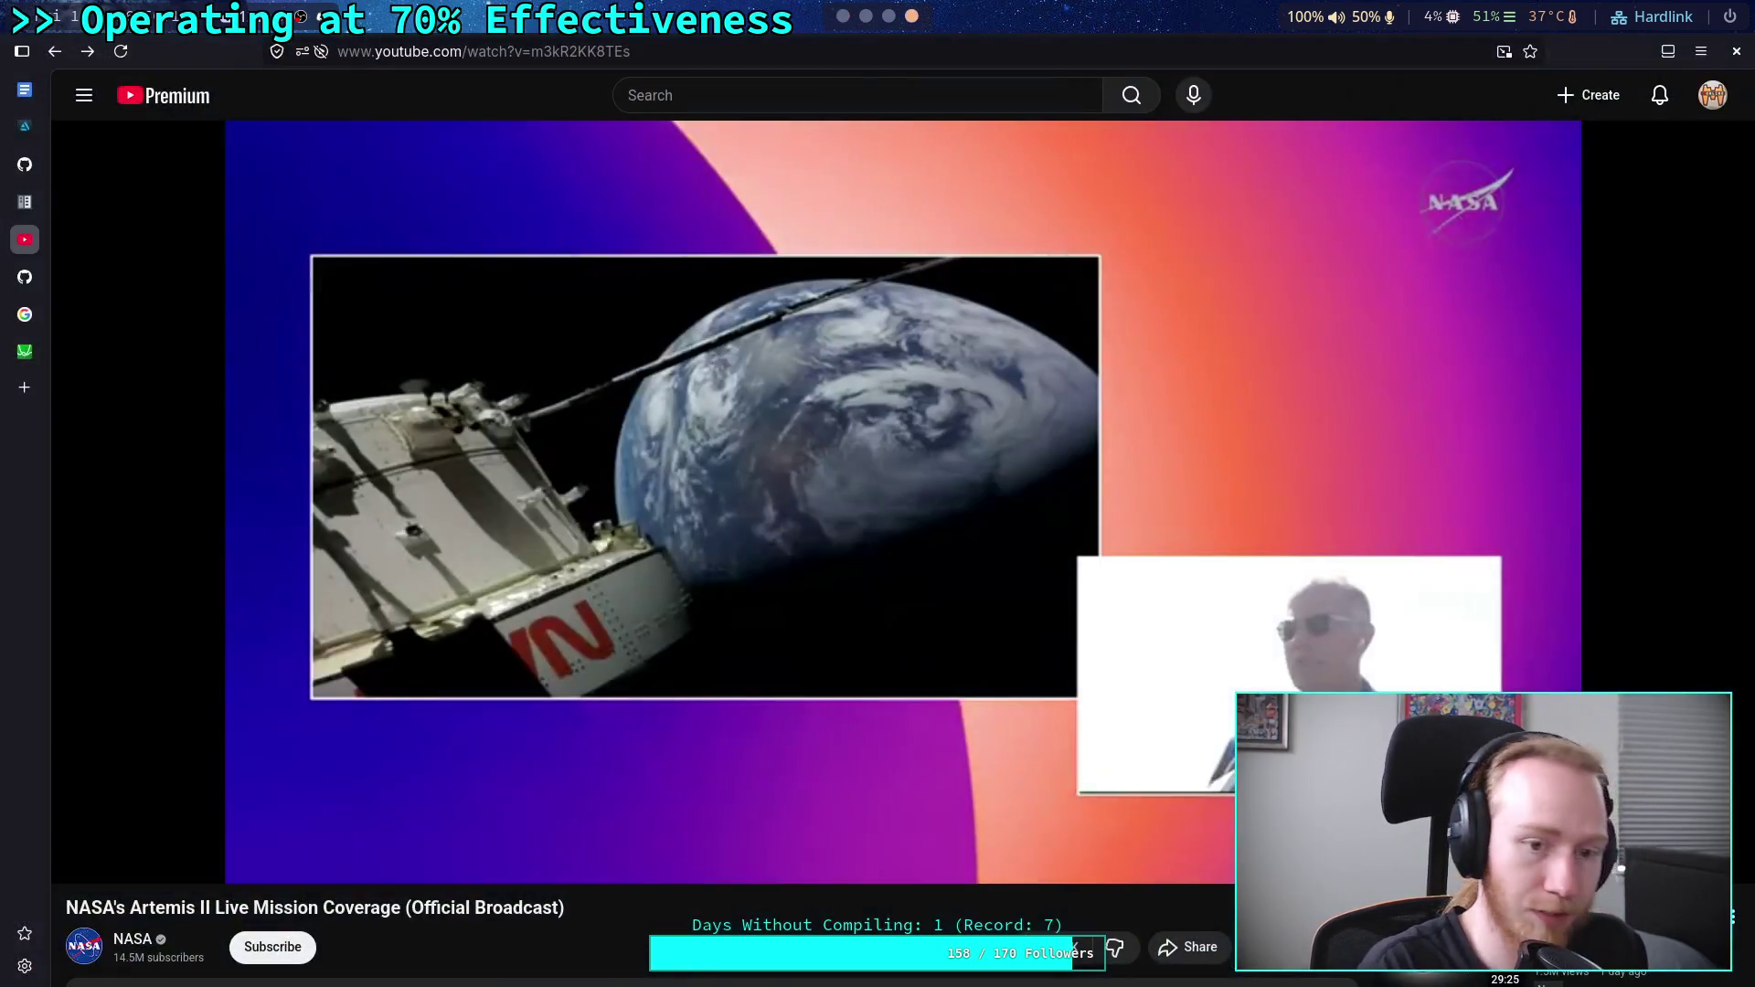
- Reload the GitHub page for CrawlerLeg.gd and scroll down to the leg swing code
click(24, 164)
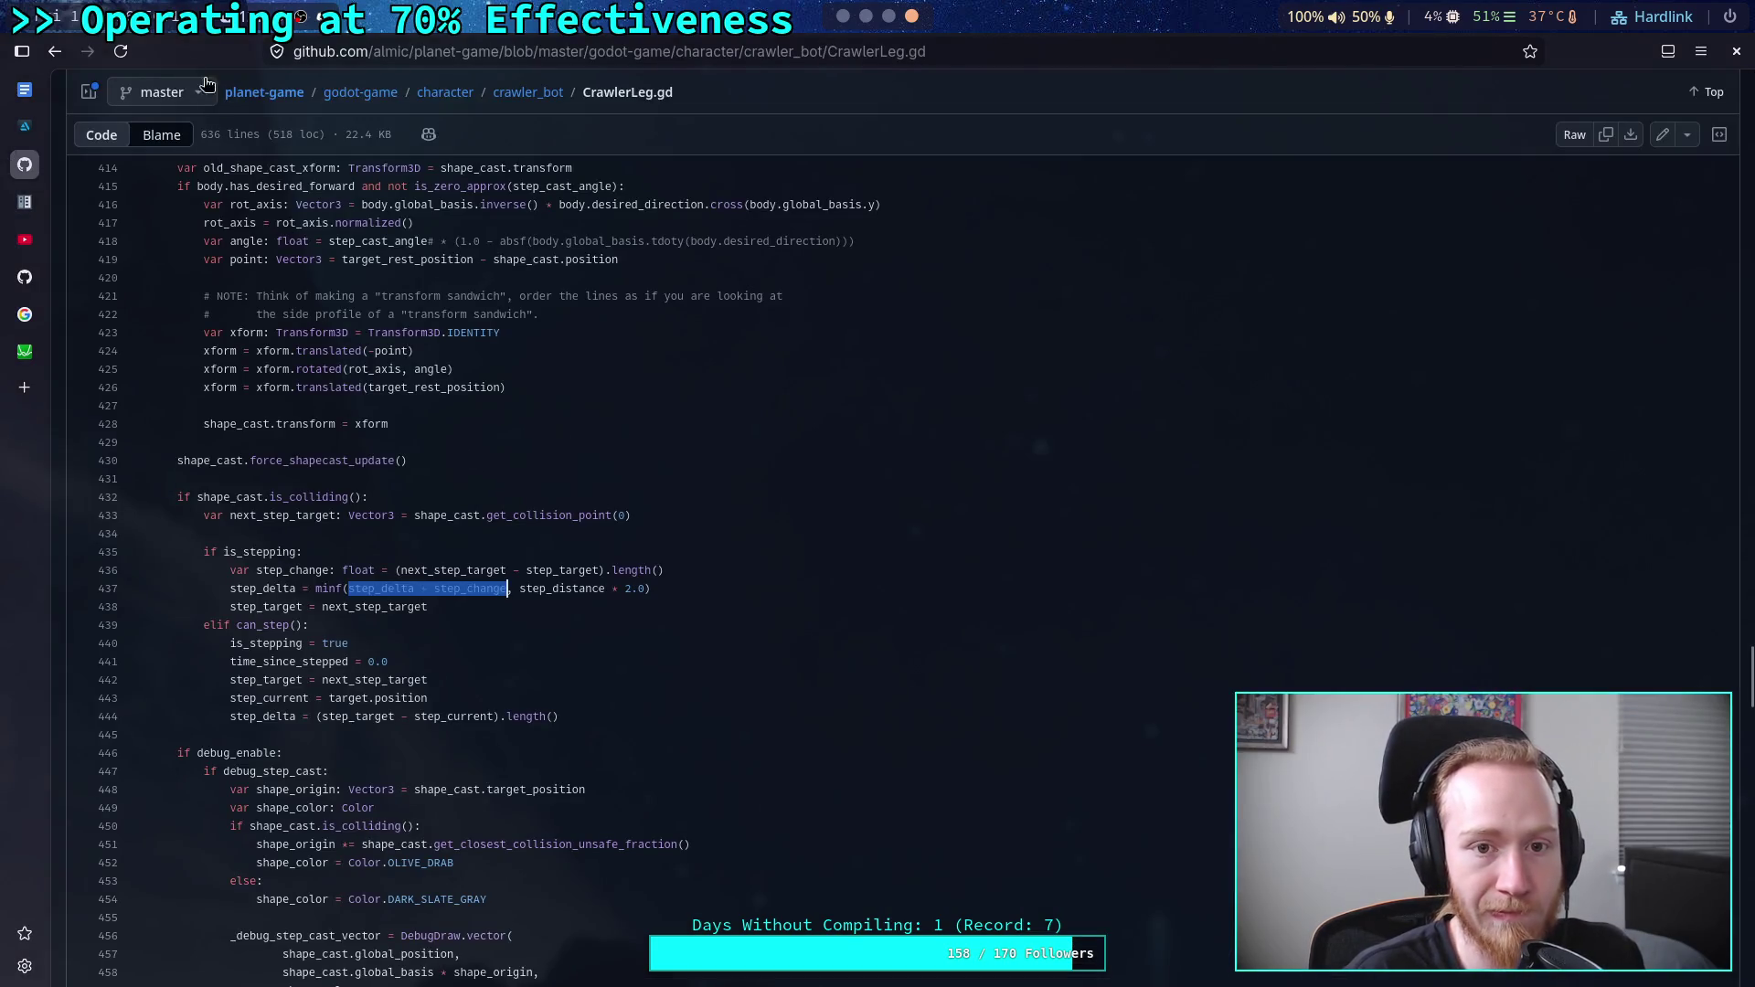
click(117, 54)
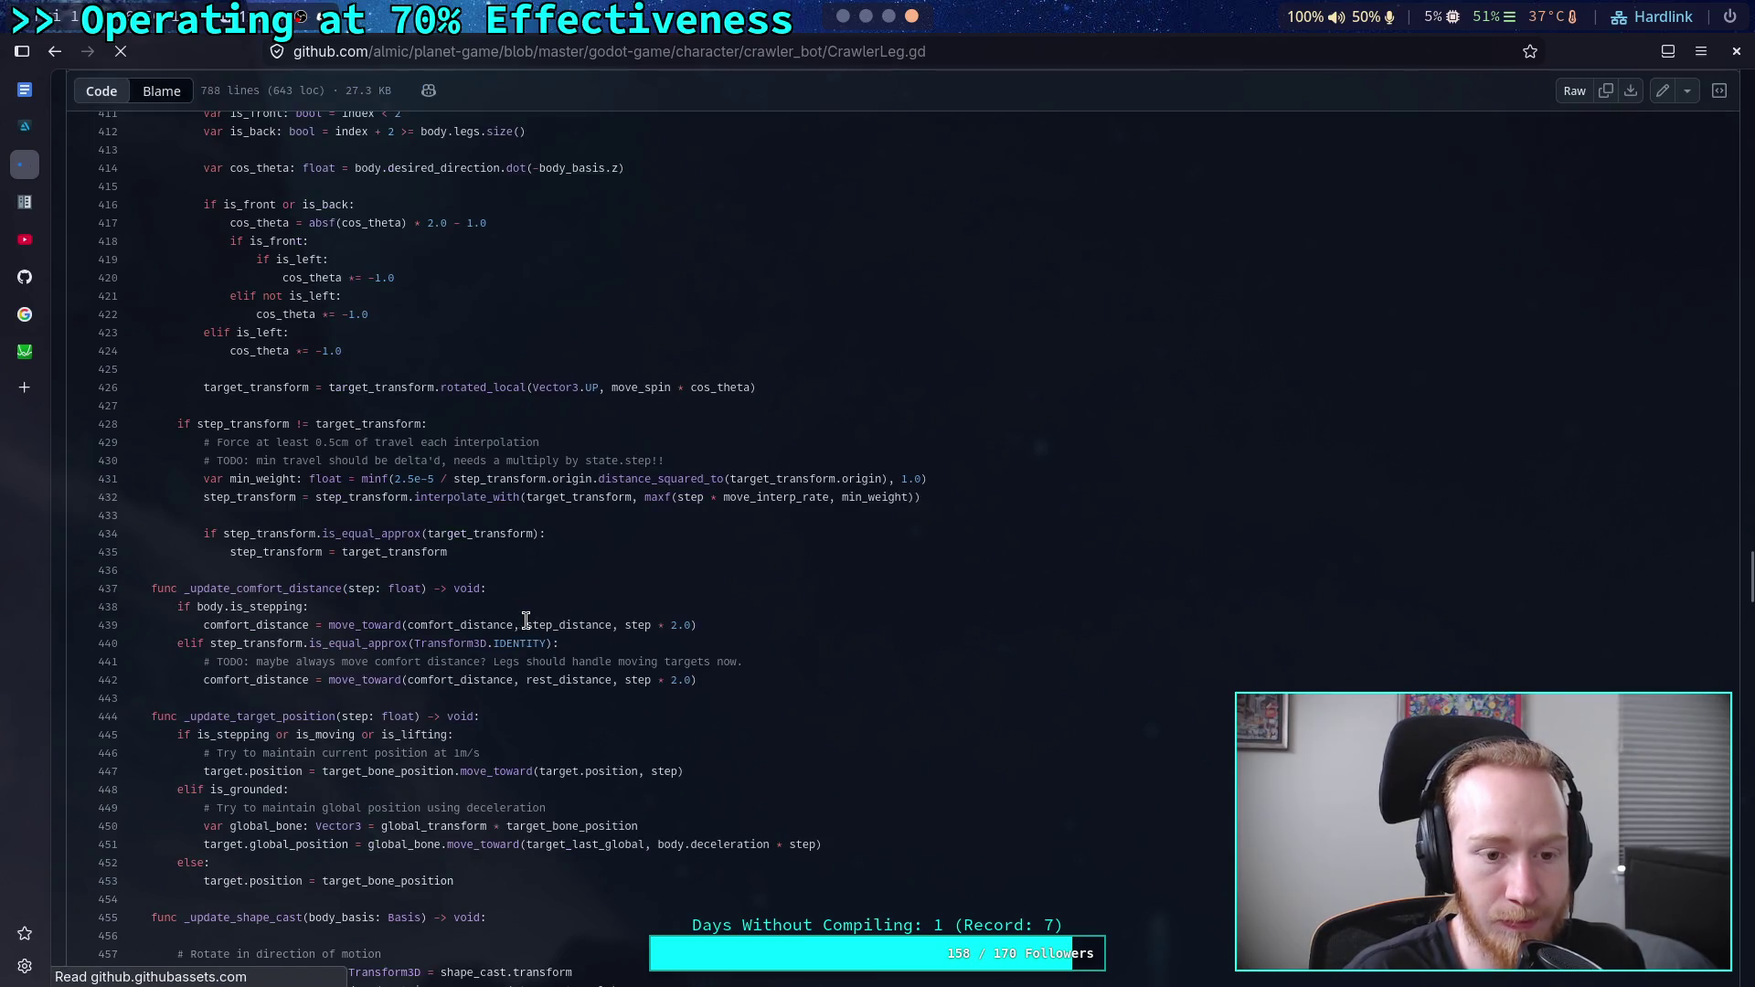
scroll(687, 669, down, 20)
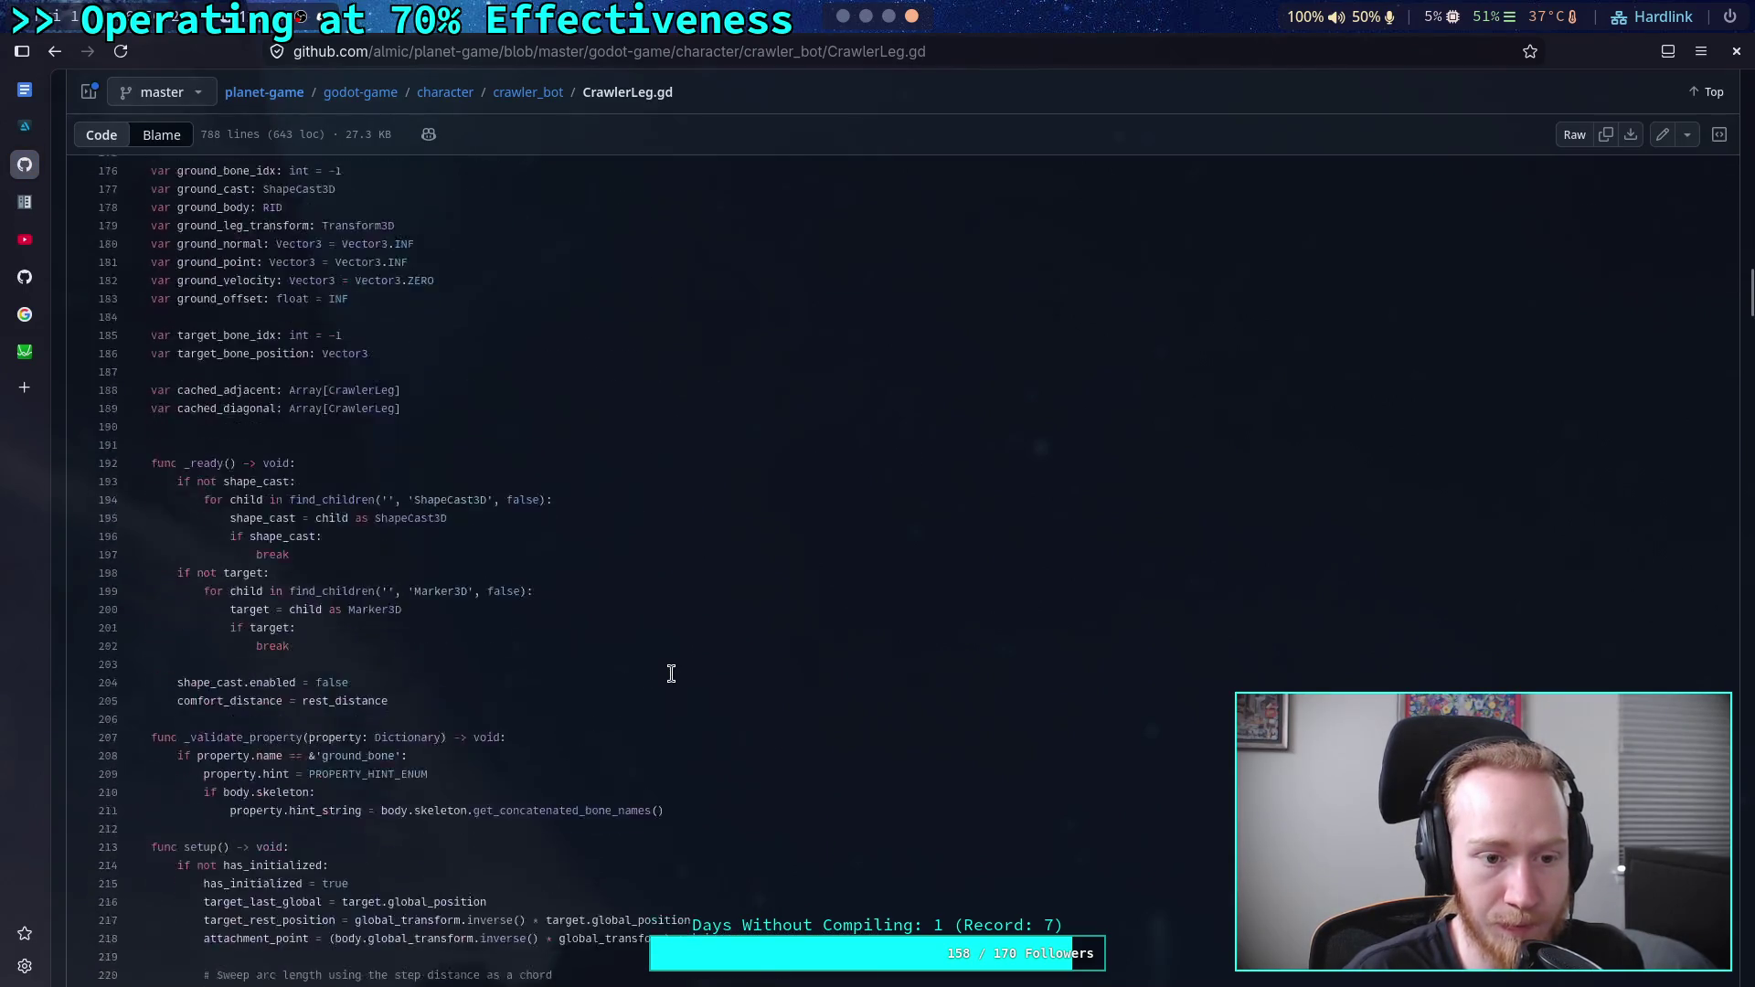
scroll(671, 673, down, 10)
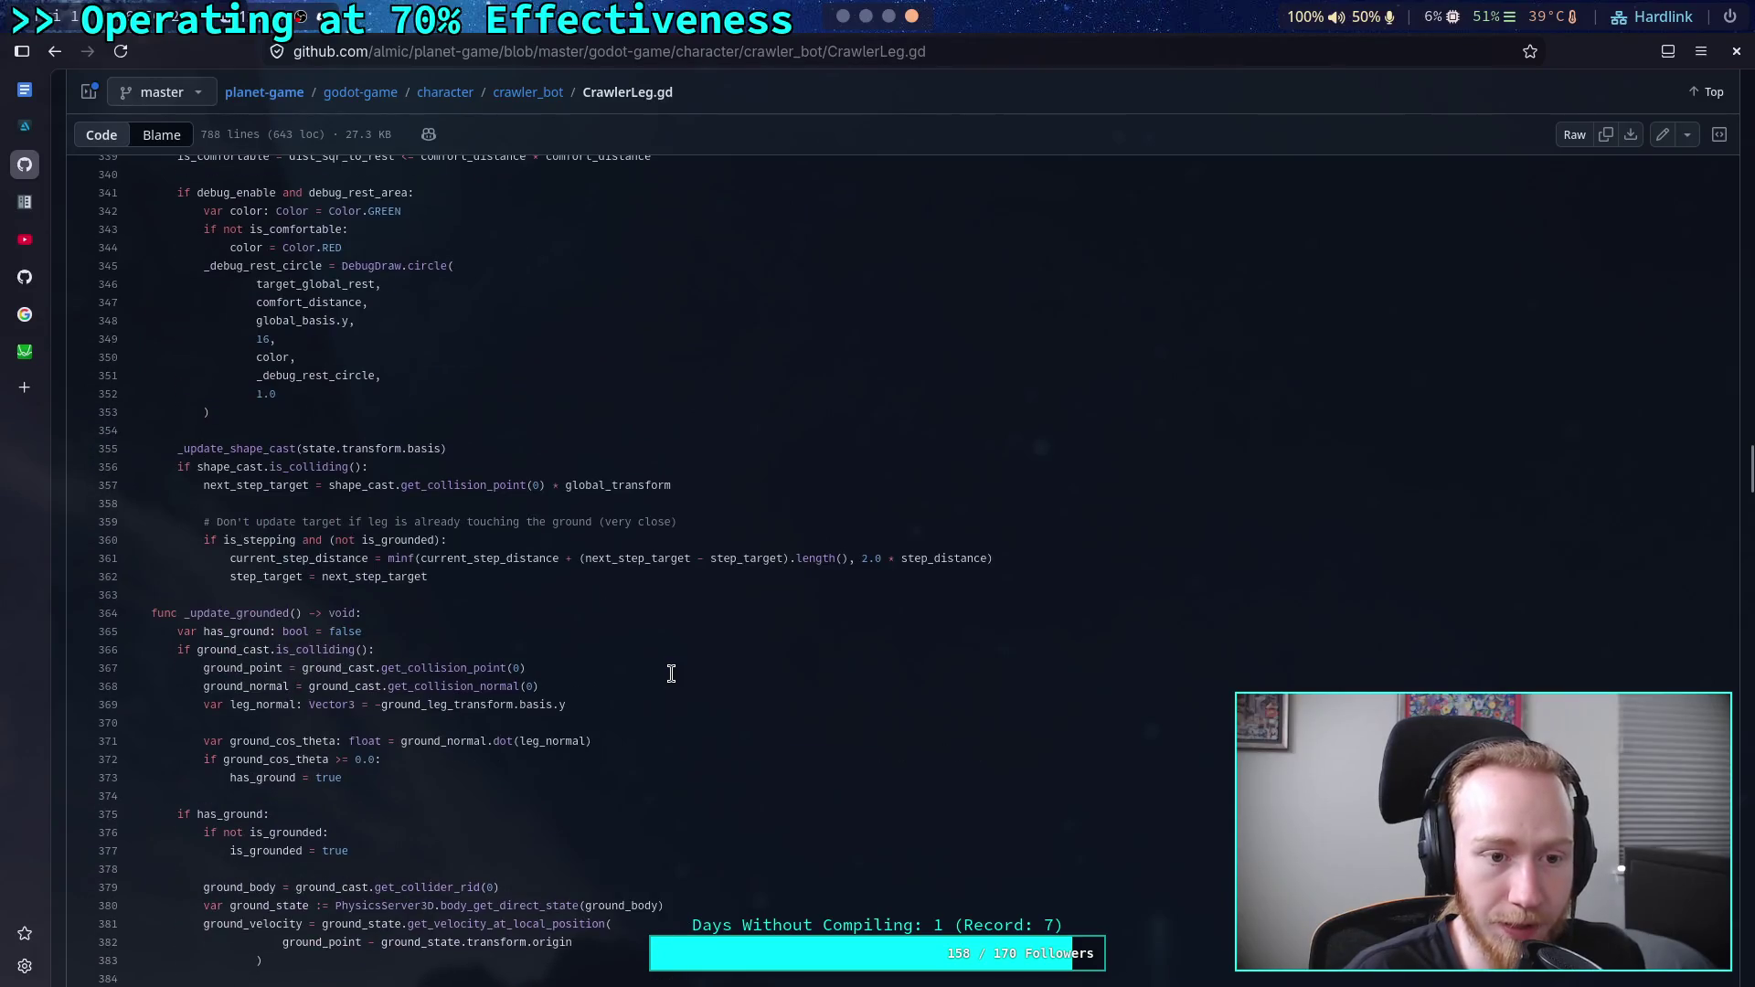
scroll(471, 607, down, 9)
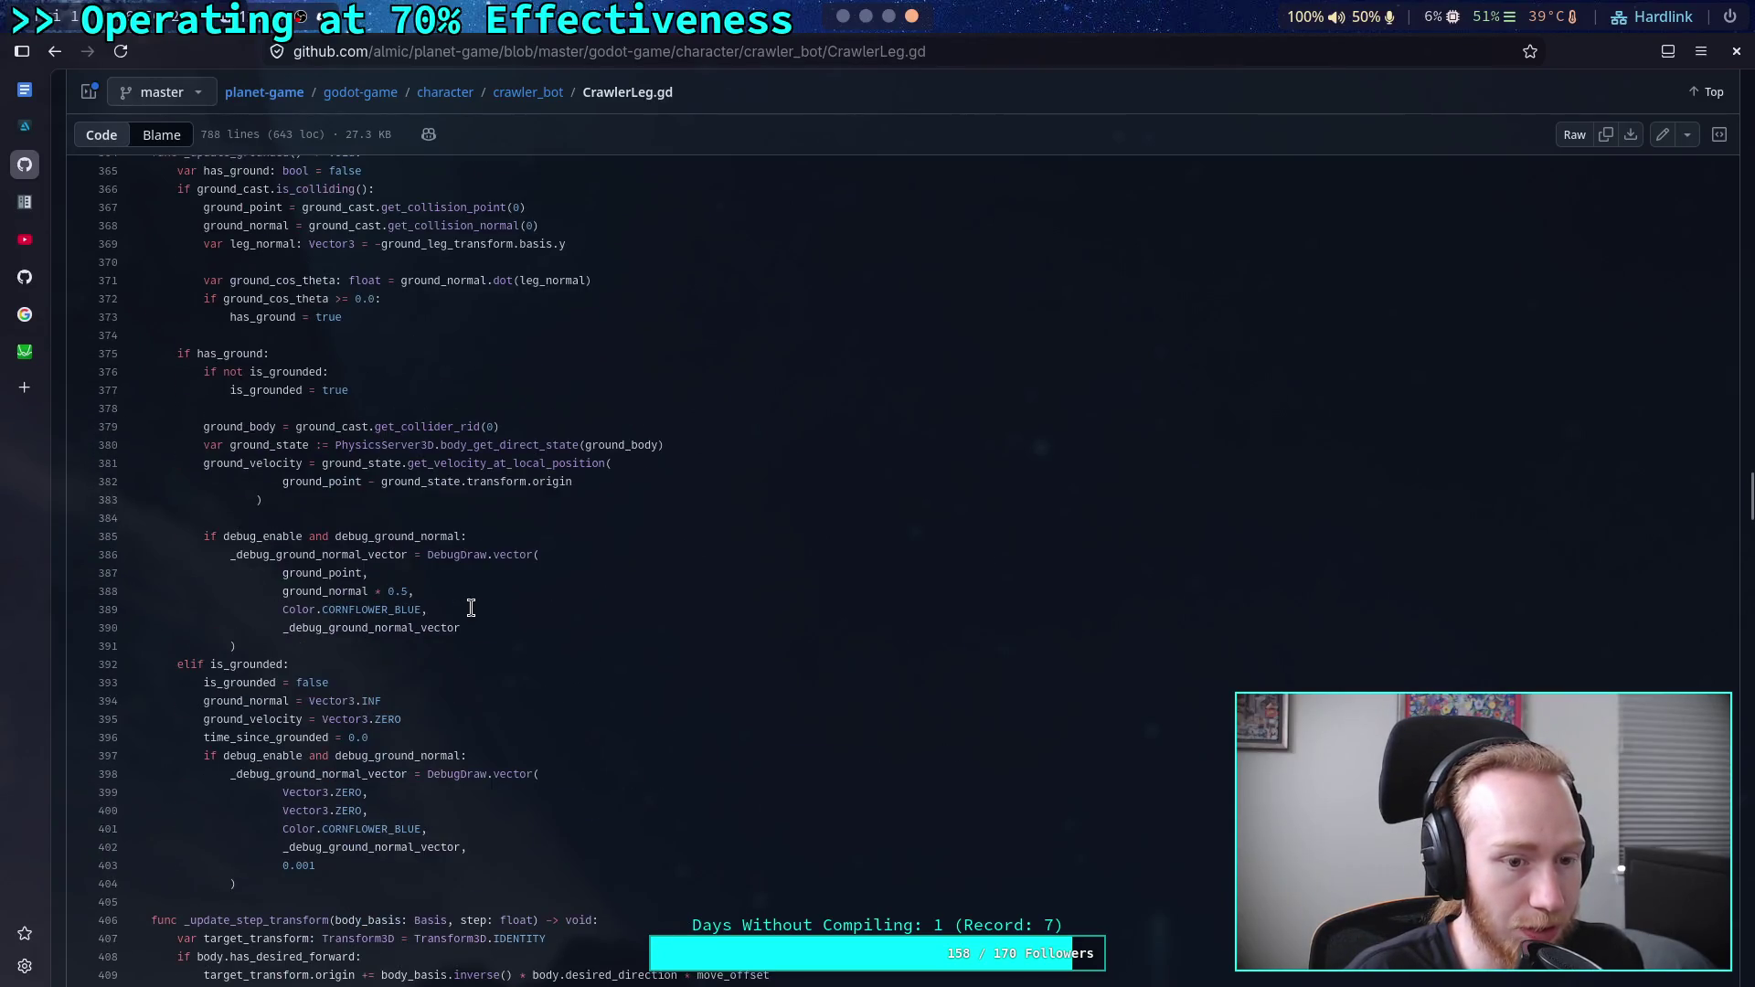
scroll(471, 608, down, 5)
scroll(471, 608, up, 14)
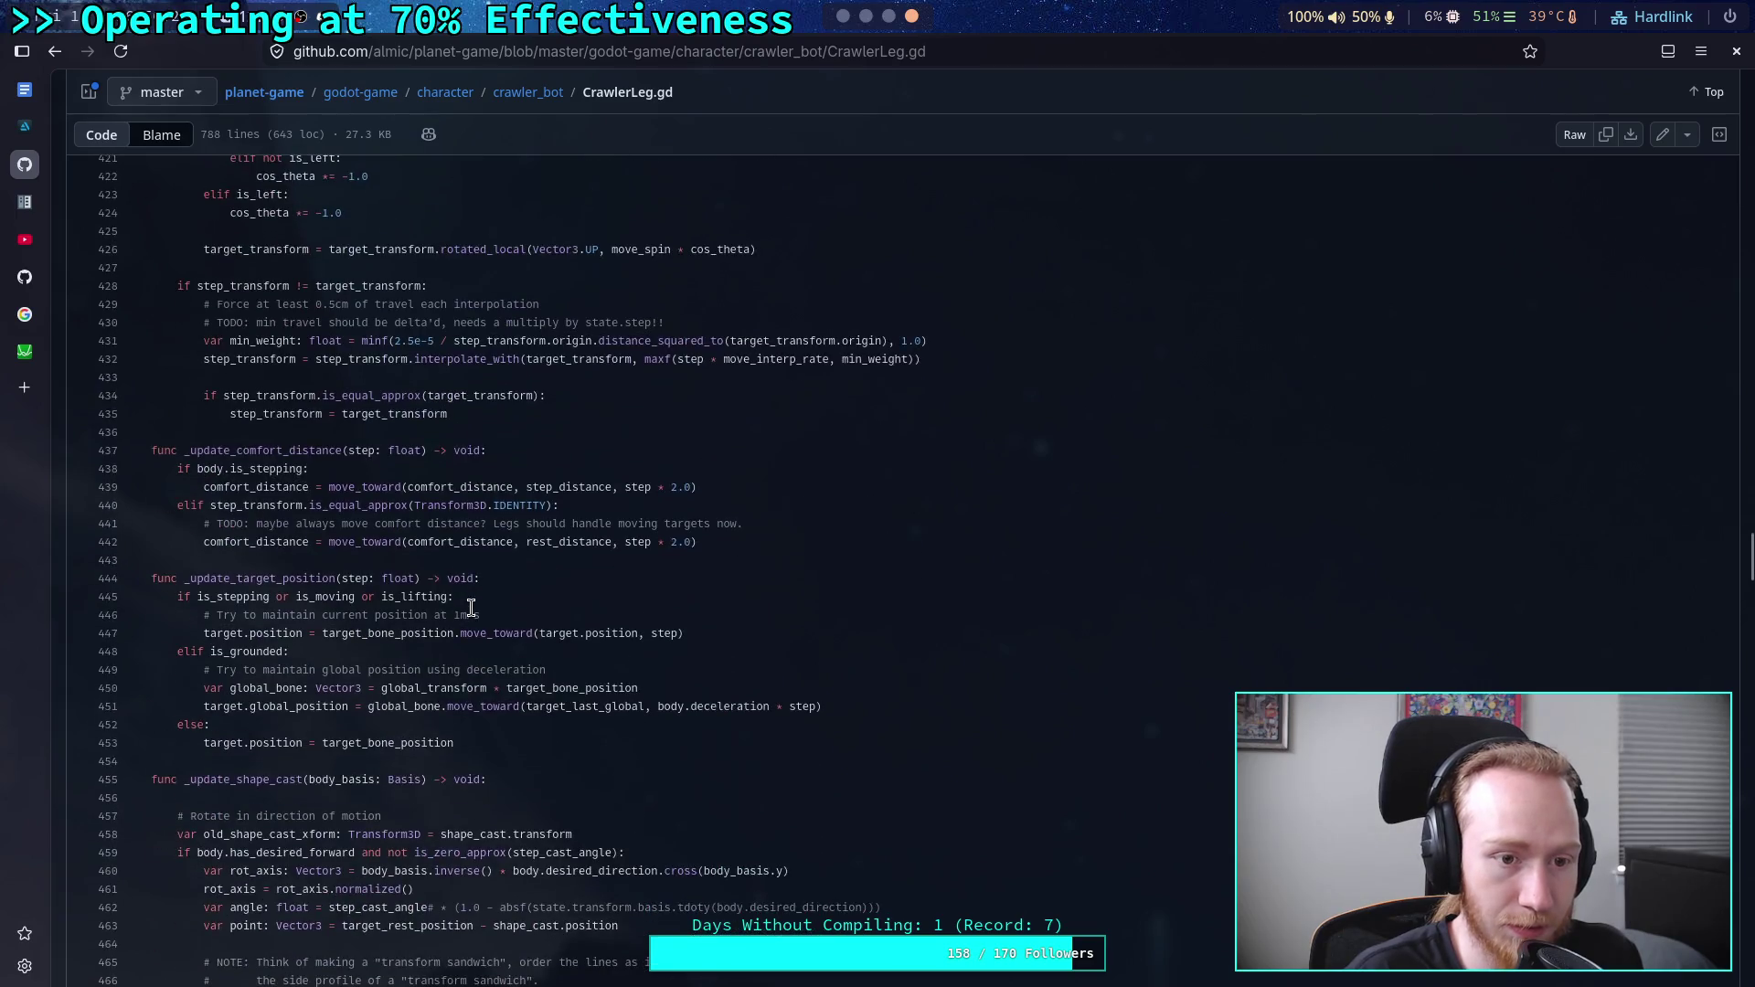
scroll(471, 608, down, 20)
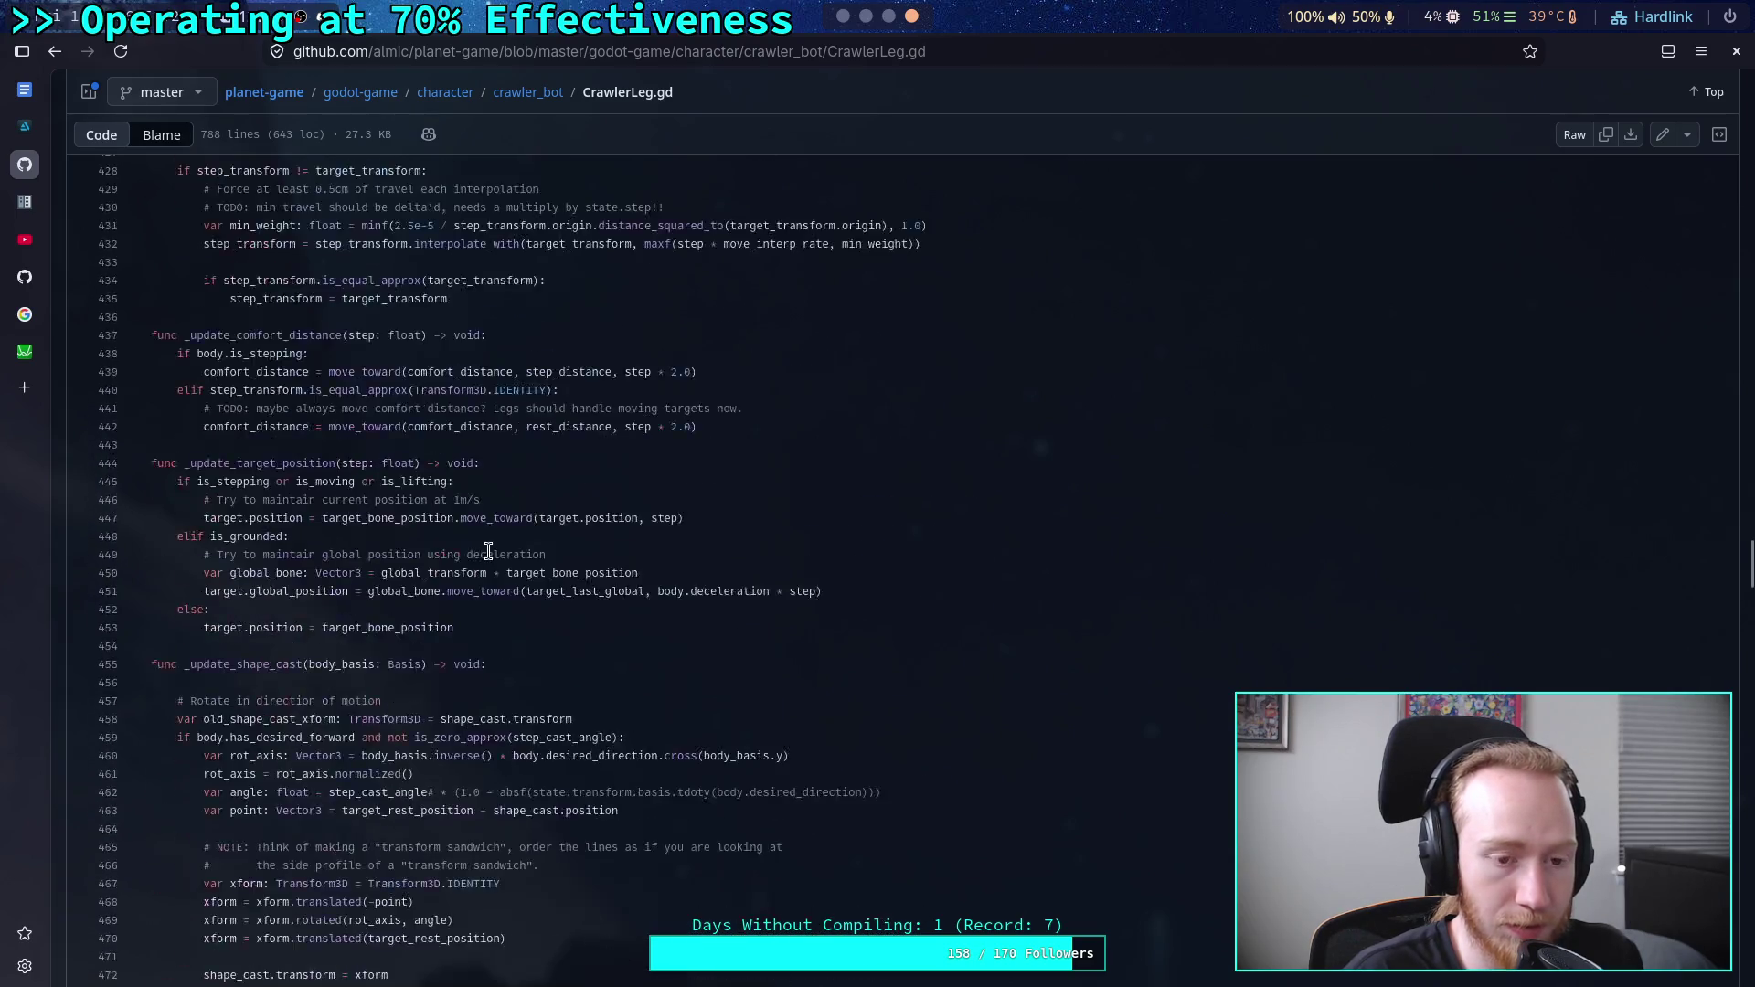
scroll(489, 550, down, 18)
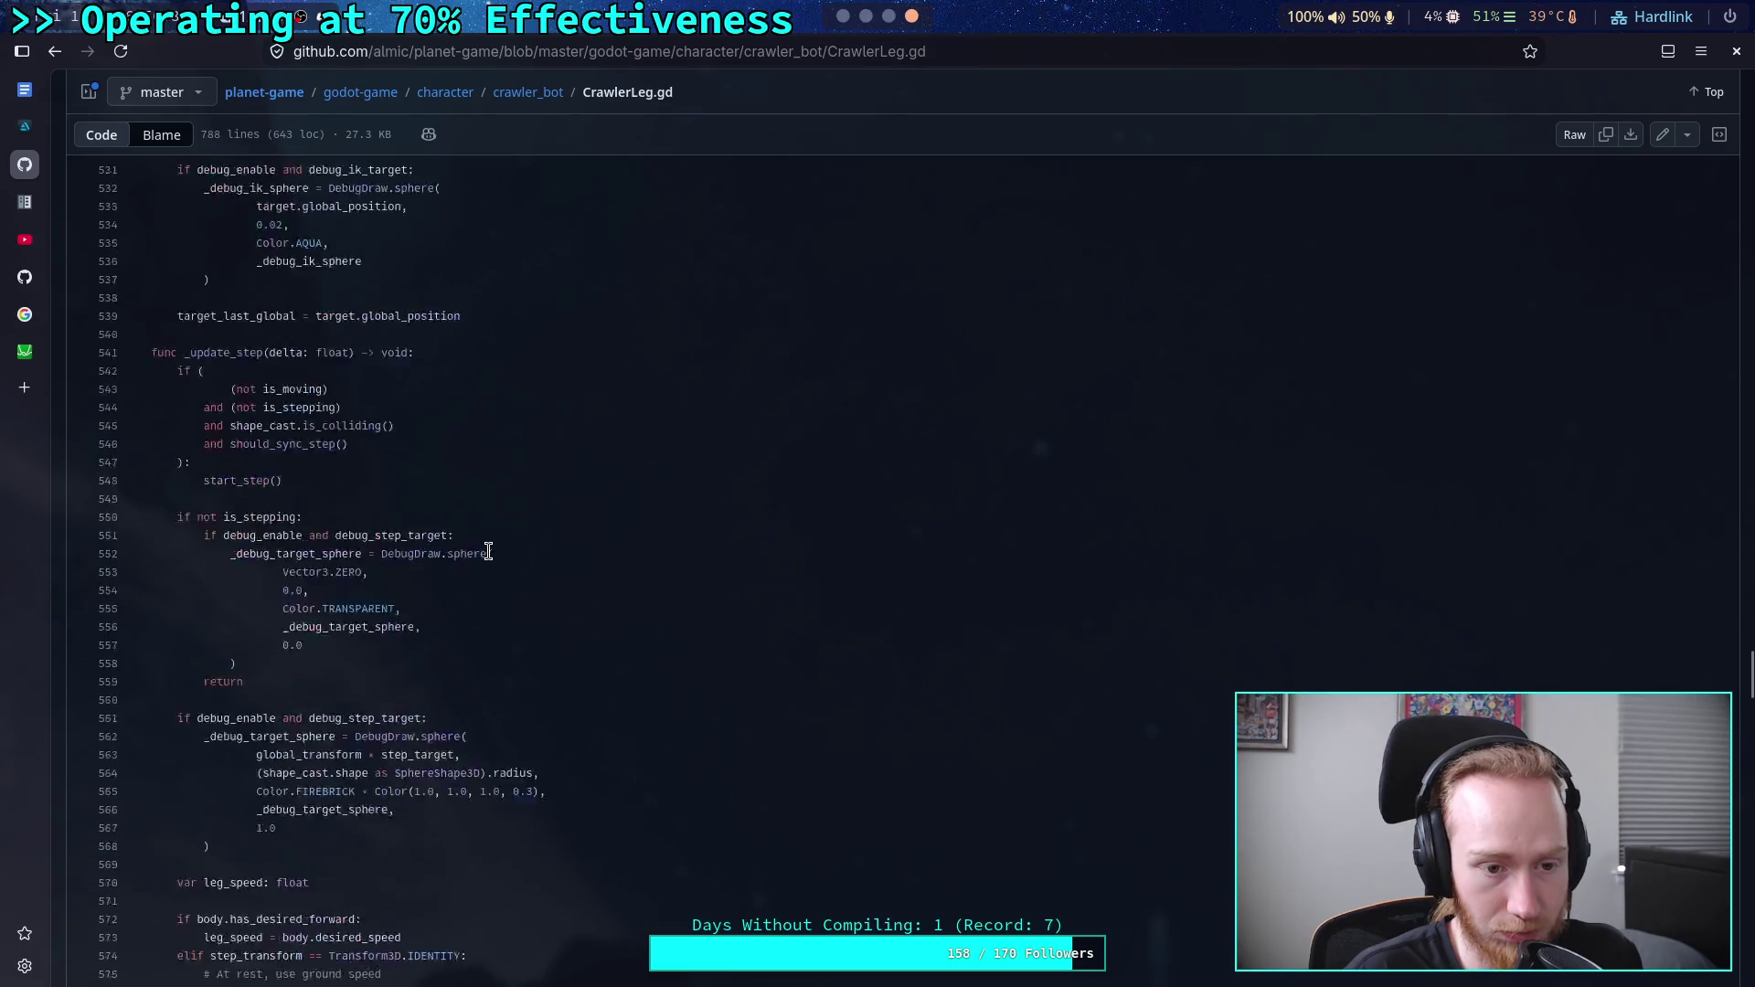
scroll(489, 550, down, 1)
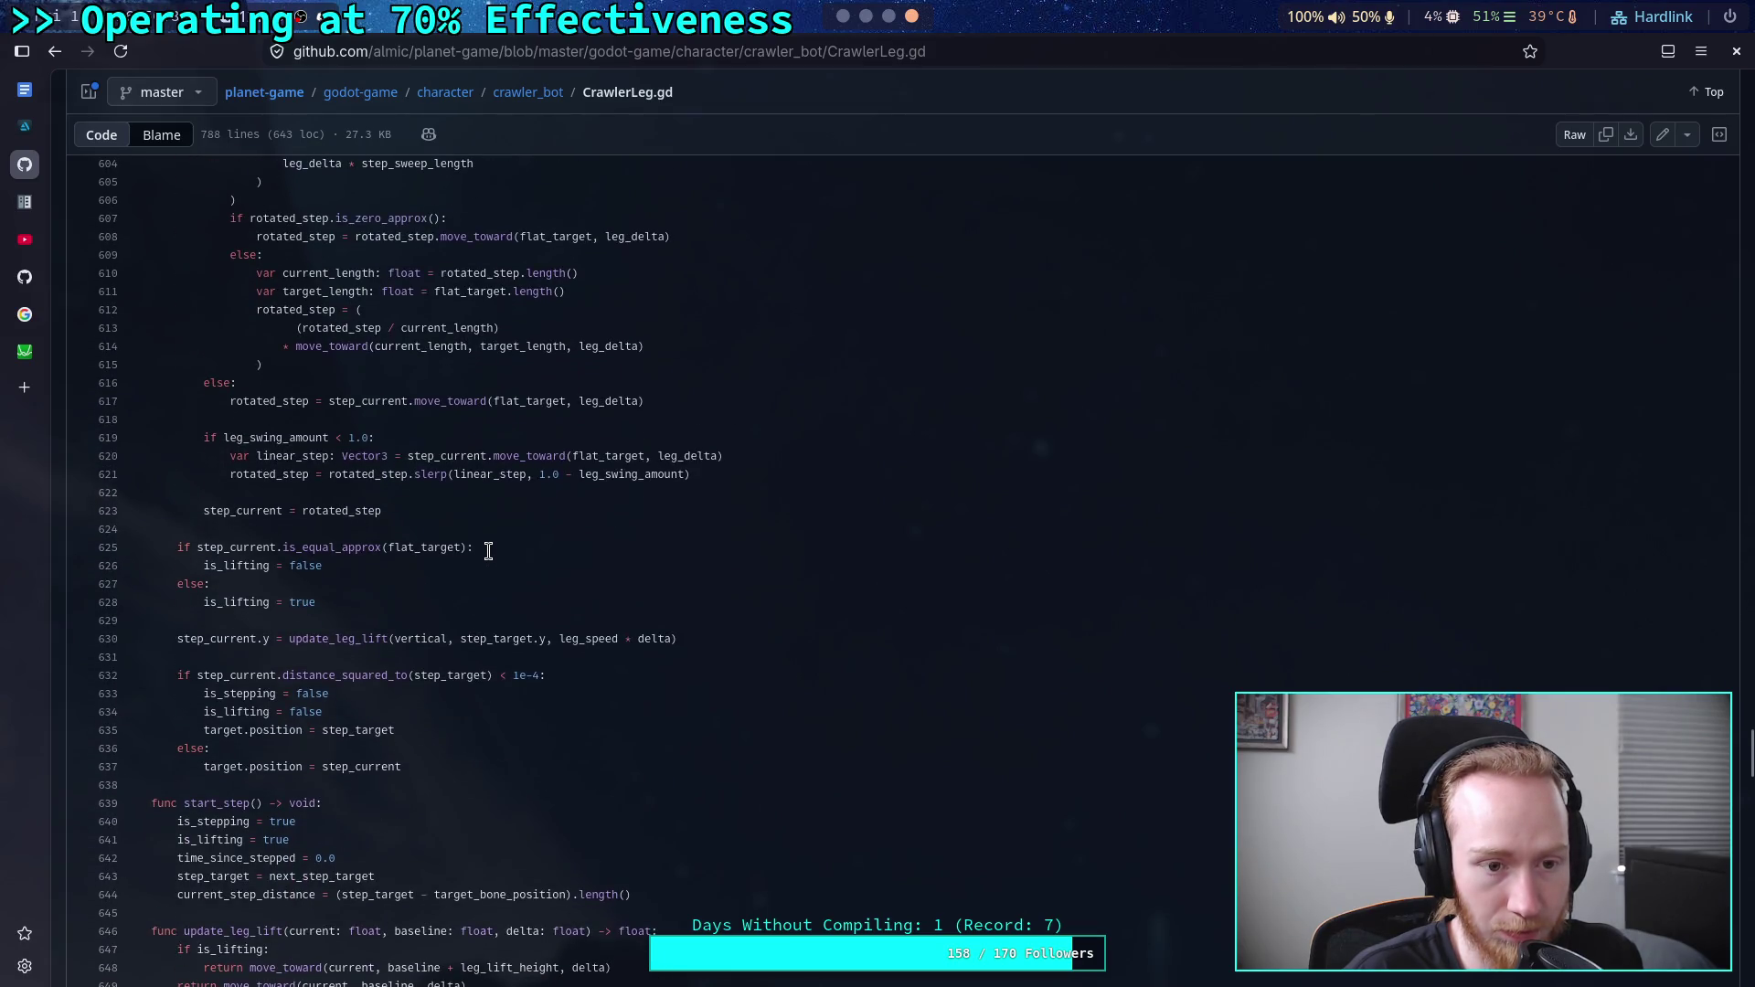
- Select leg-swing lines 620–621 and open the Blame view to see each line's last commit
drag(697, 475, 447, 455)
click(447, 455)
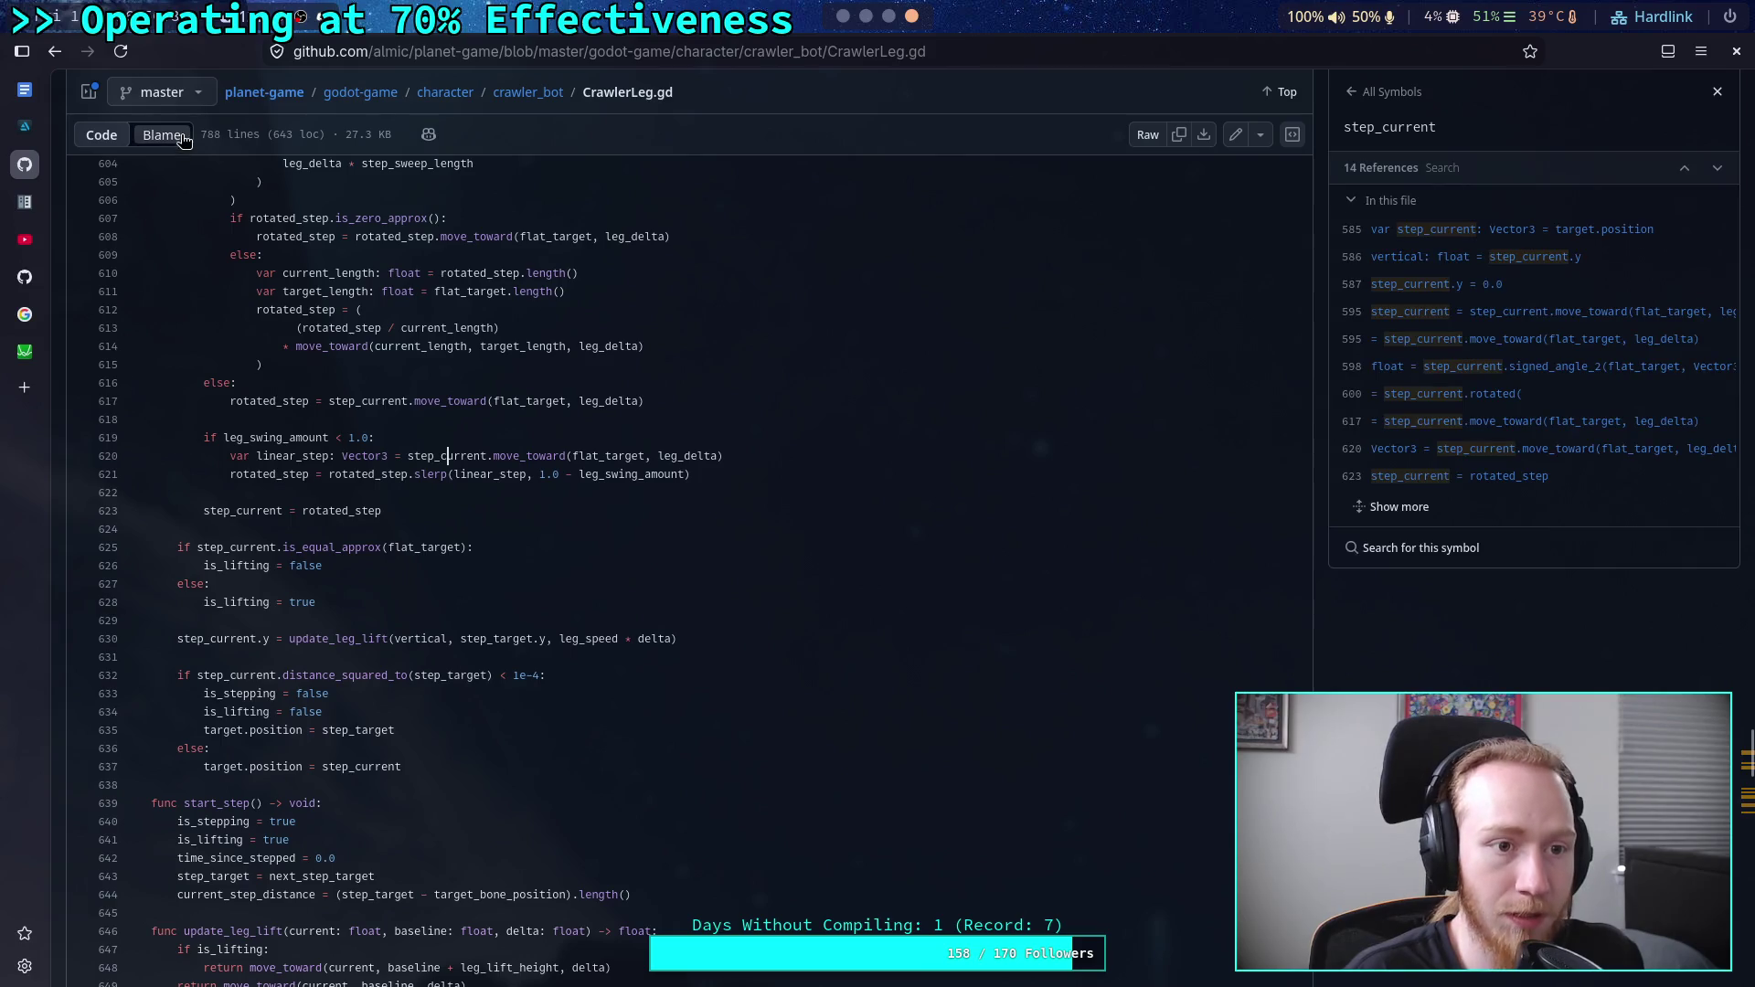
key(b)
scroll(479, 583, down, 20)
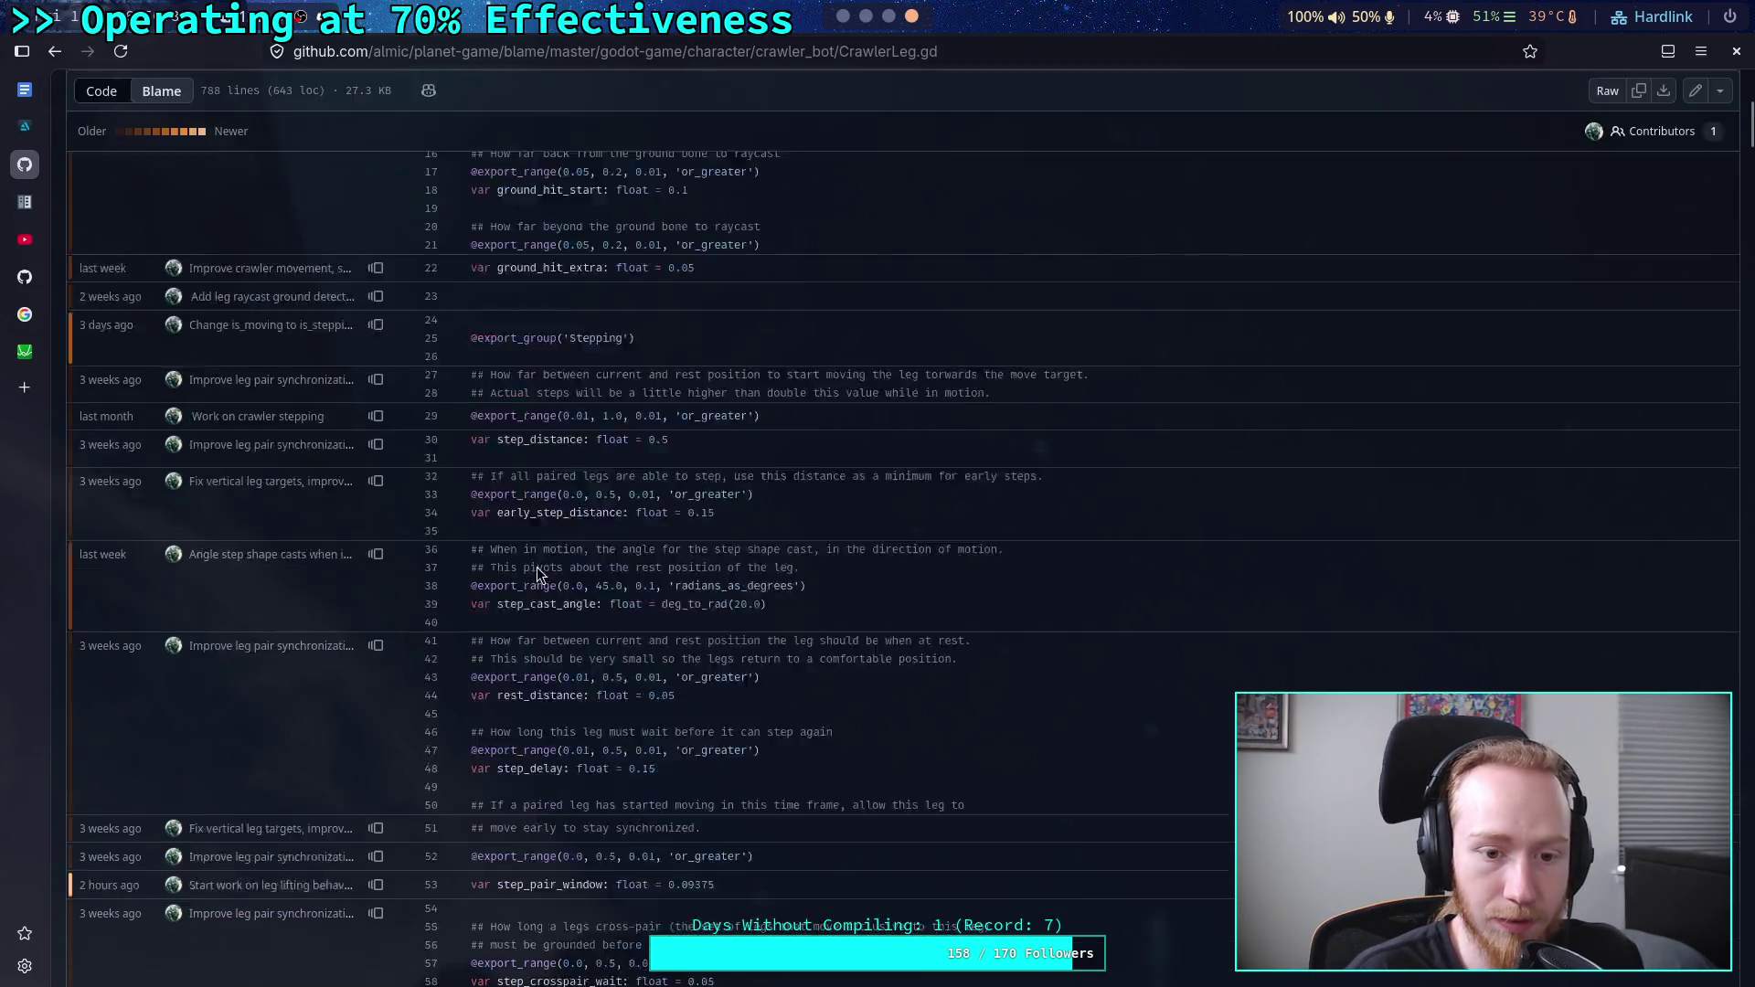
scroll(556, 536, down, 15)
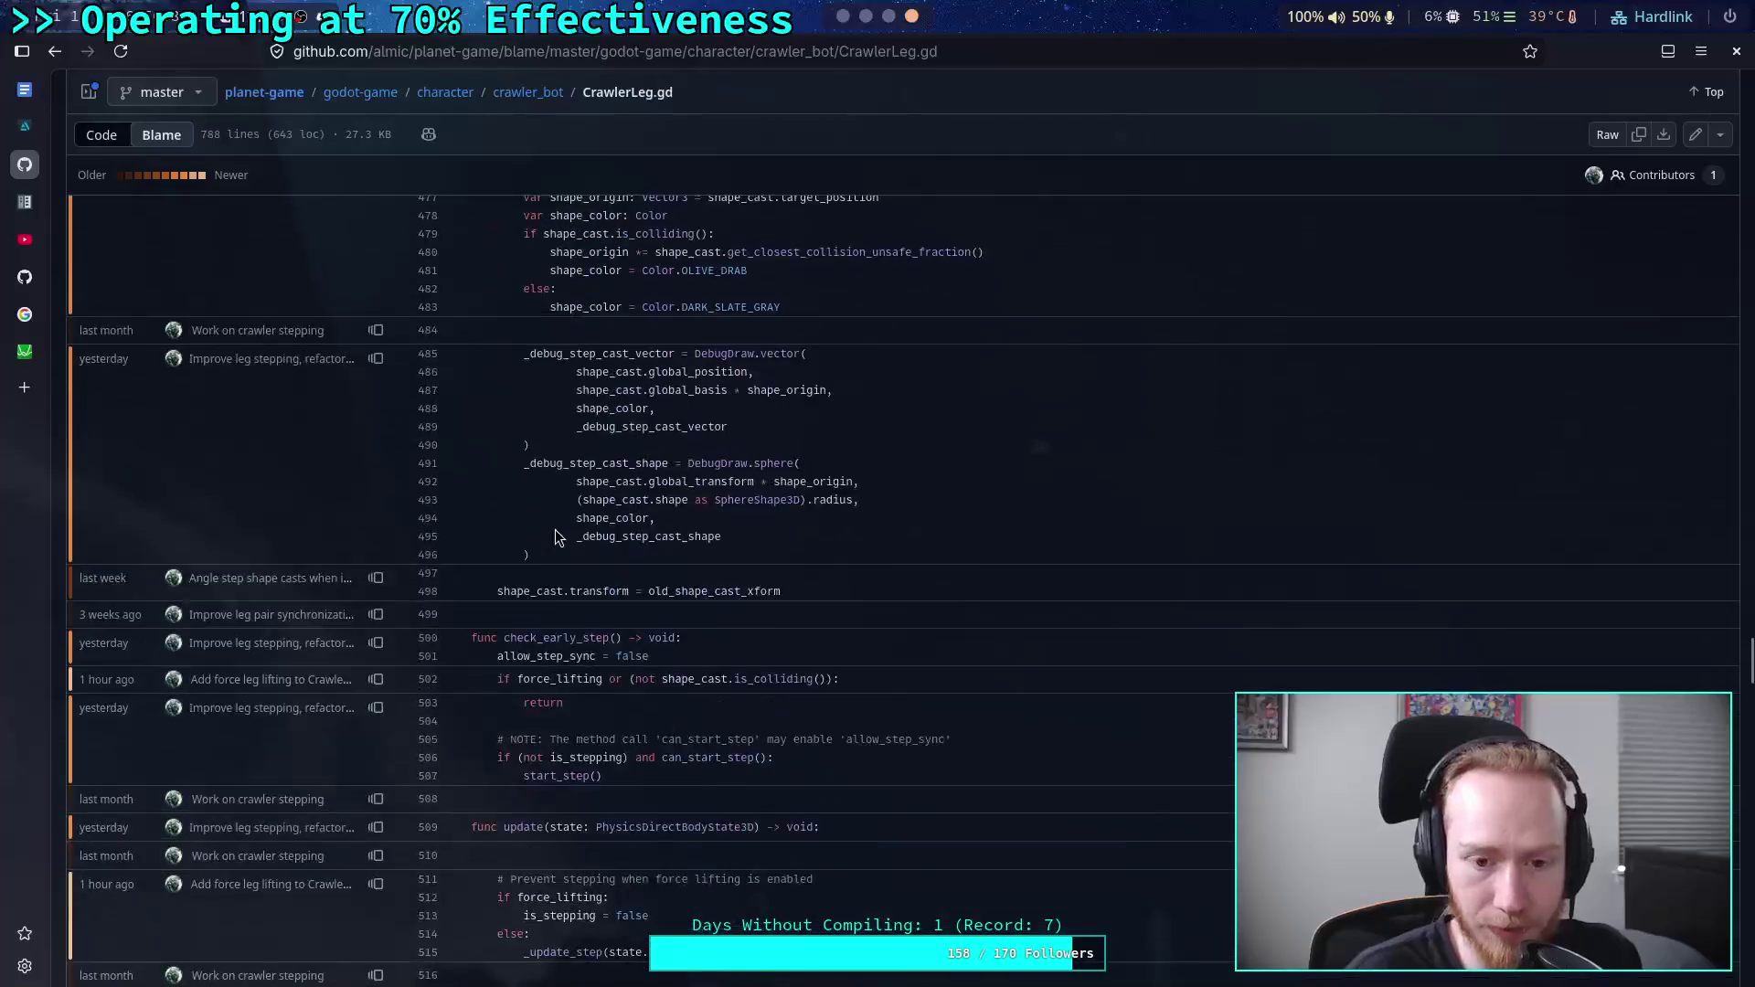
scroll(600, 529, down, 5)
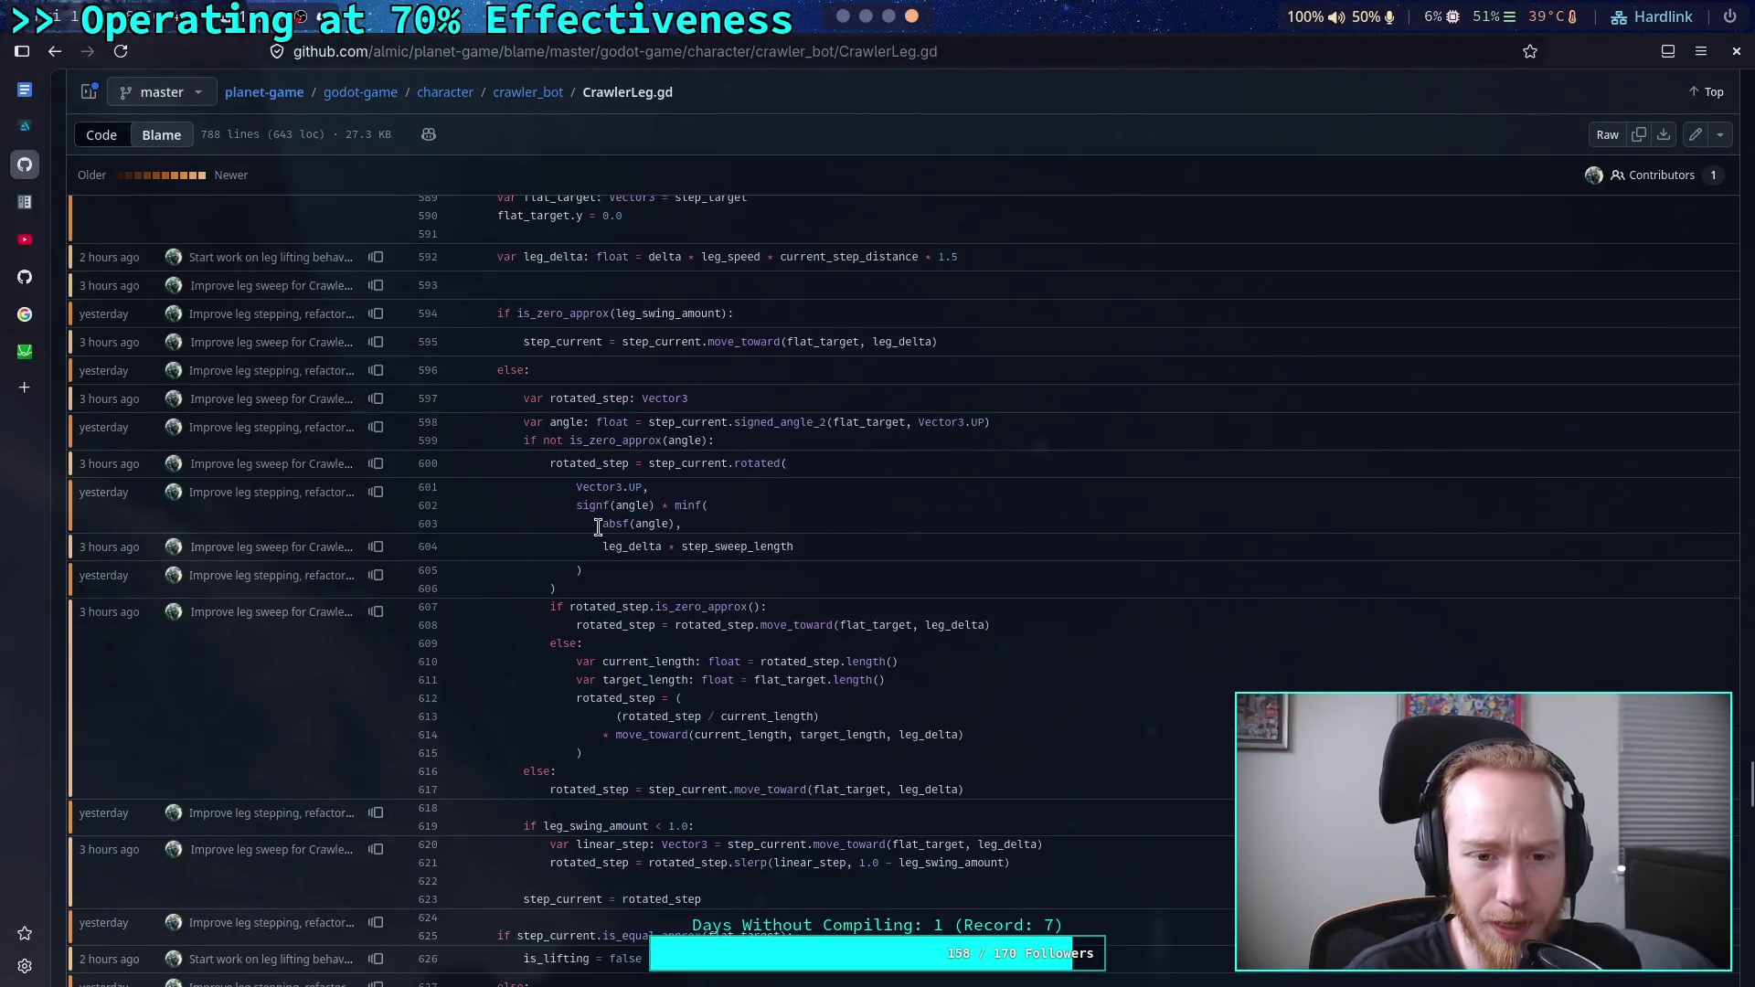
scroll(587, 540, down, 6)
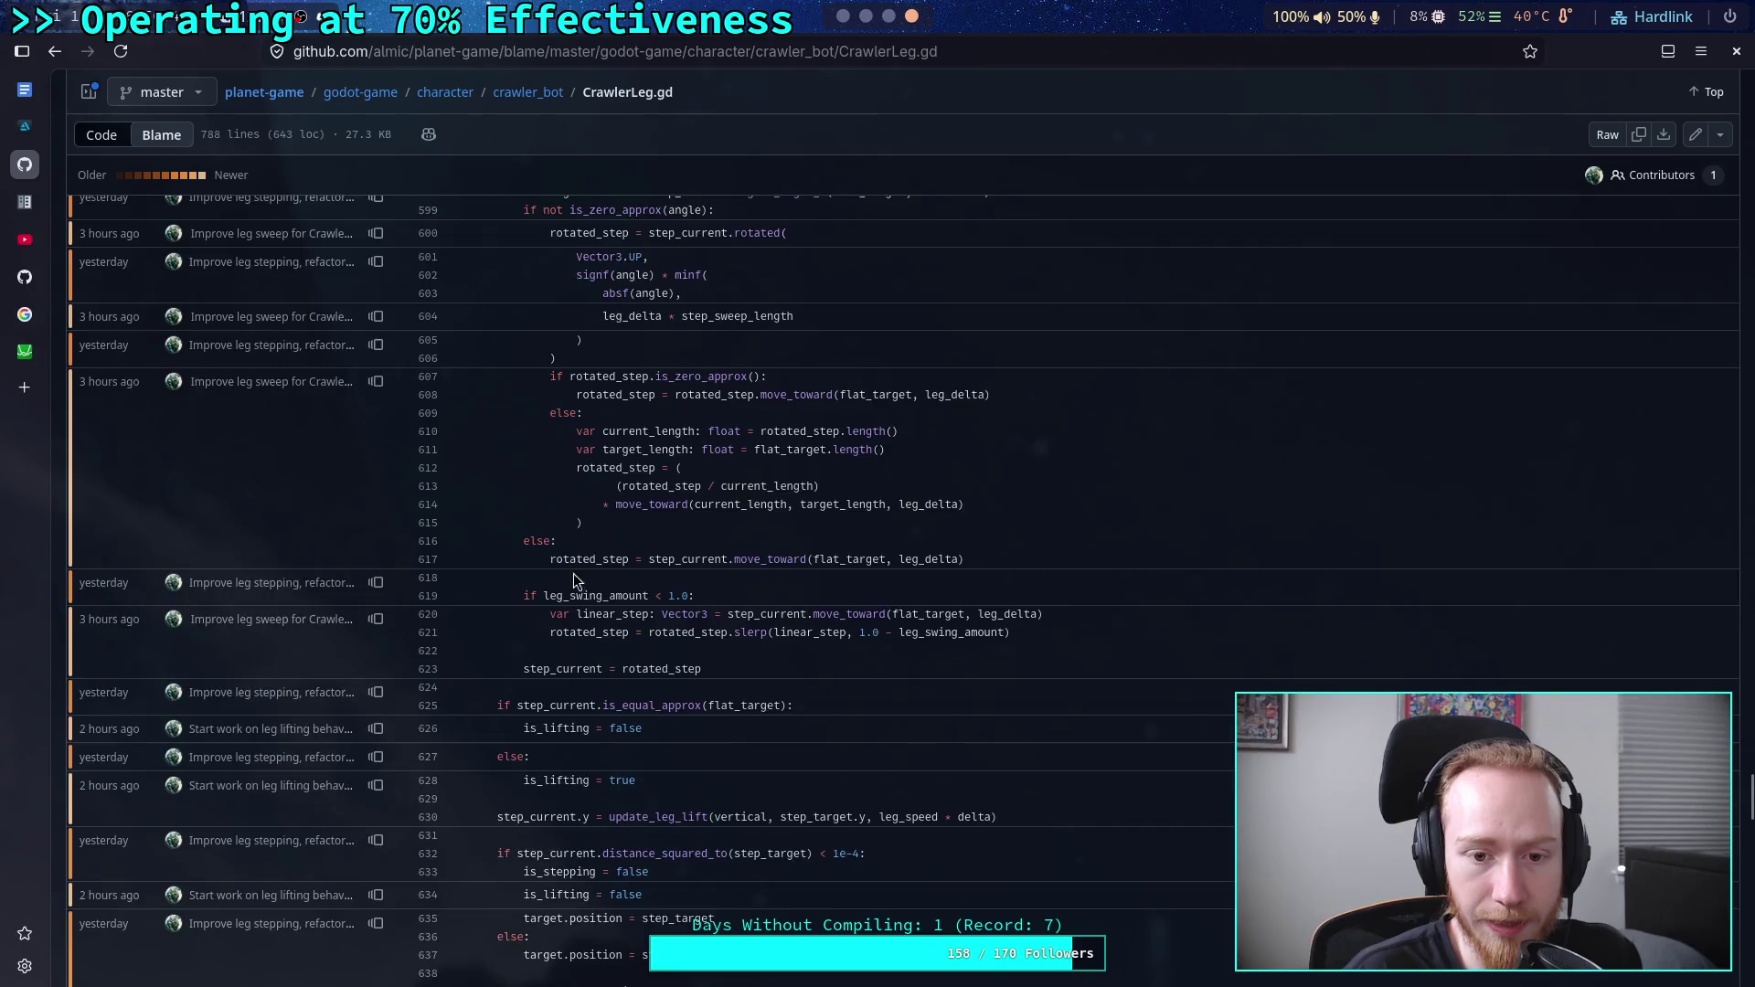
scroll(586, 562, down, 9)
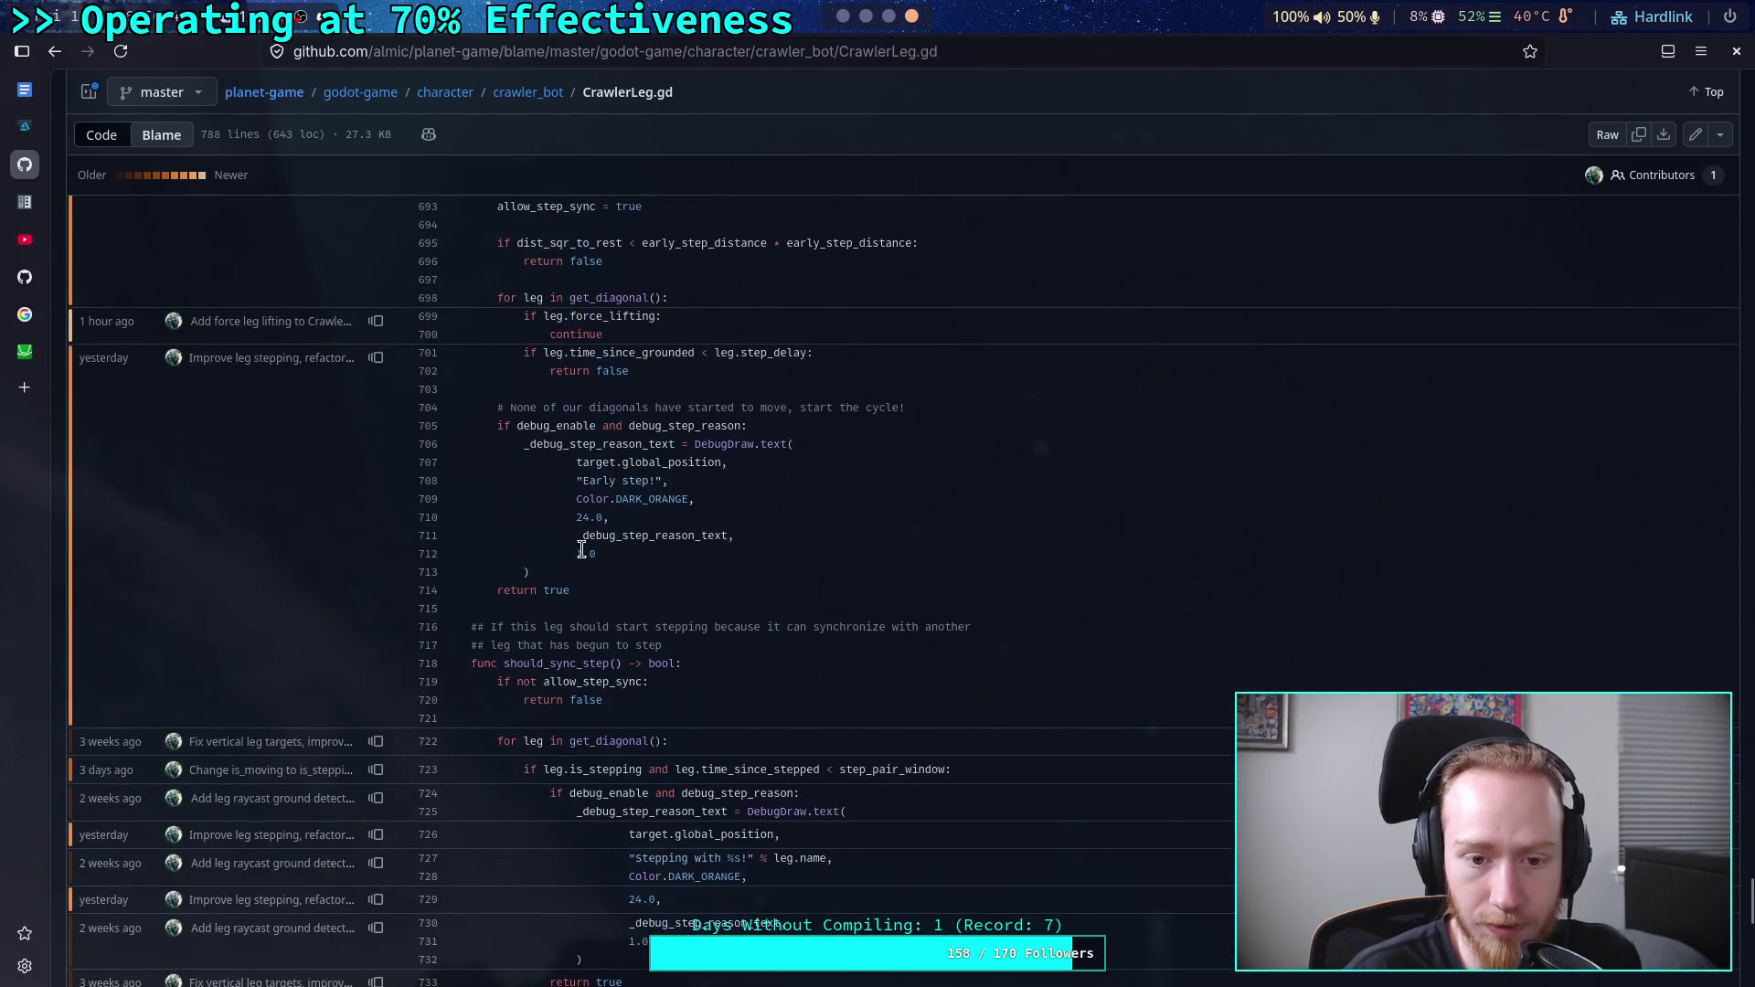
scroll(582, 549, up, 15)
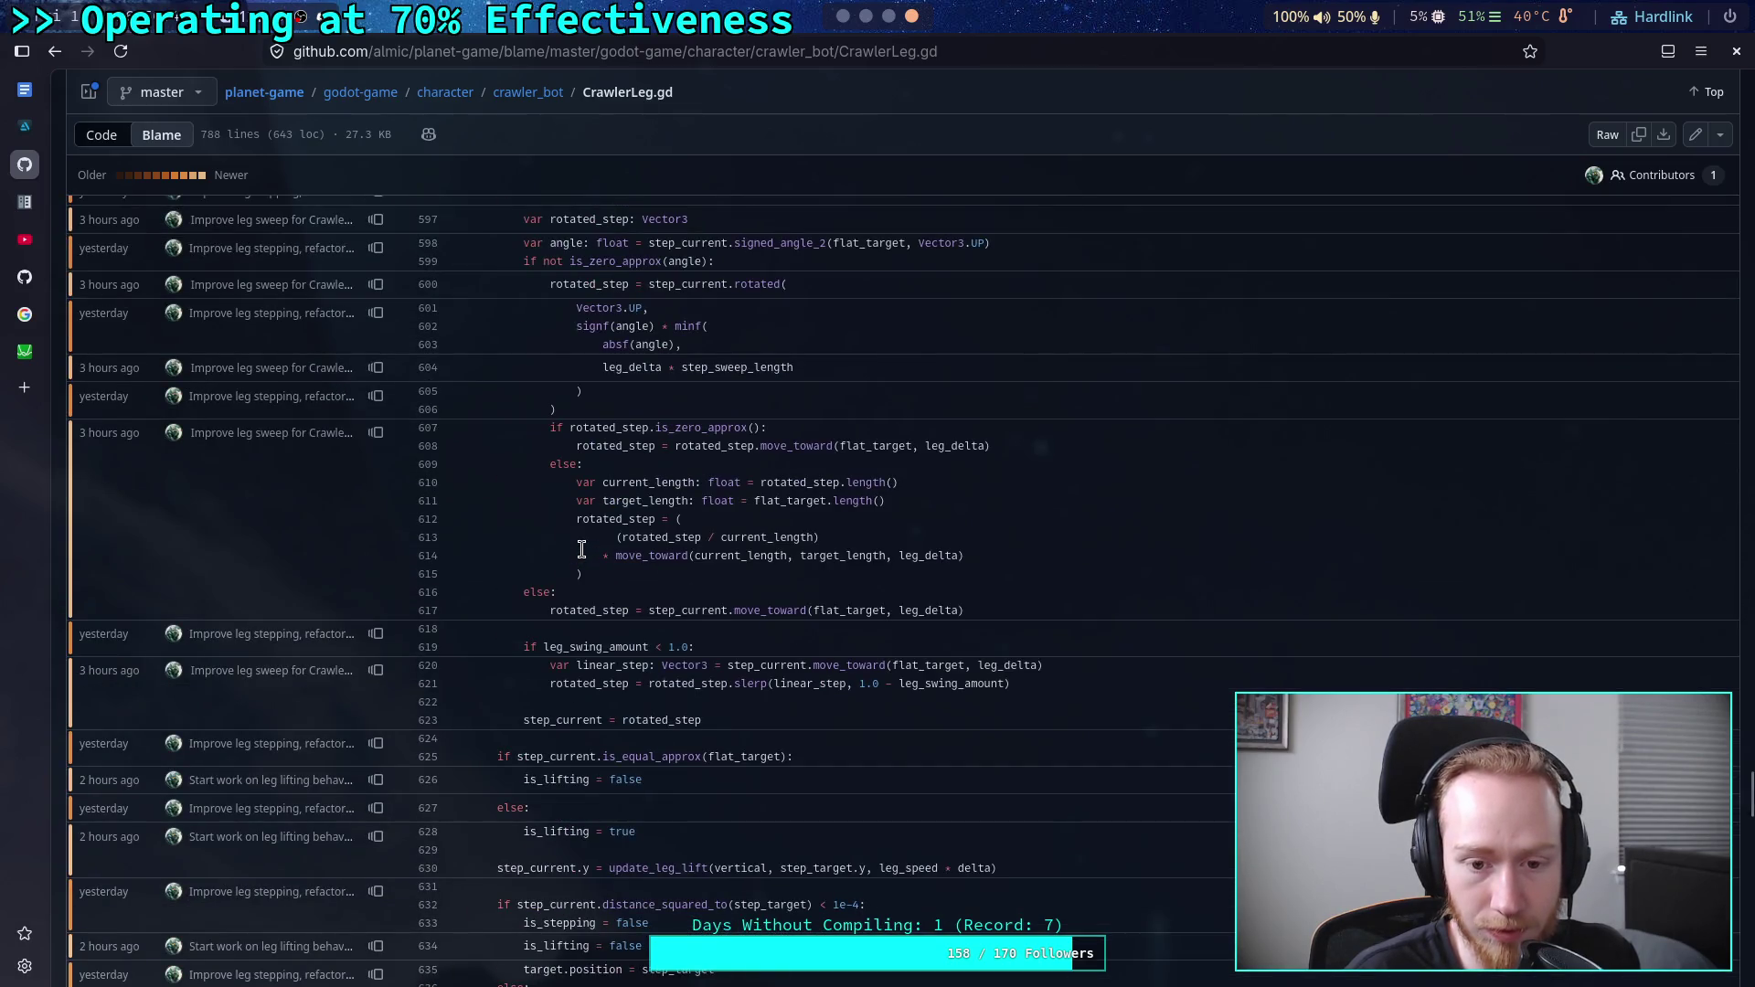
- Open the blame of the file prior to line 620's change, at commit 2f052e3
click(376, 670)
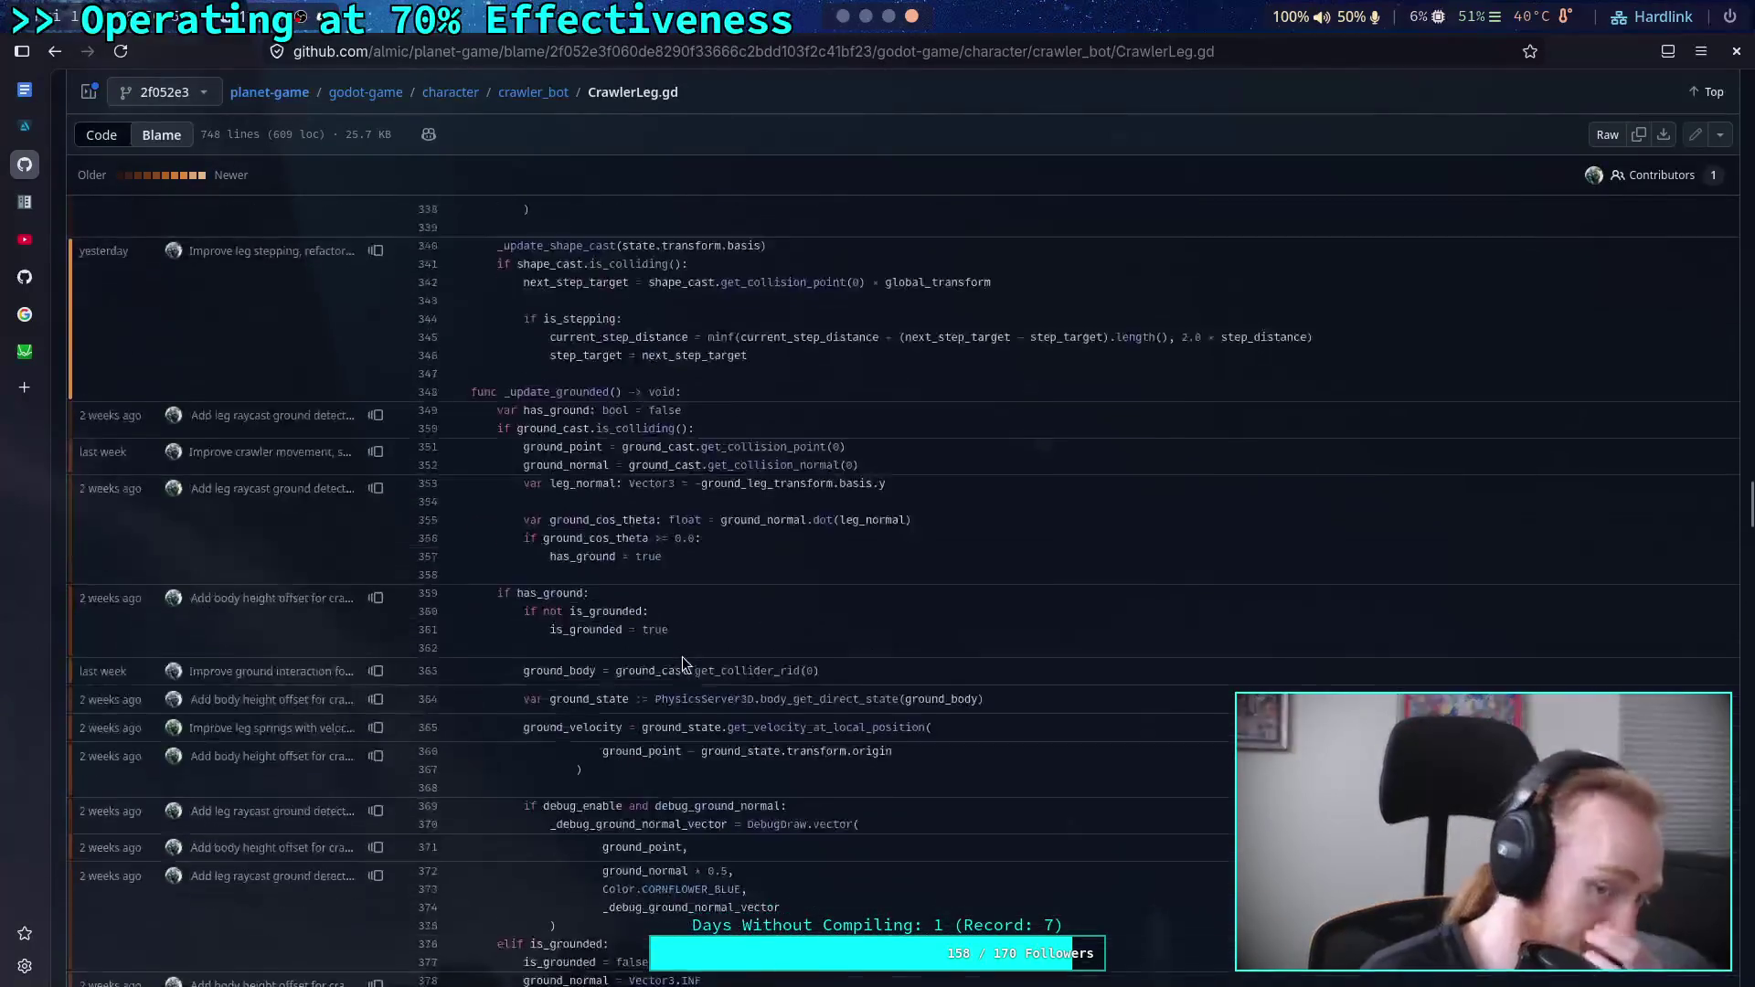
scroll(682, 656, down, 4)
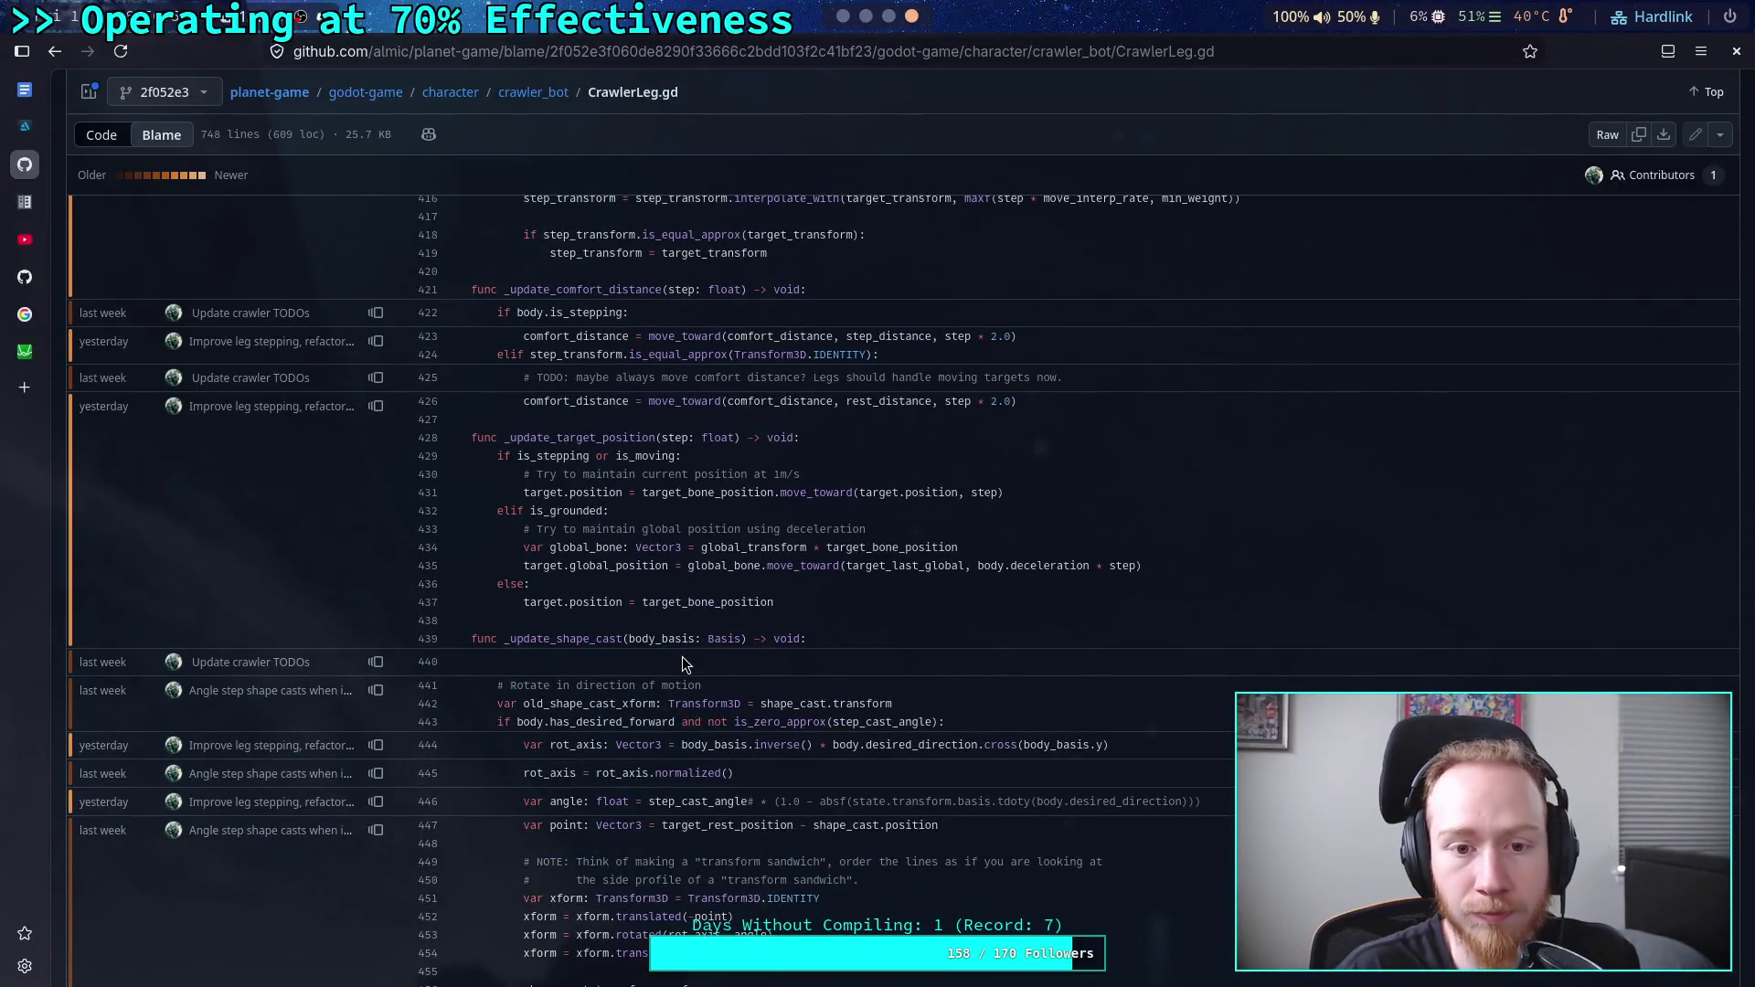
scroll(682, 657, down, 7)
scroll(682, 655, down, 20)
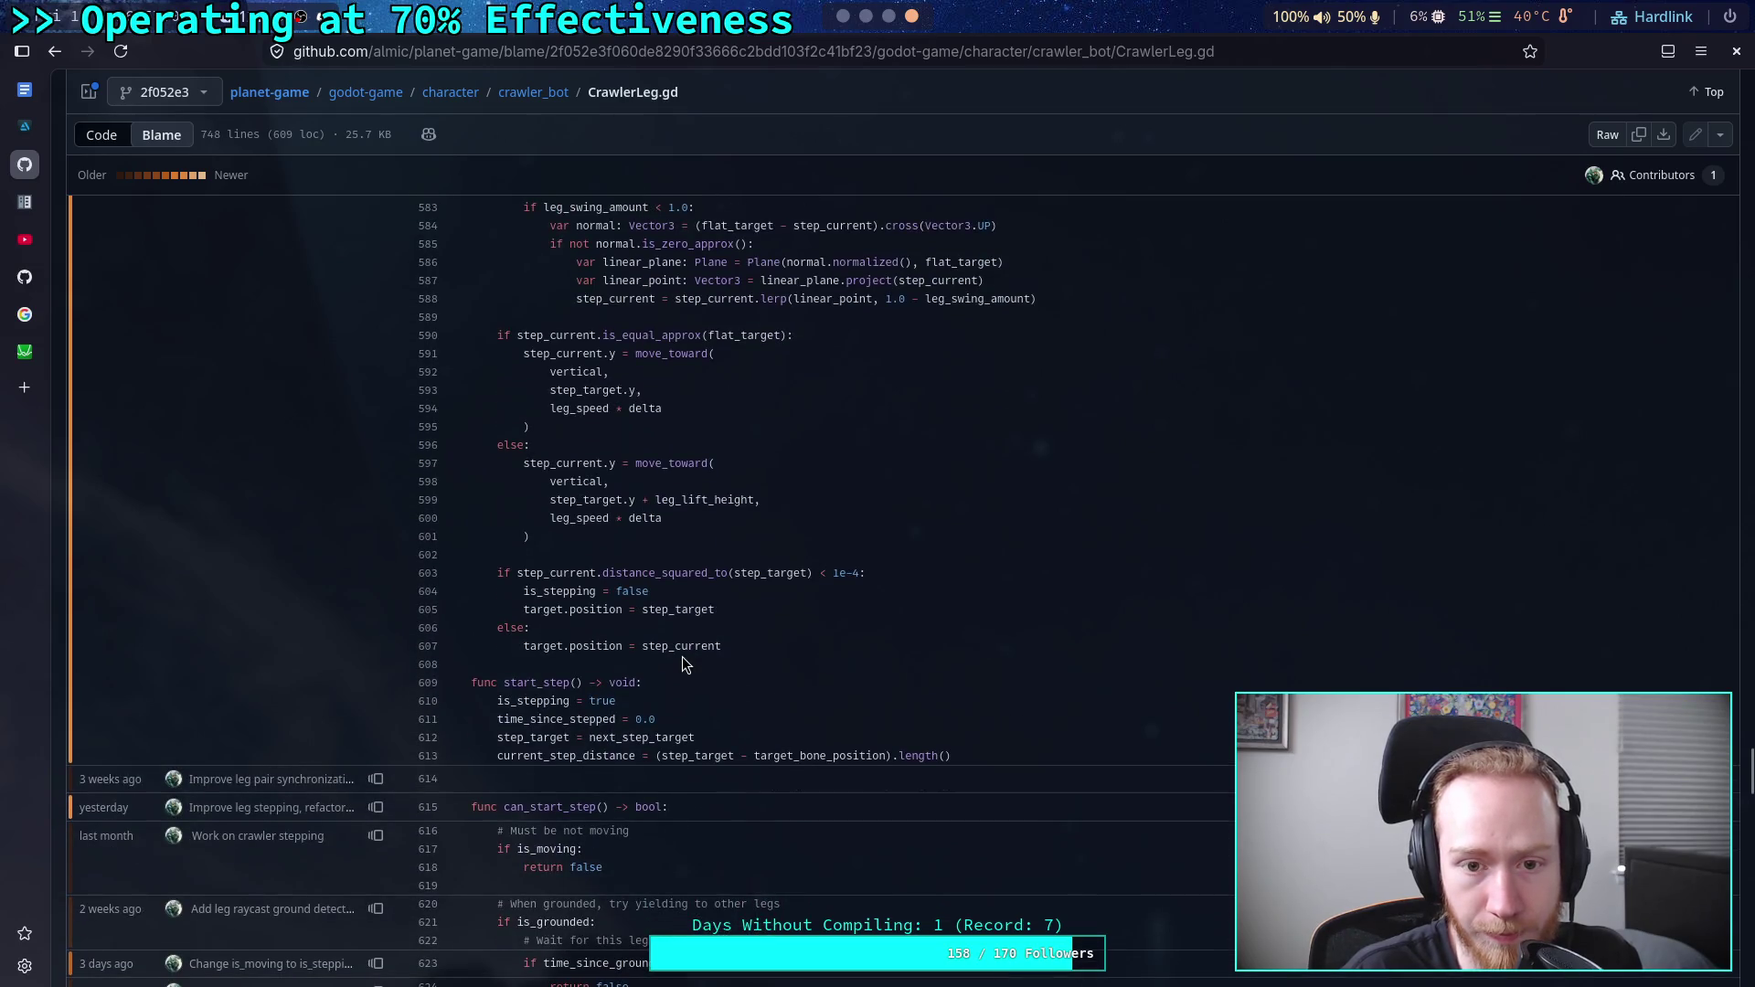
scroll(682, 657, up, 3)
- Copy the plane-projection lines 584–588 and return to the Godot editor
drag(544, 453, 1040, 532)
right_click(804, 491)
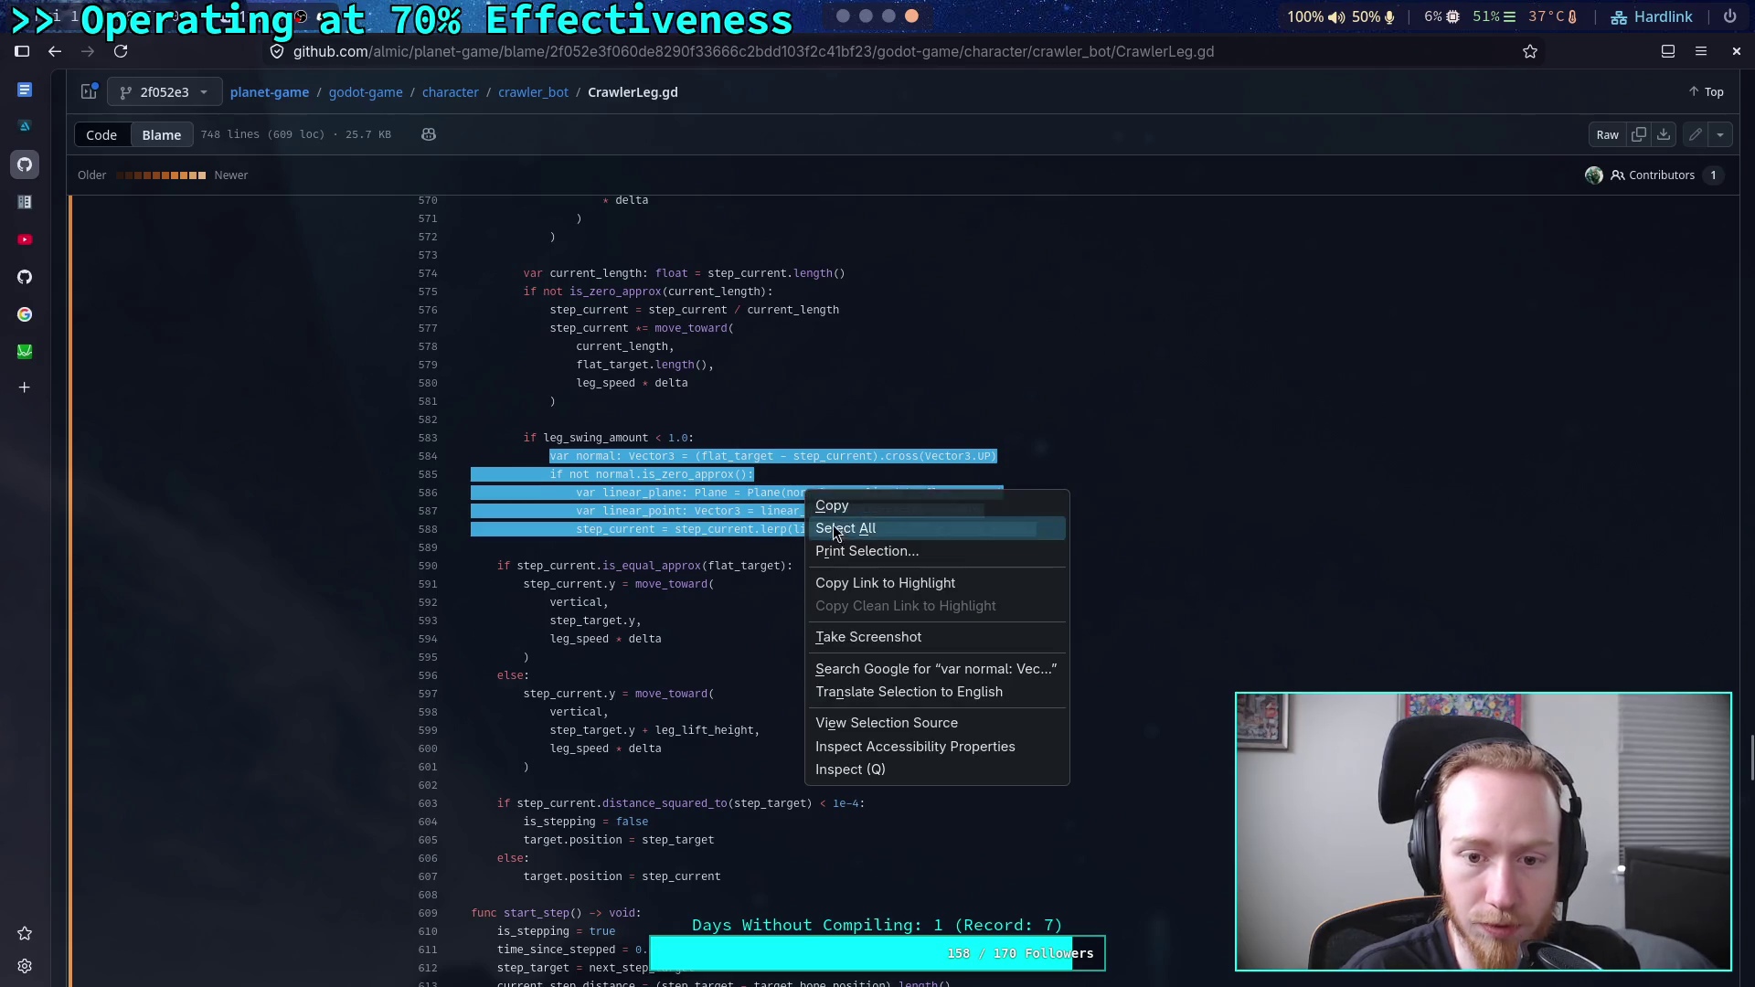
click(831, 506)
key(super+1)
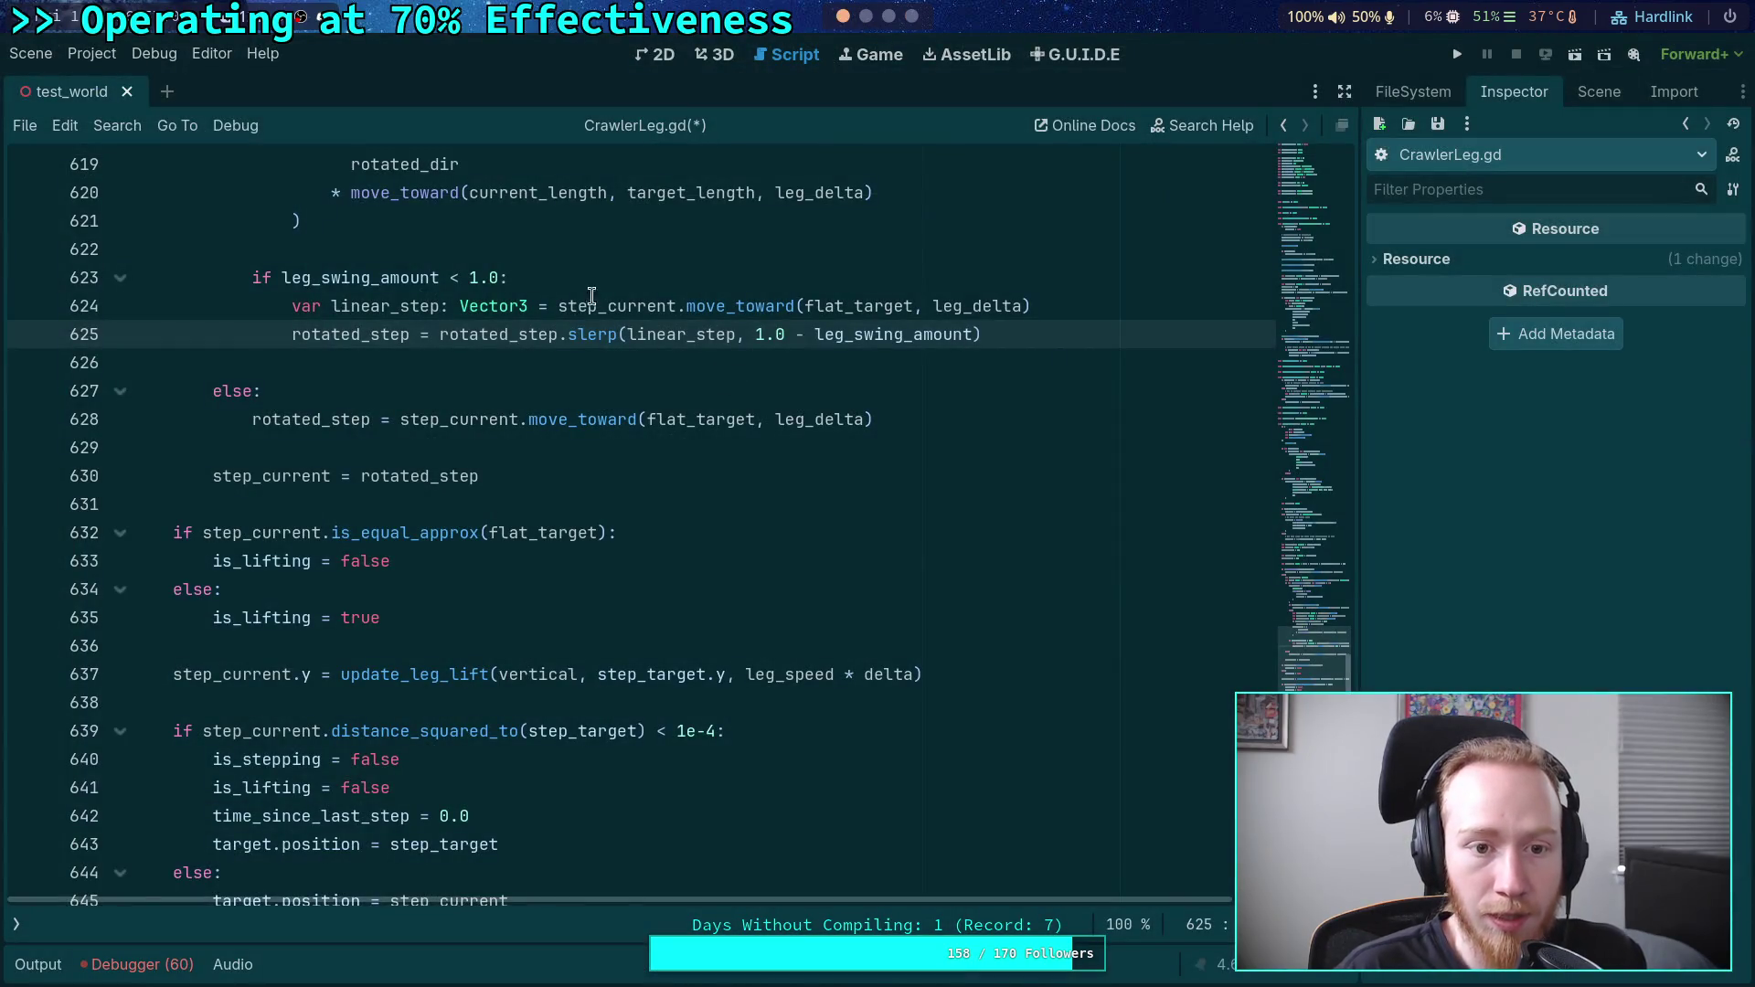
- Paste the plane-projection code after line 623 and indent the pasted lines 625–628
click(595, 277)
key(Return)
key(ctrl+v)
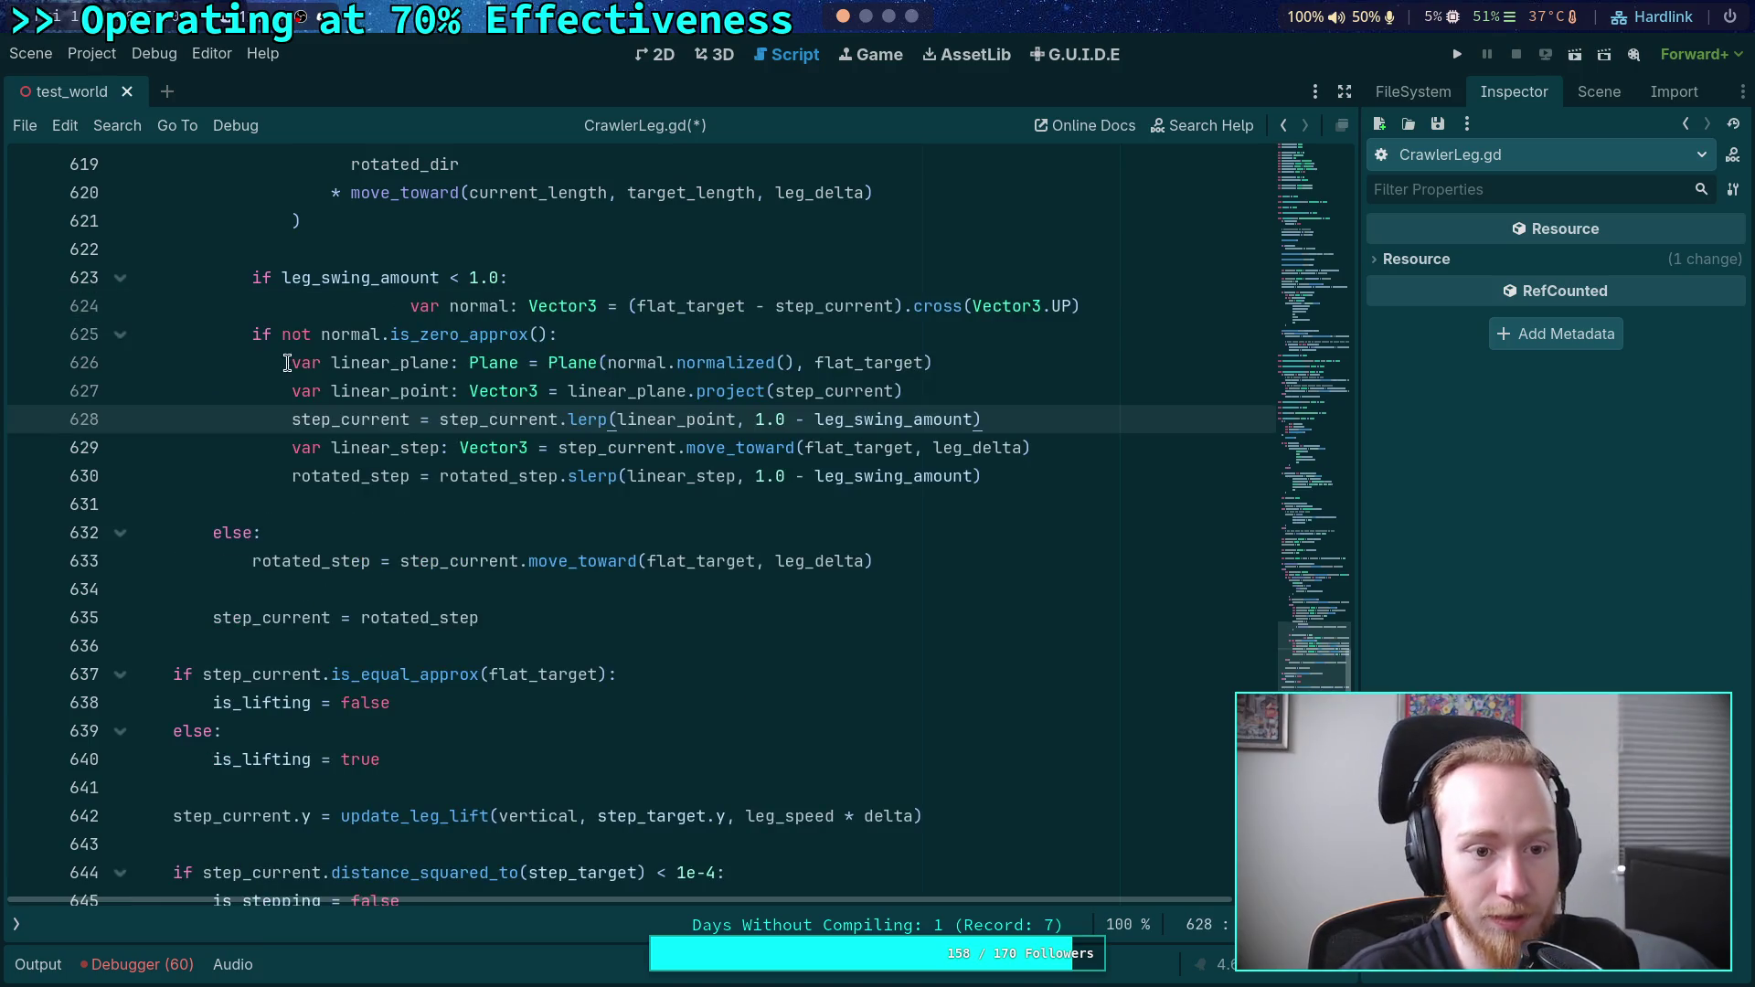
drag(299, 333, 982, 420)
key(Tab)
- Remove the extra indentation from line 624 and review step_current's other uses
click(467, 311)
key(shift+Tab)
key(shift+Tab)
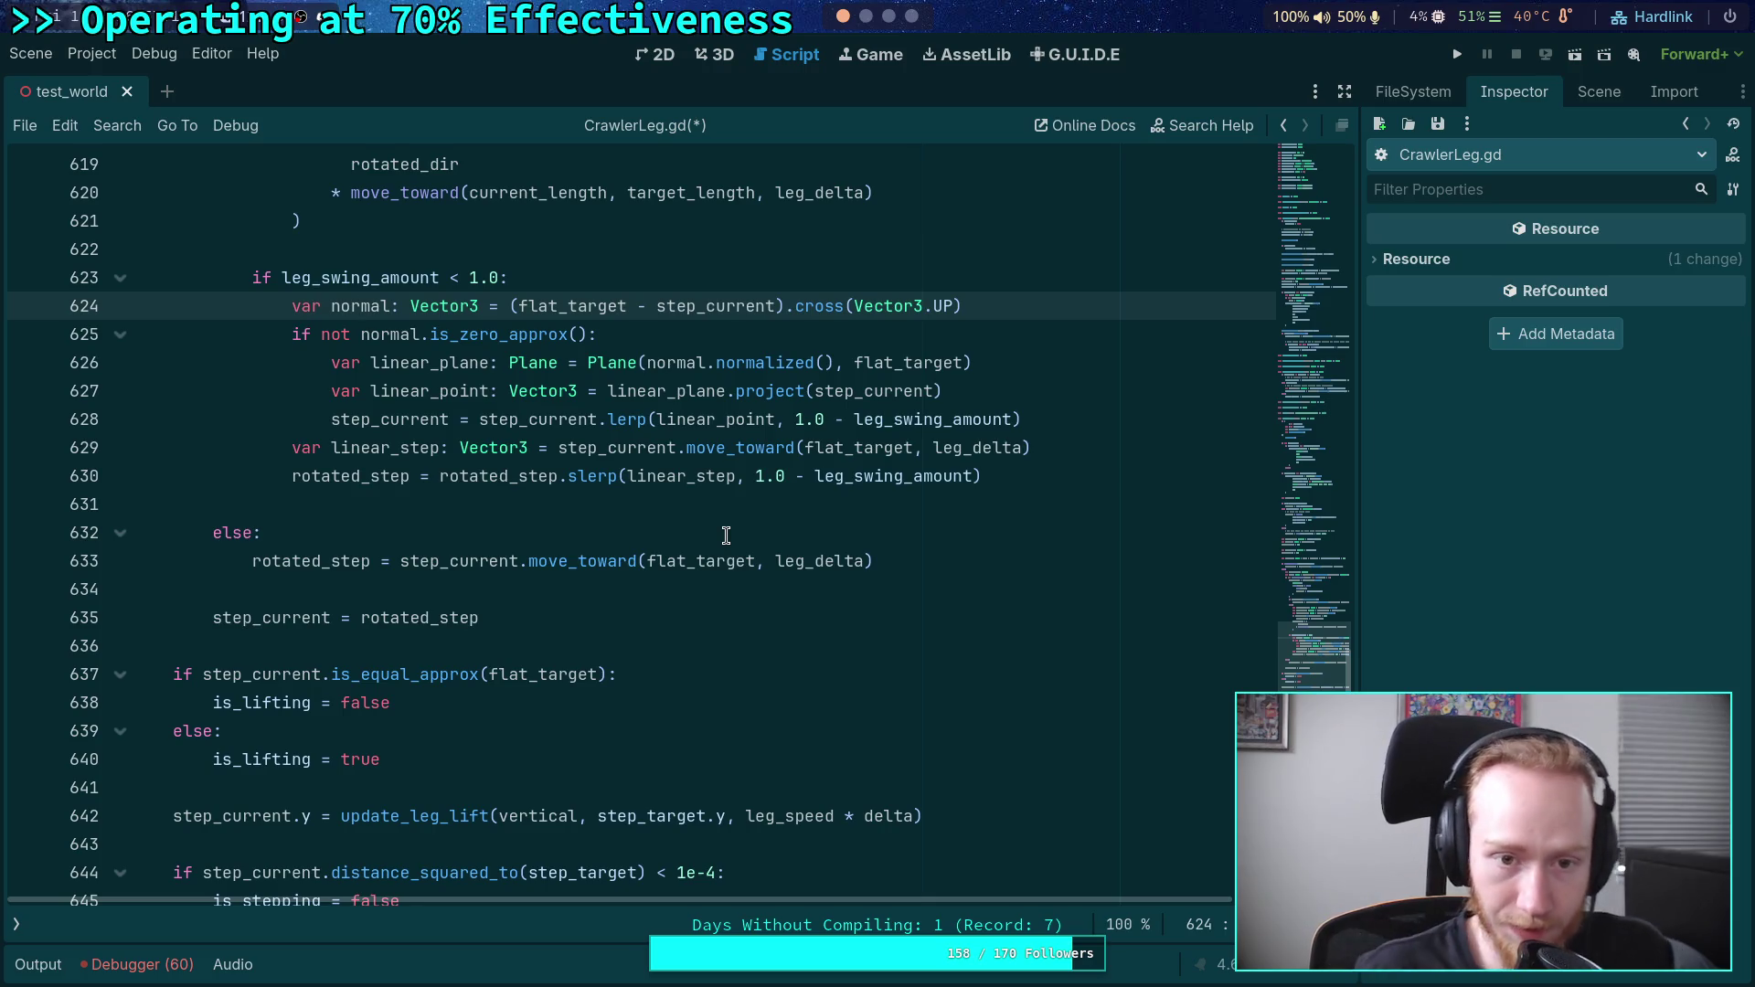
scroll(726, 535, up, 3)
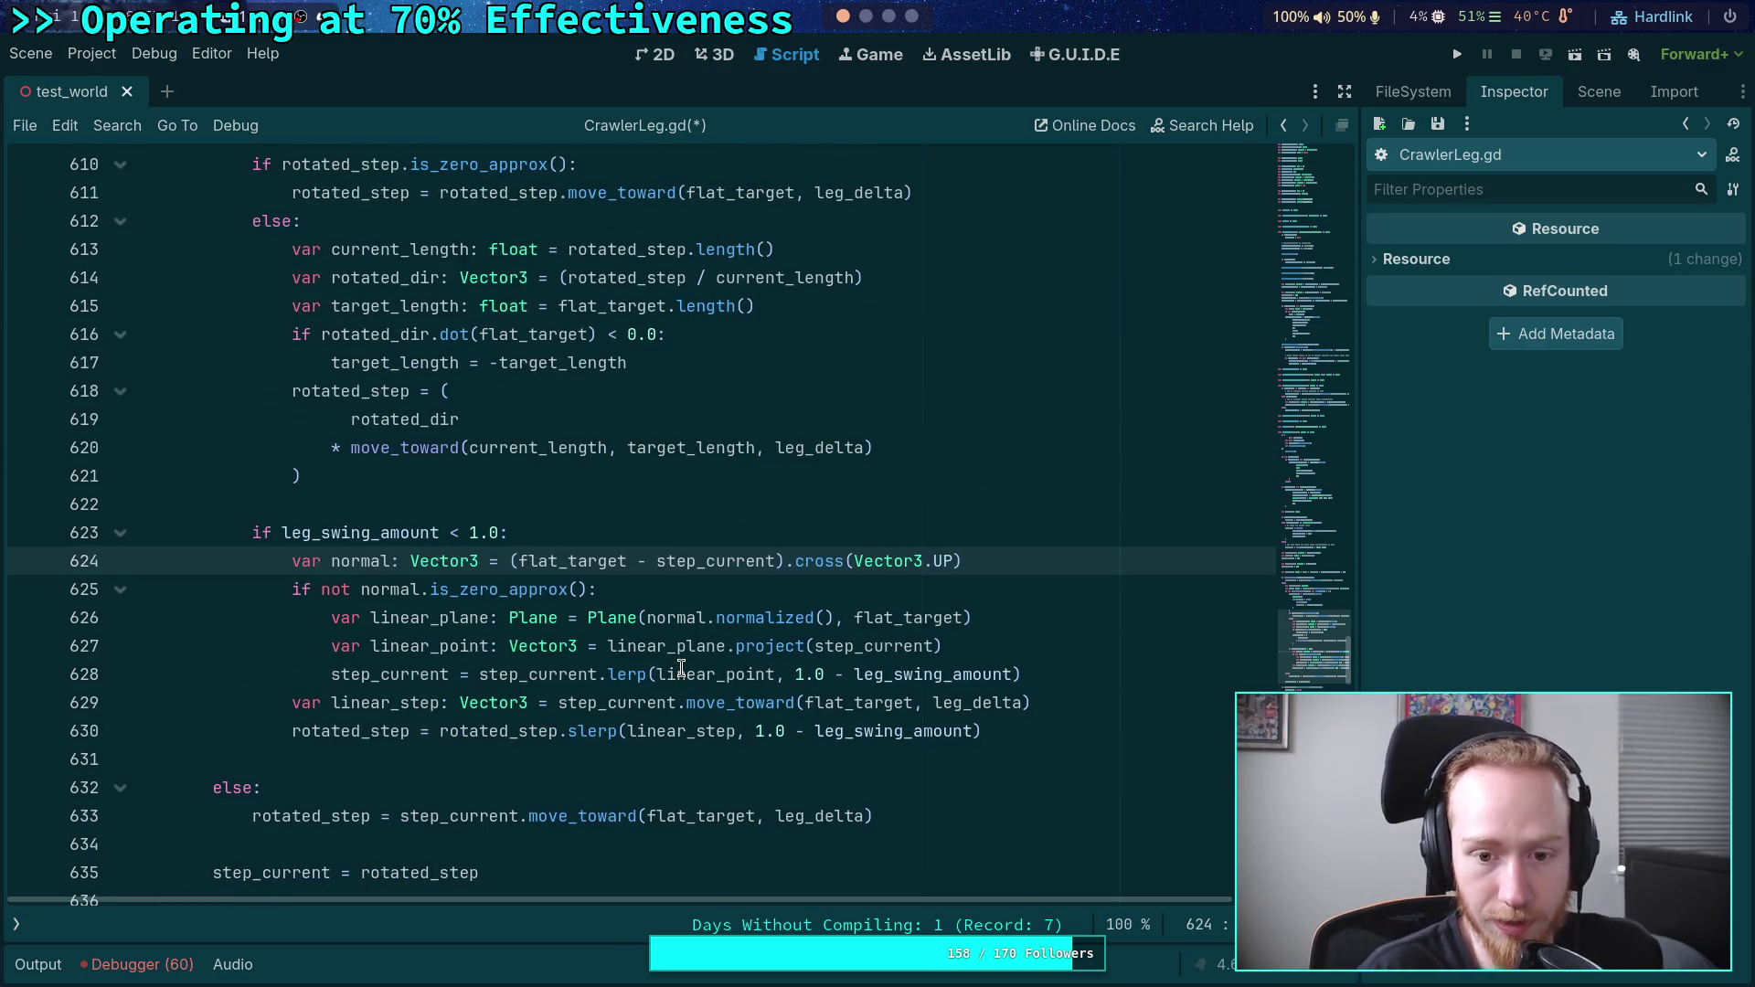
double_click(681, 560)
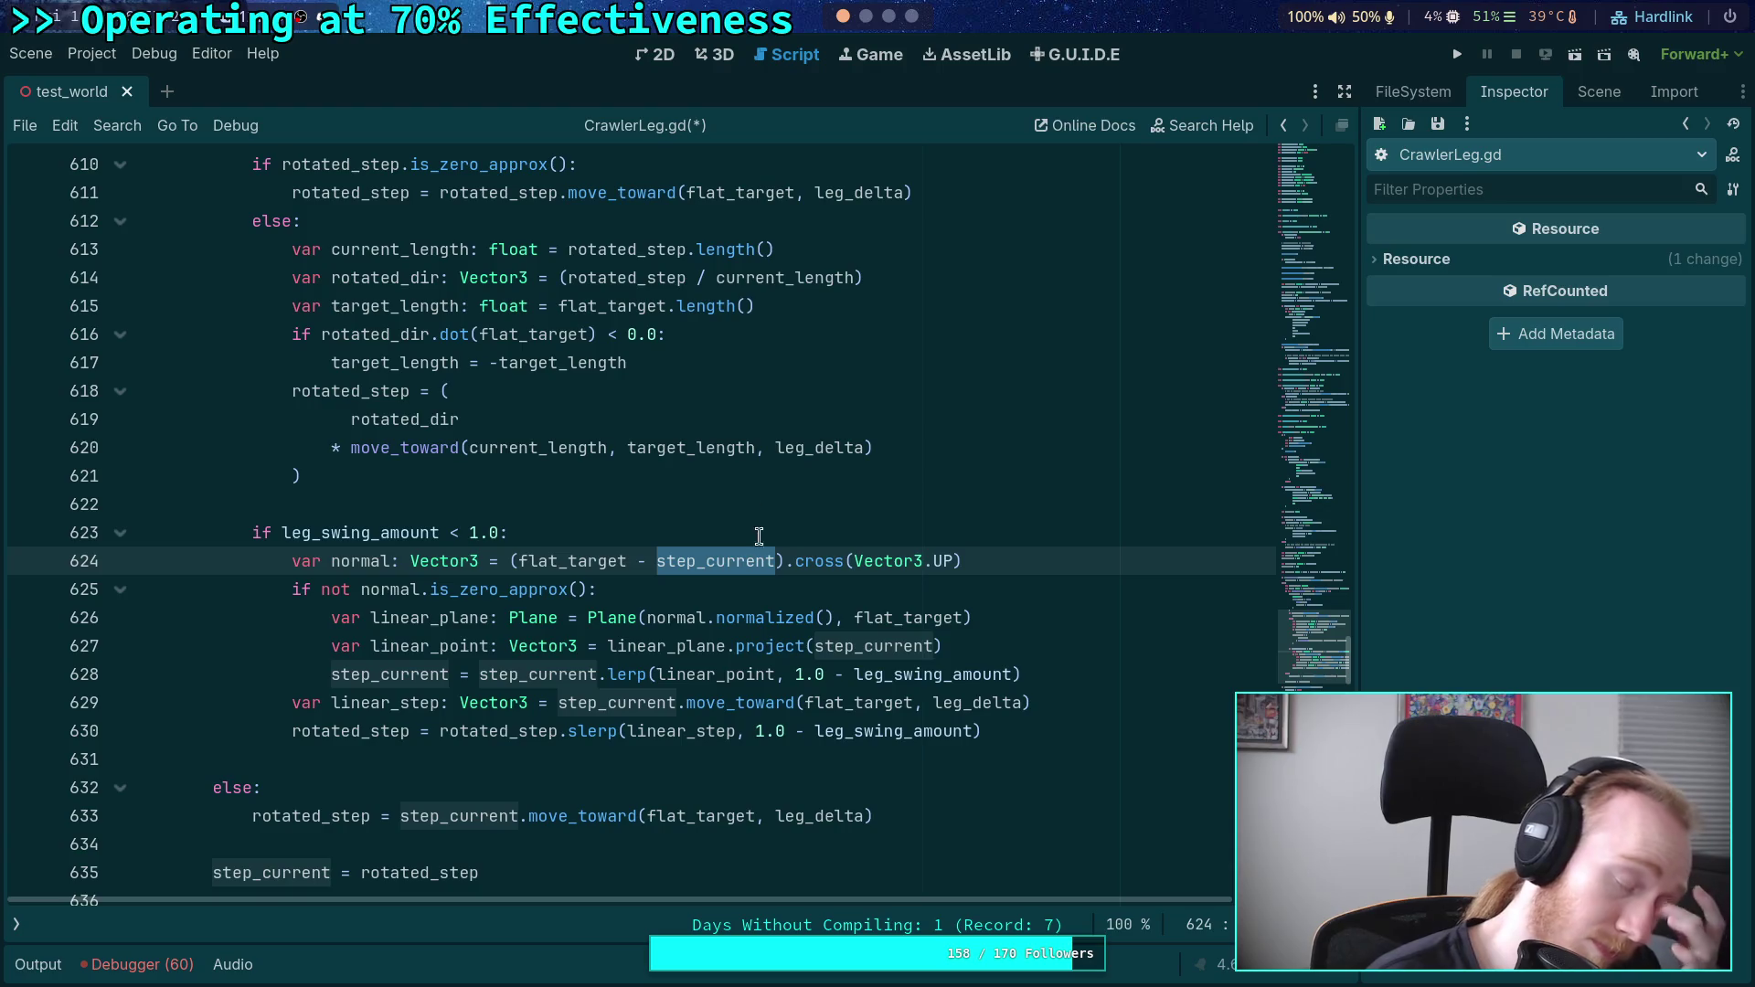
mouse_move(754, 557)
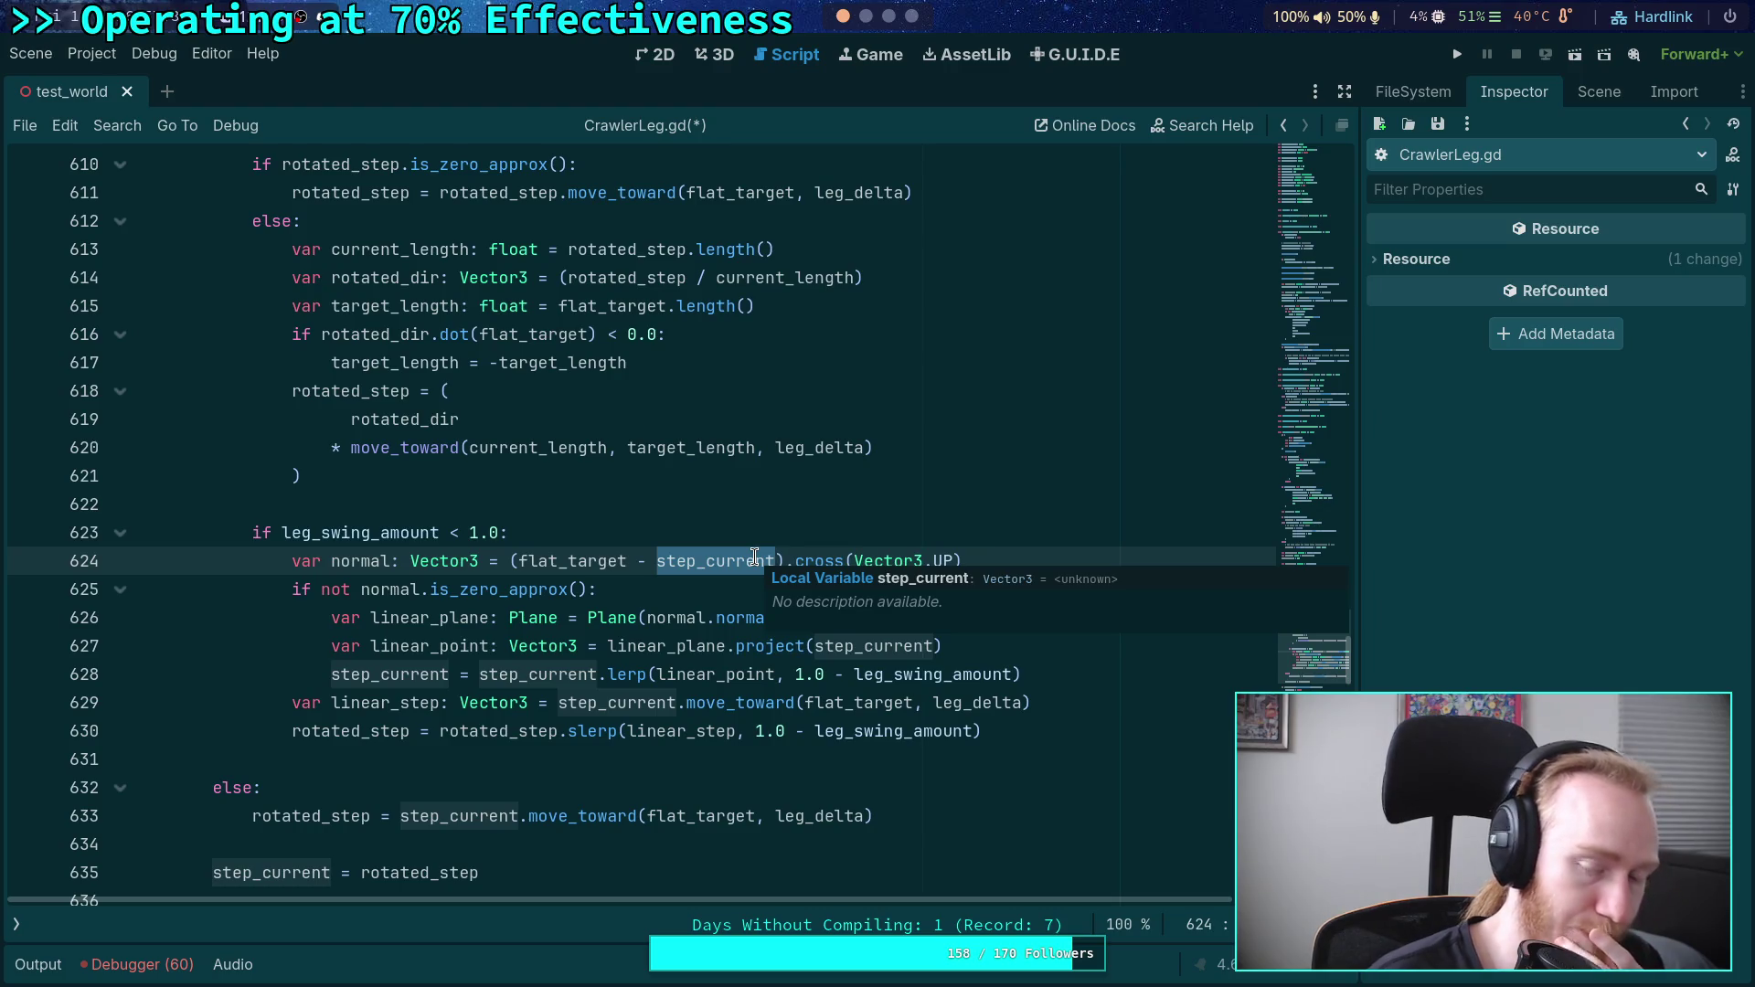
mouse_move(527, 670)
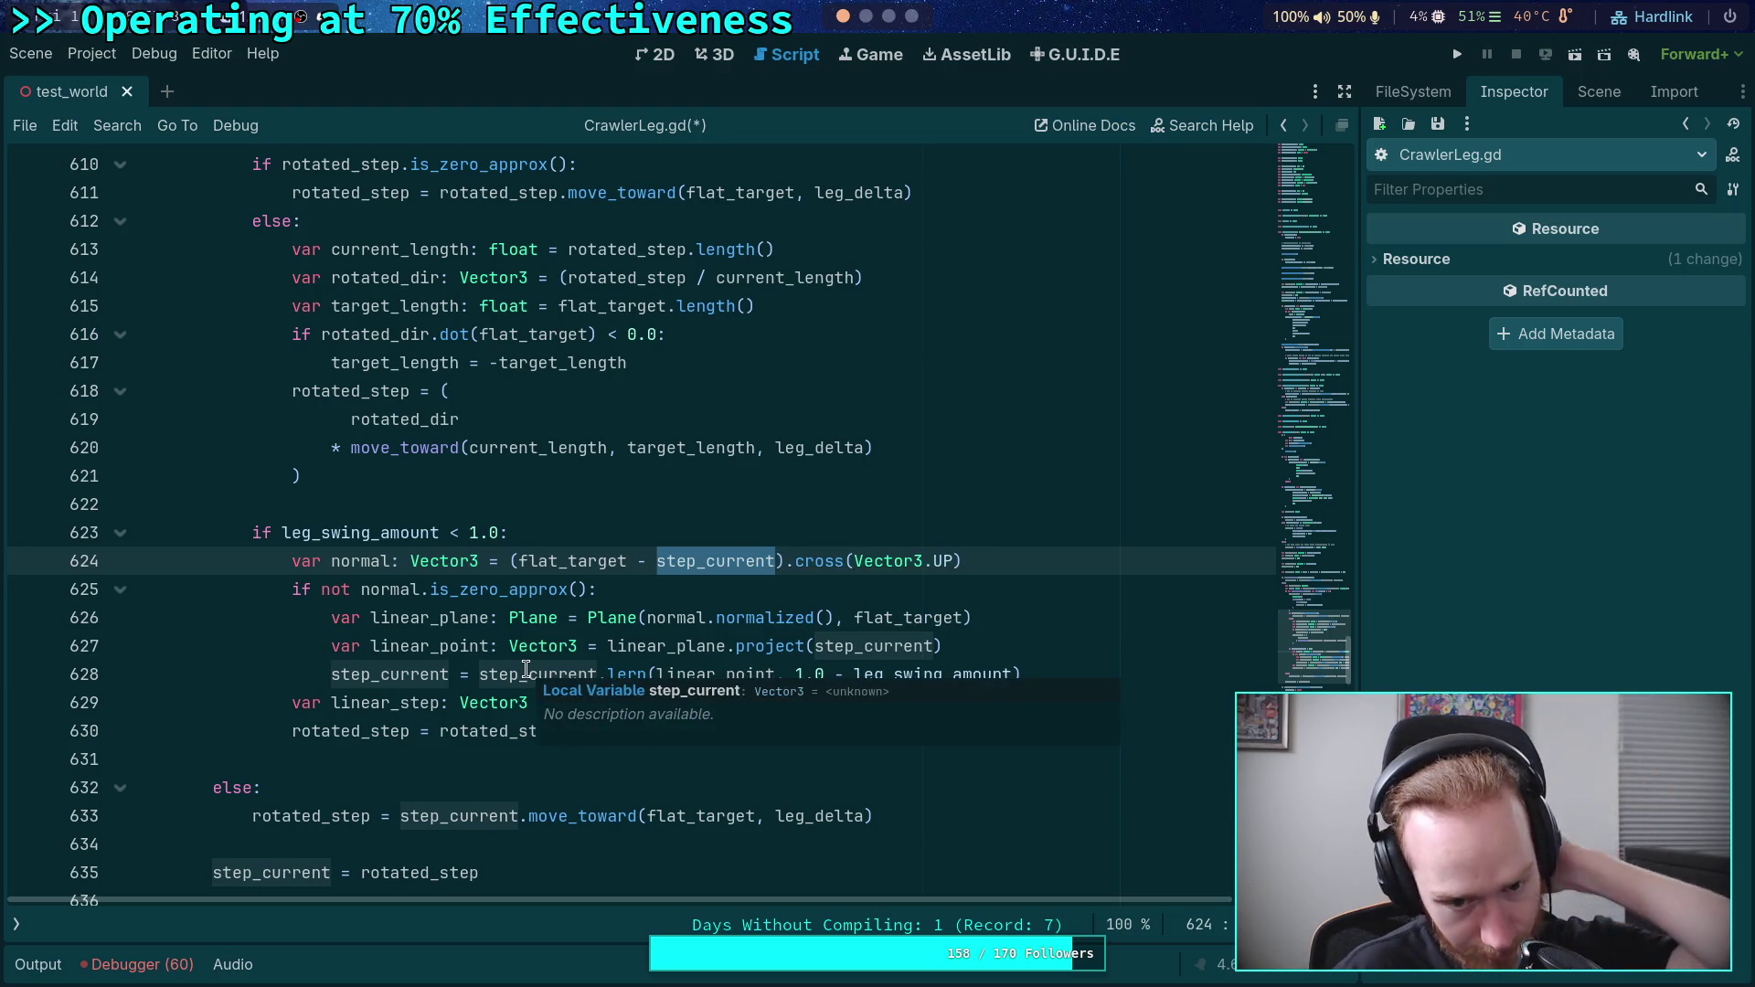
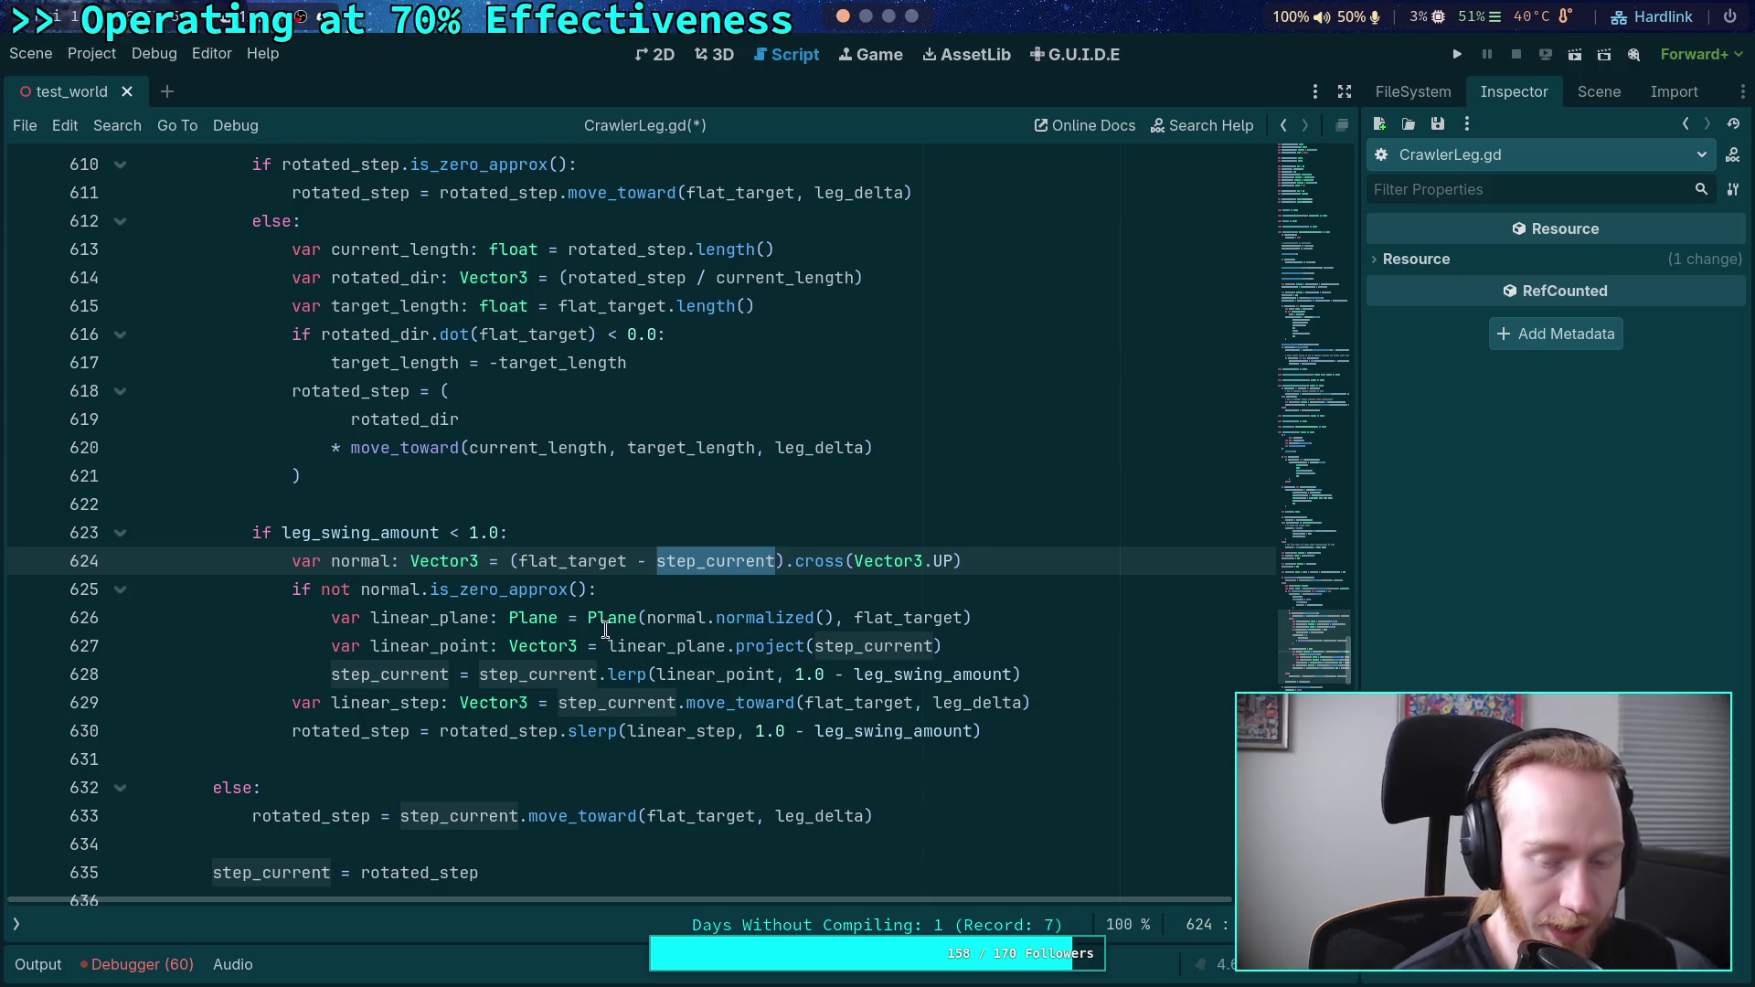
- Replace step_current with rotated_step in the plane projection call
double_click(829, 647)
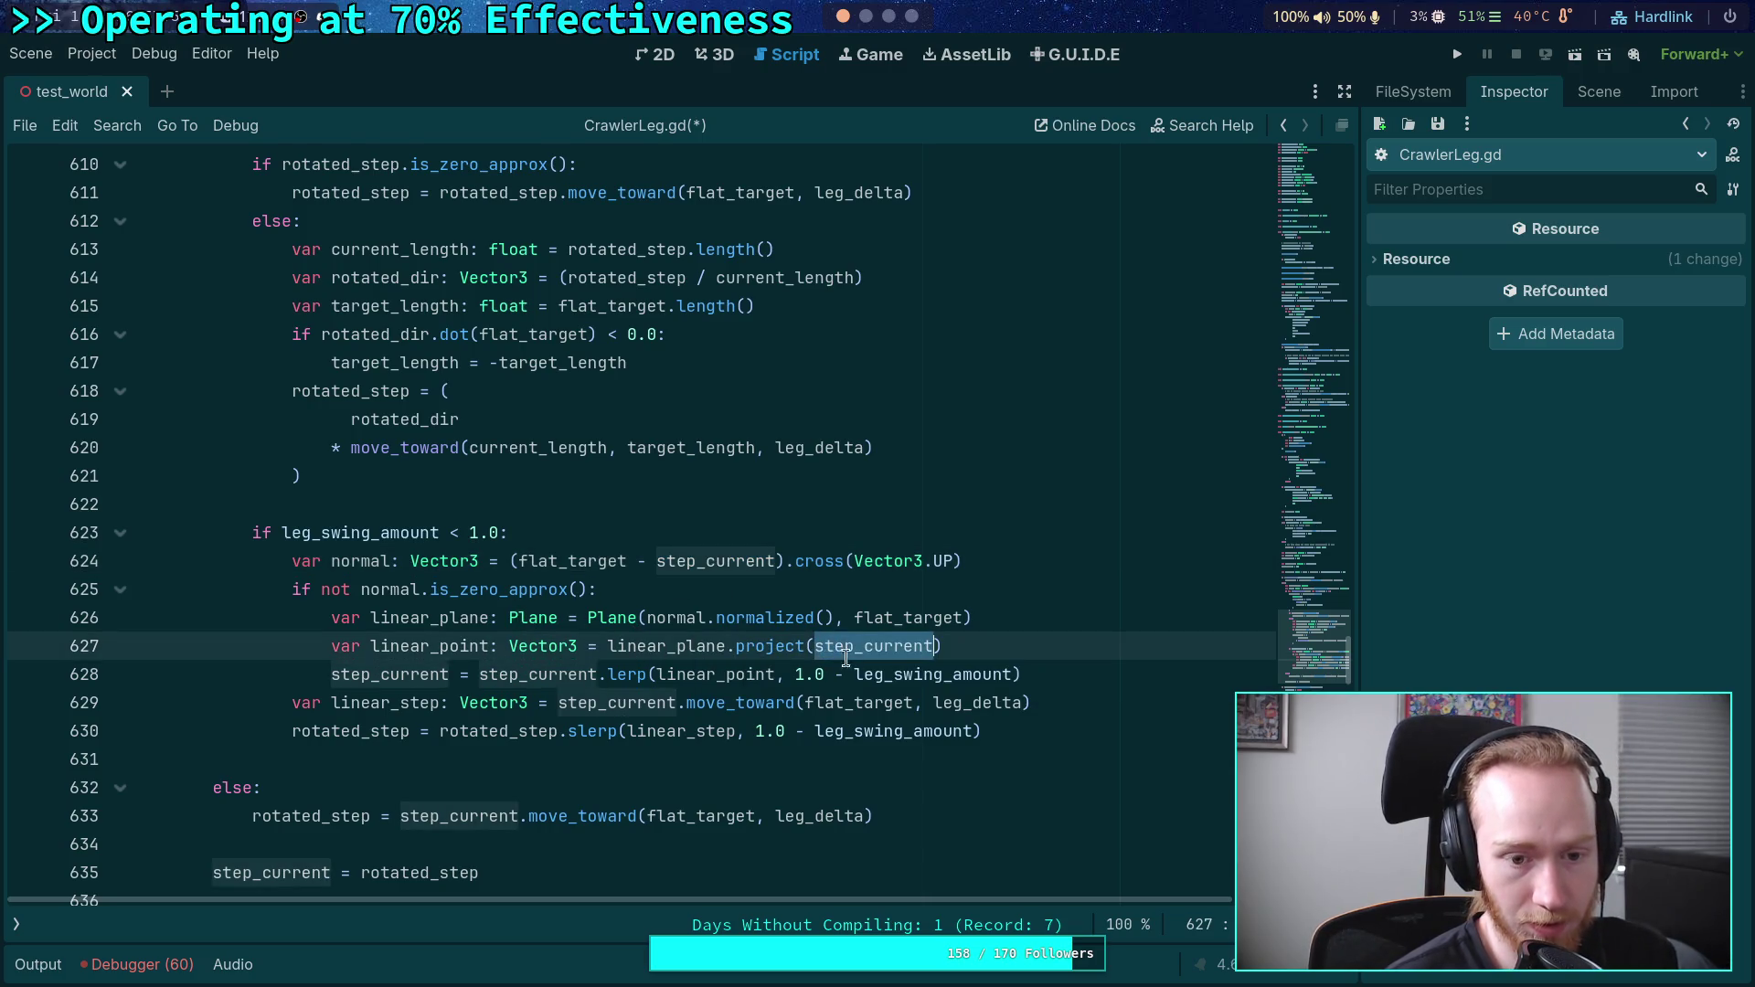
text(rotate)
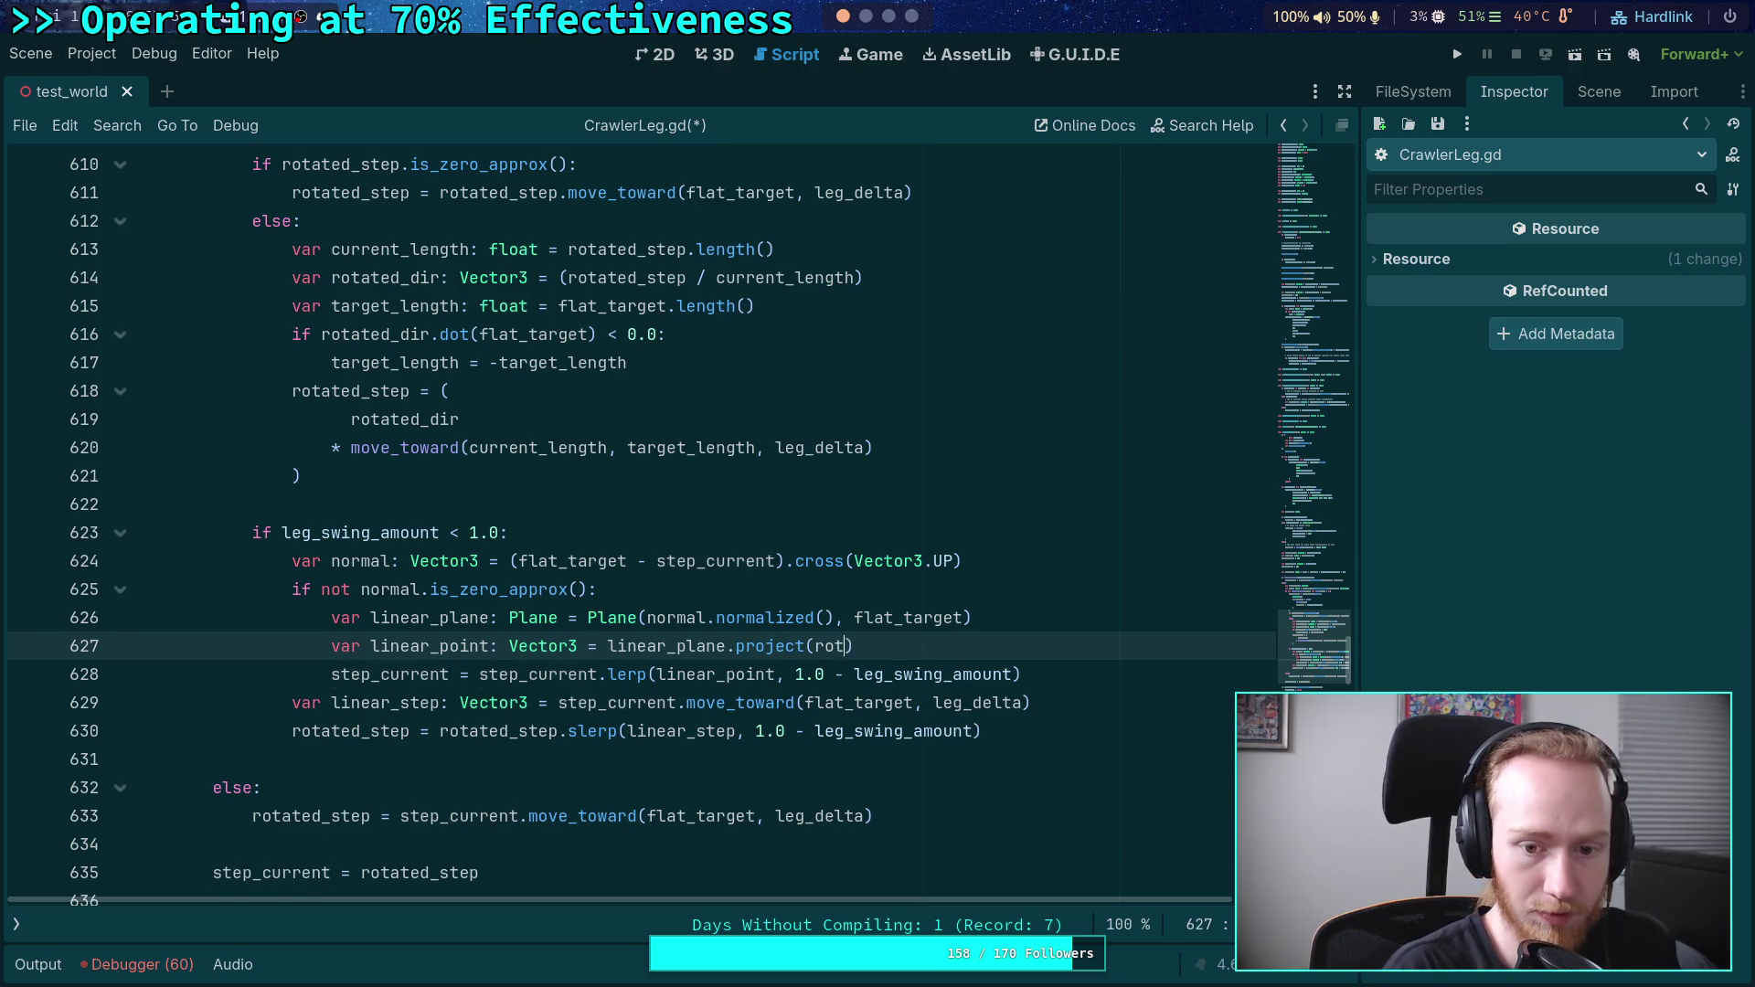
text(d_po)
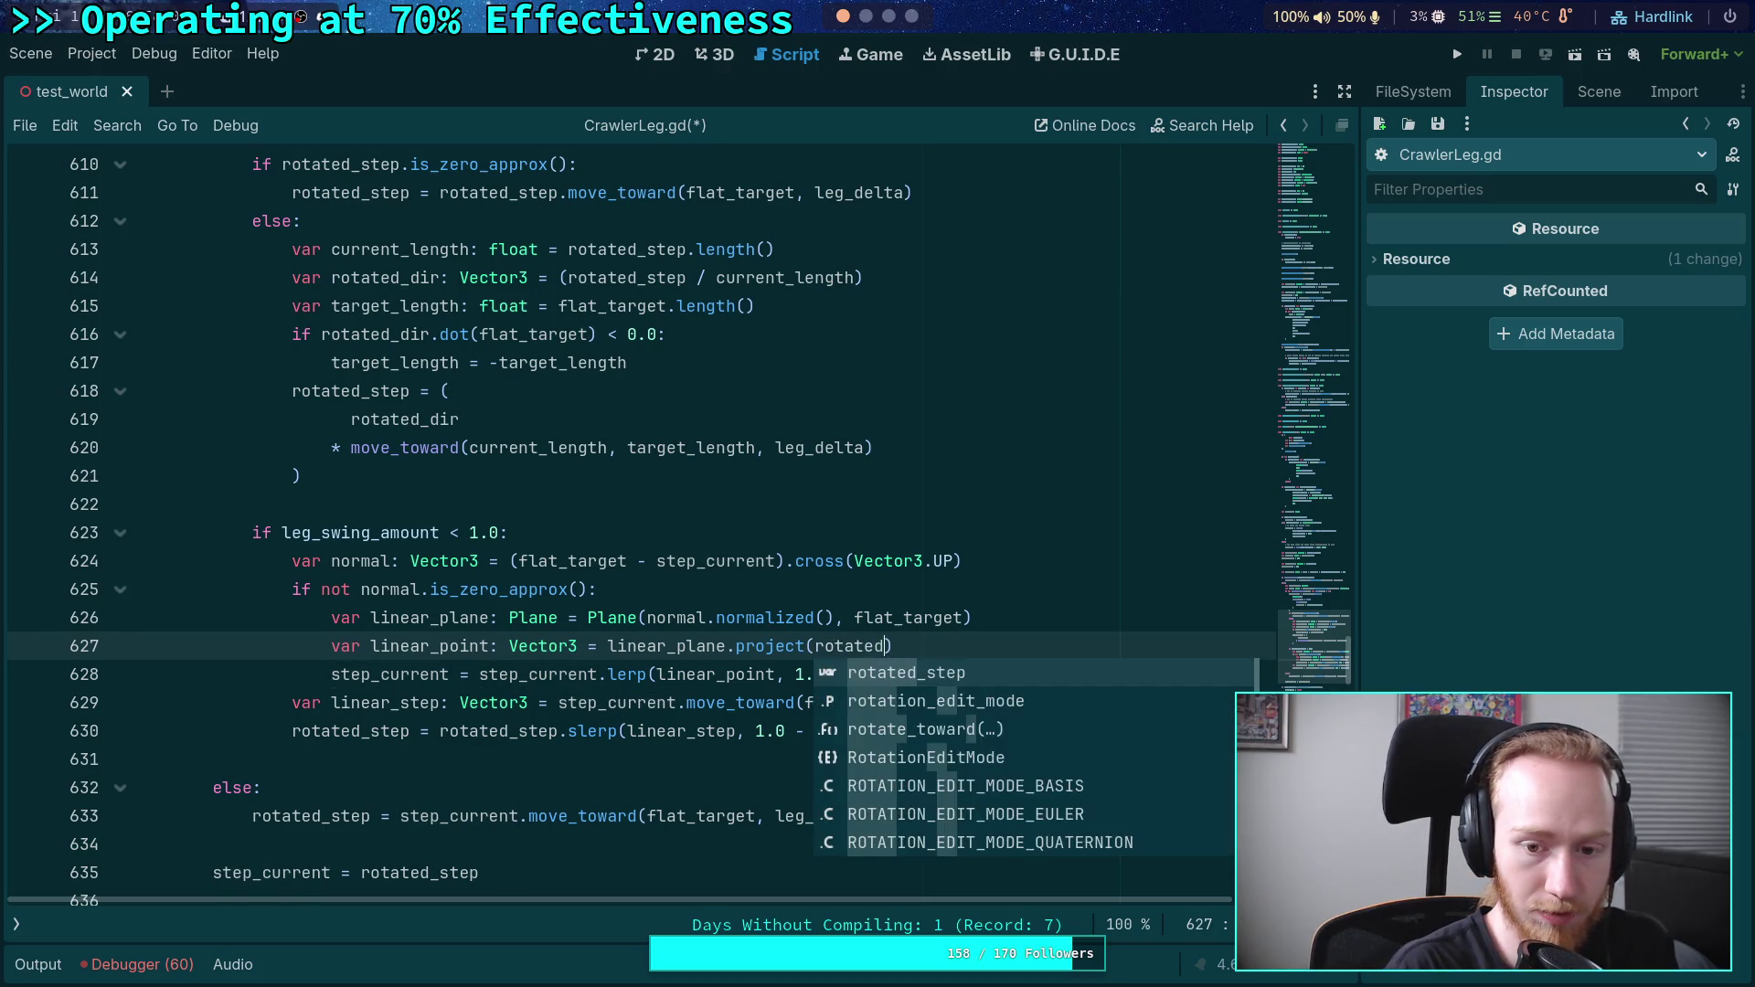
key(BackSpace)
key(BackSpace)
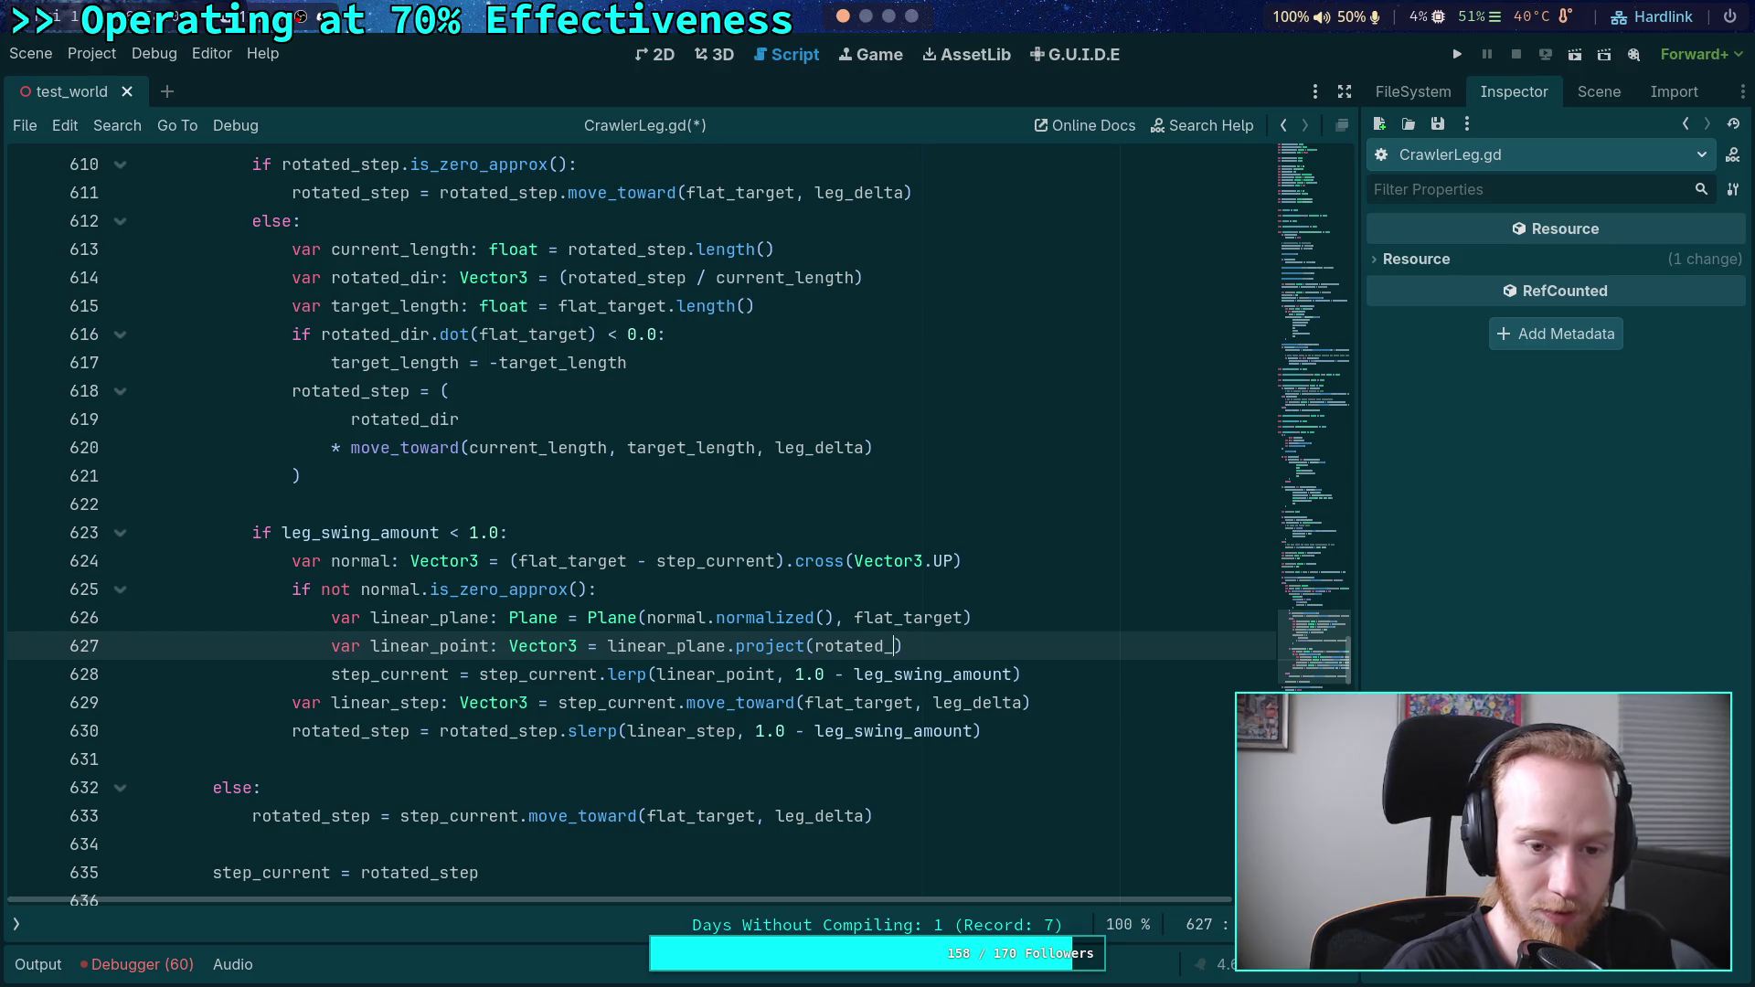
text(step)
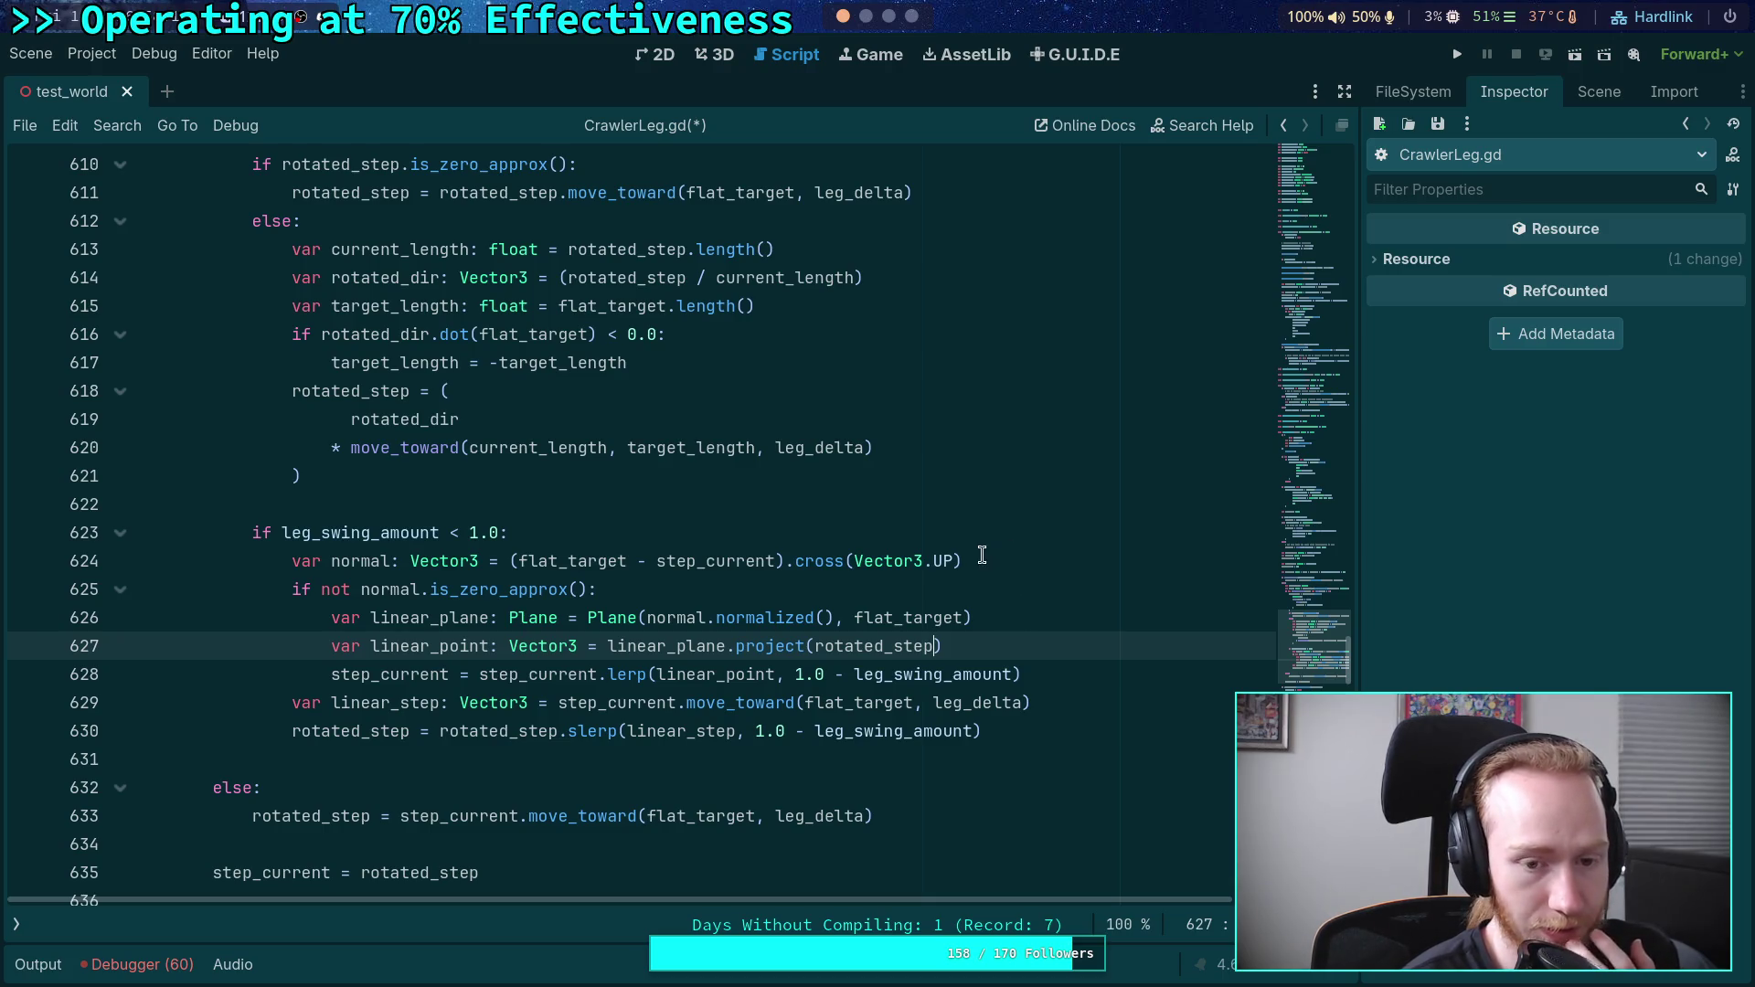
- Insert a blank line above the normal calculation
click(1002, 562)
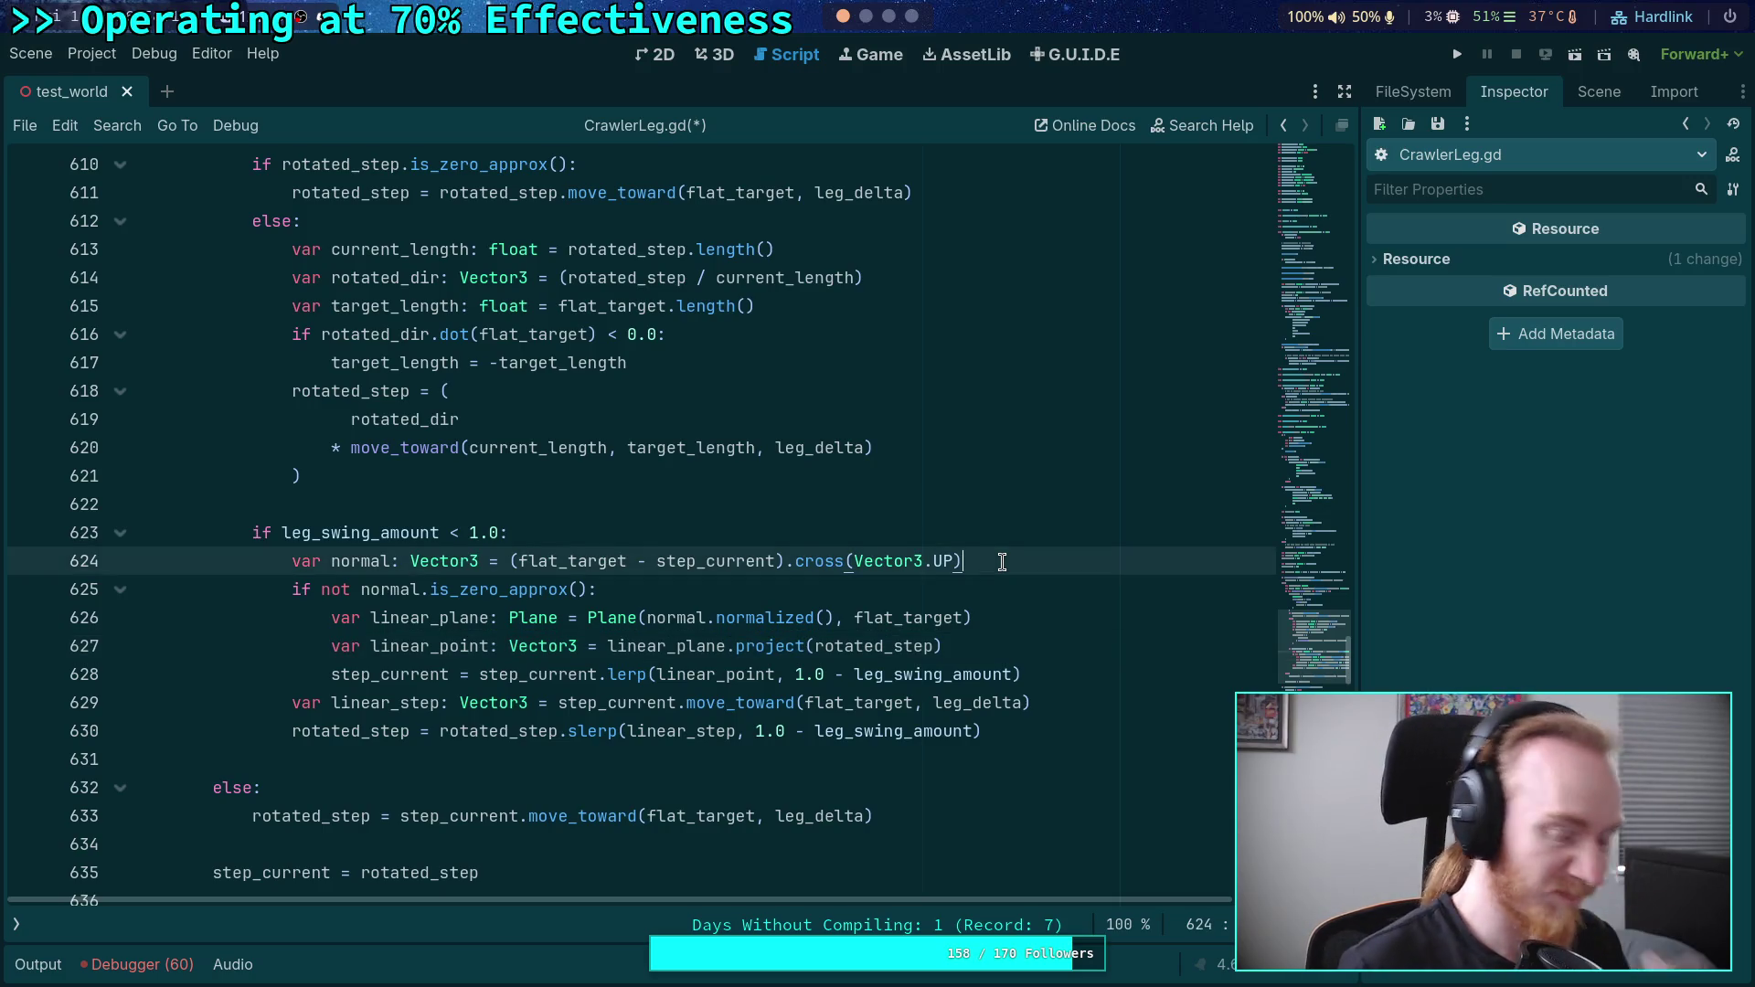
key(Up)
key(Return)
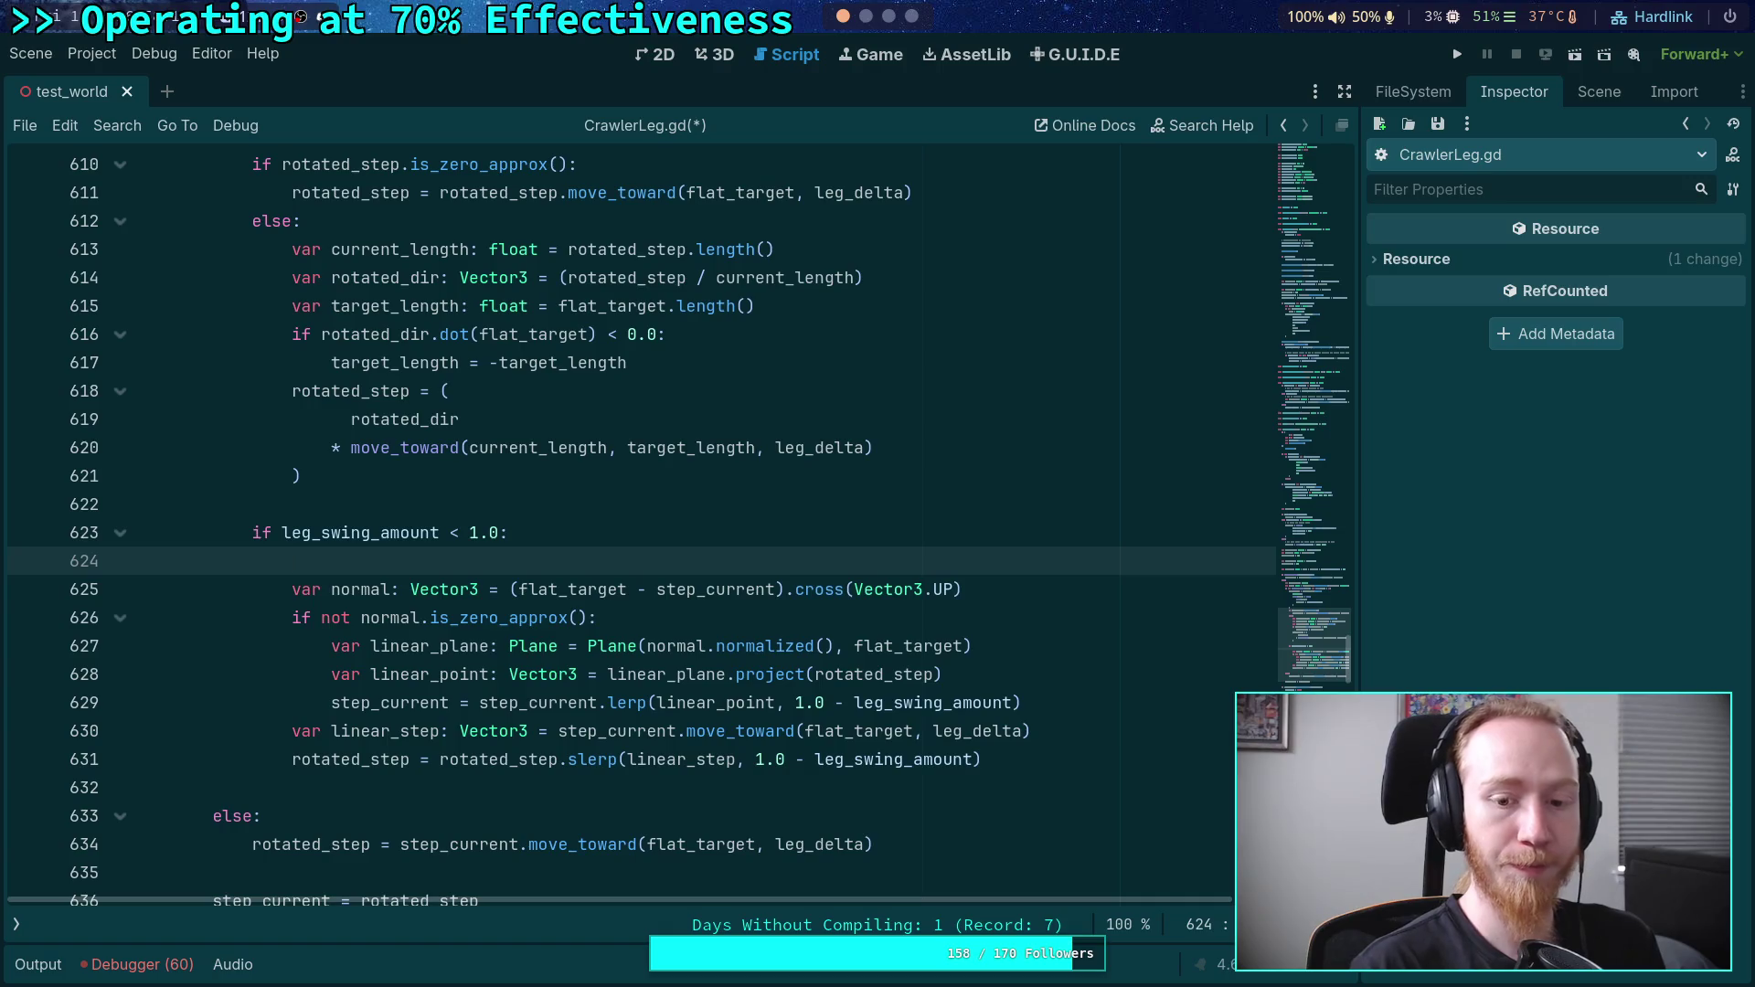
- Insert a Geometry2D.get_closest_point_to_segment() call on the blank line
text(Geo)
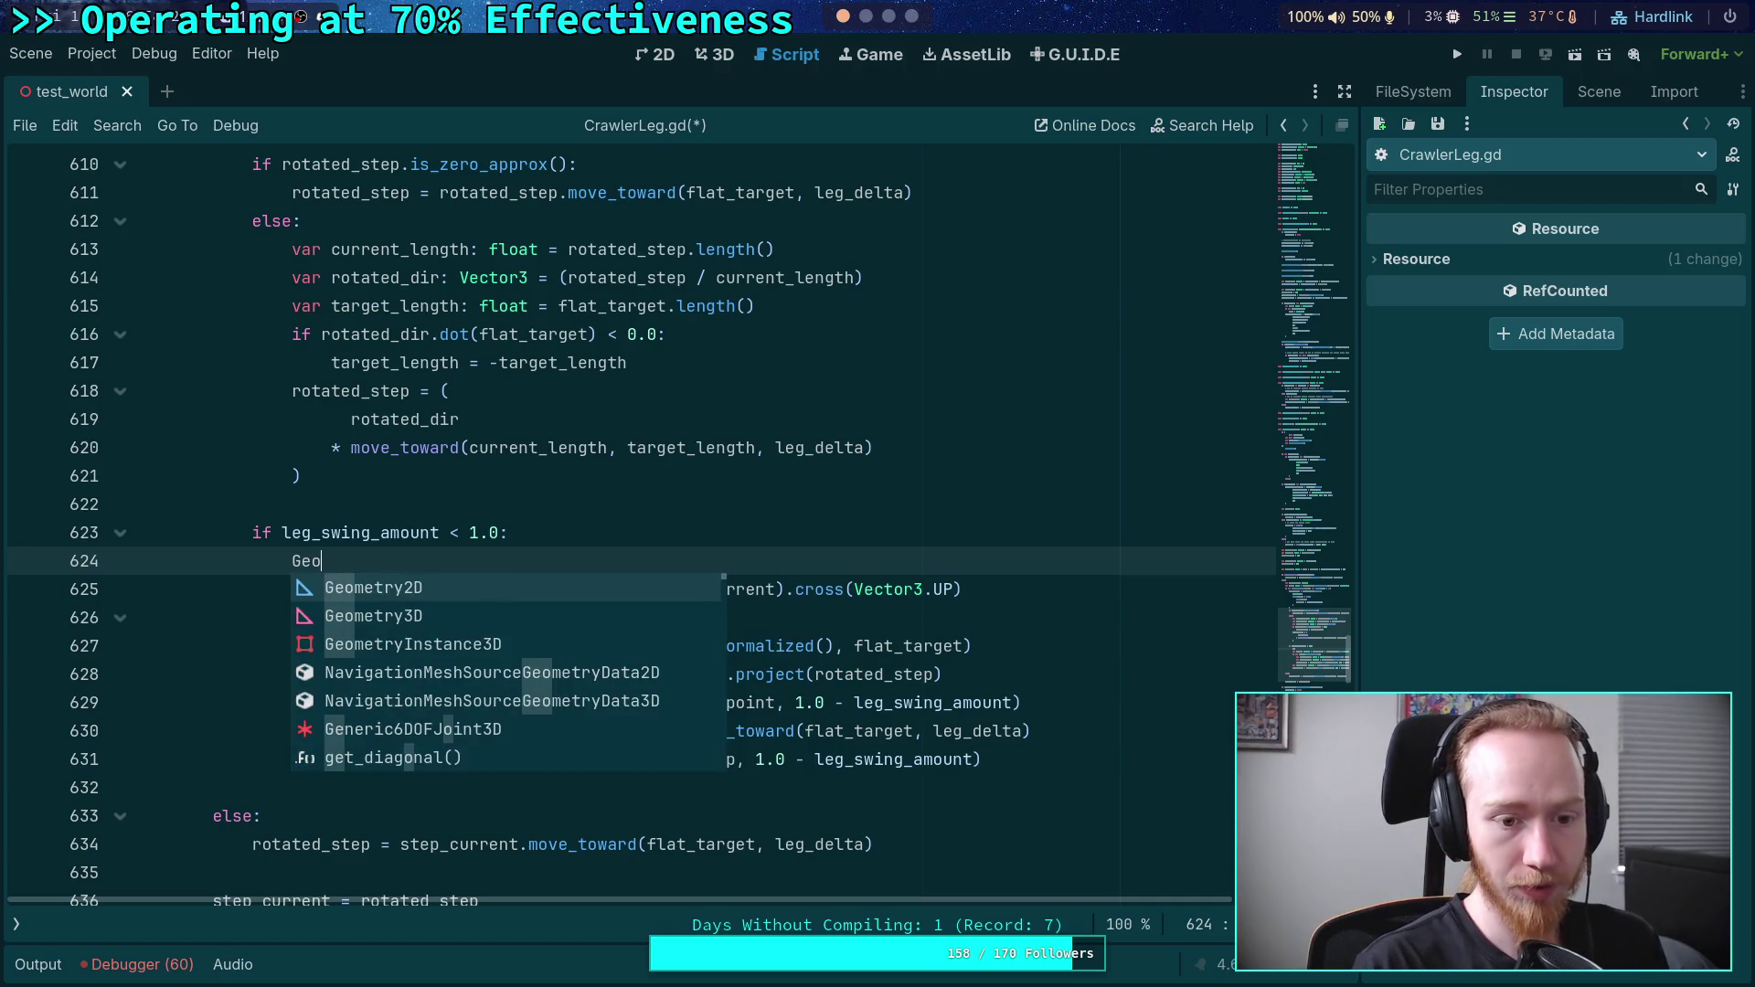
key(Return)
text(3)
key(BackSpace)
text(.)
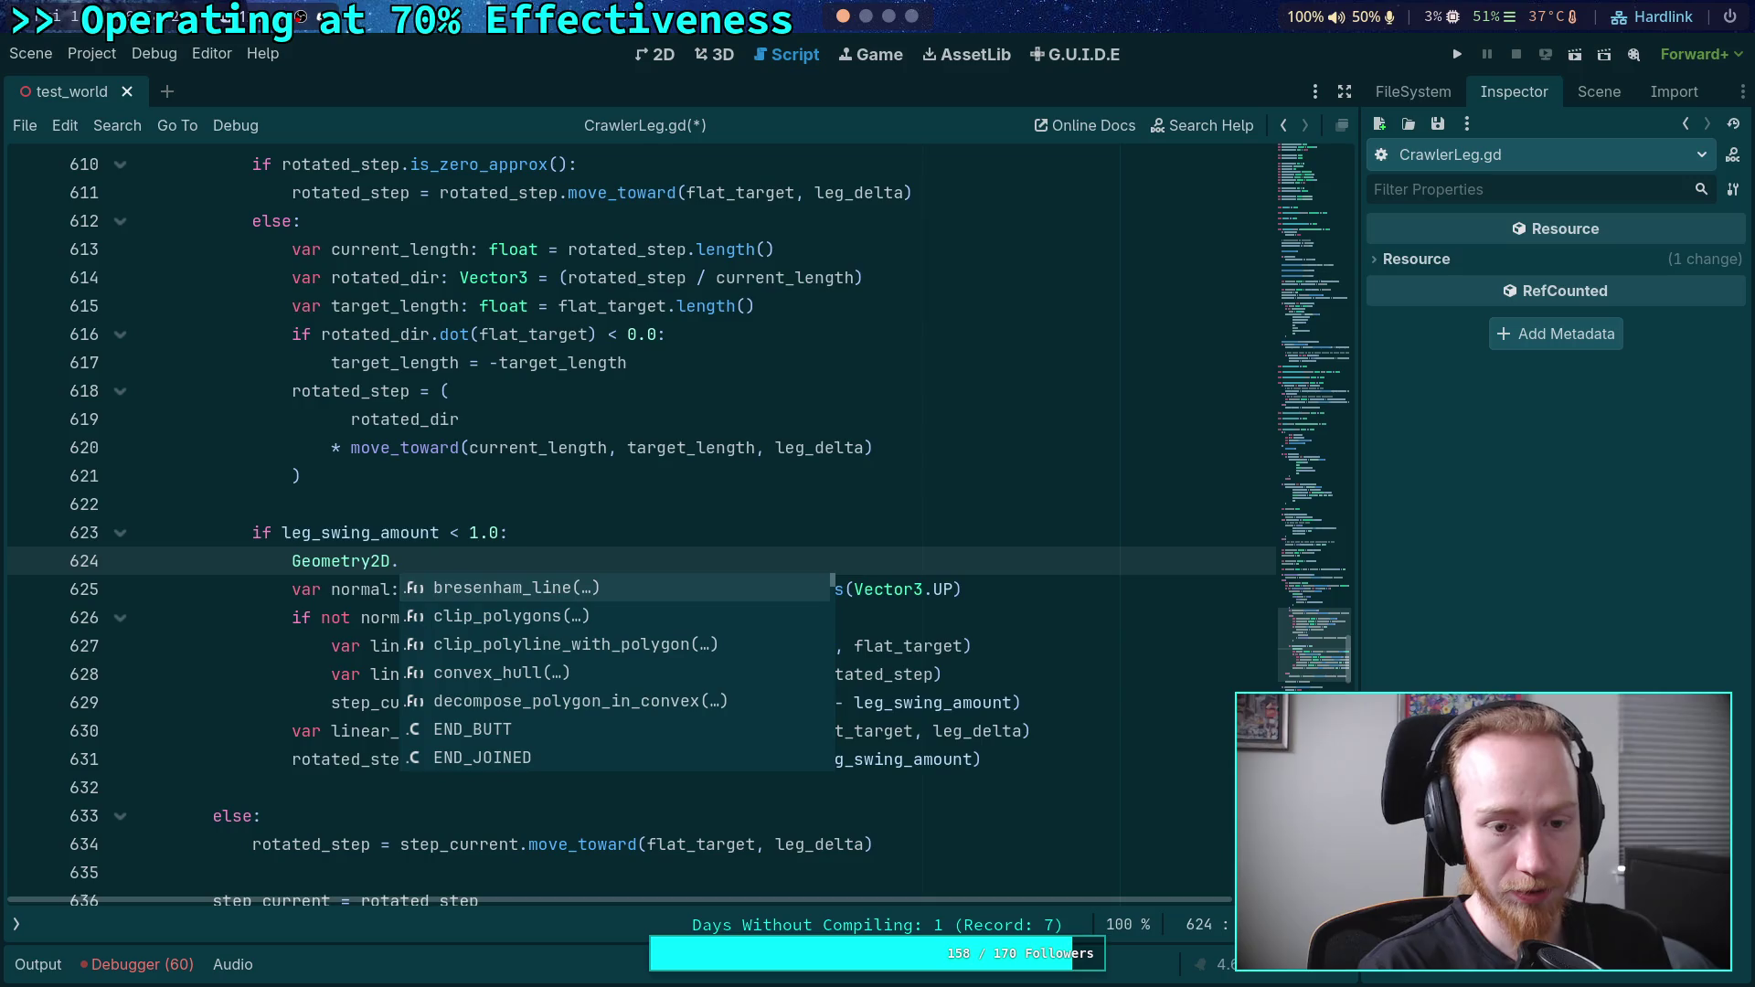
key(Down)
key(Down)
key(Down)
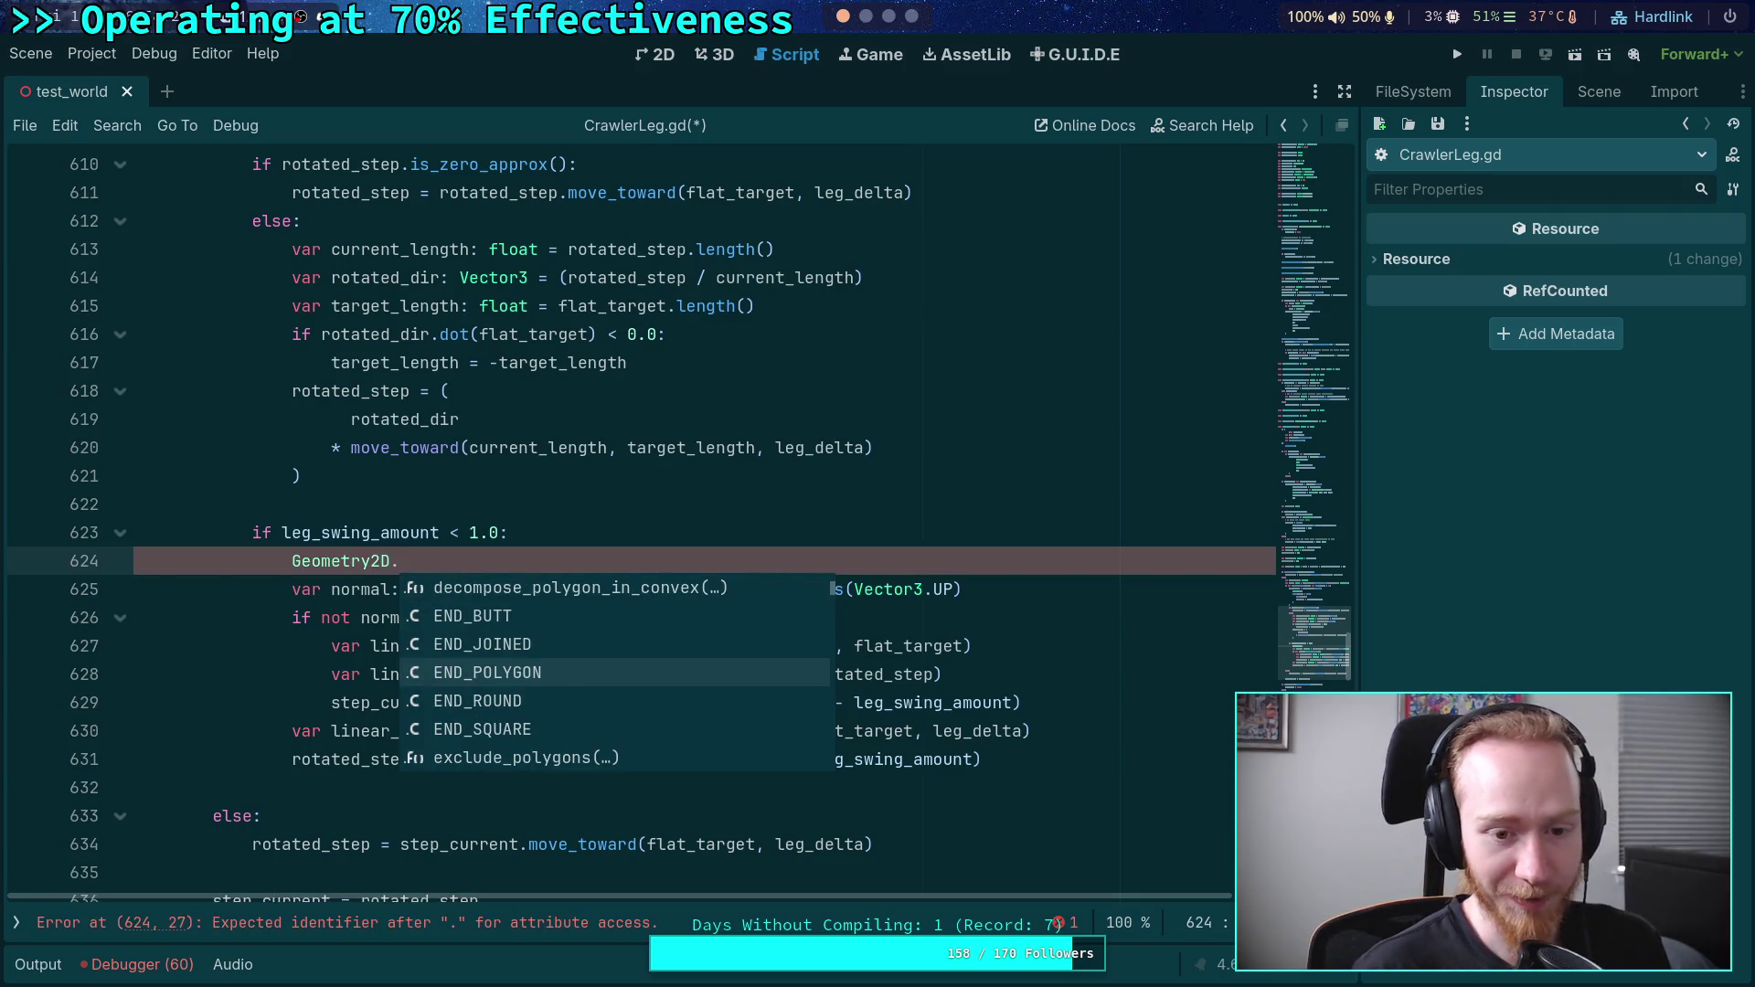
key(Up)
key(Up)
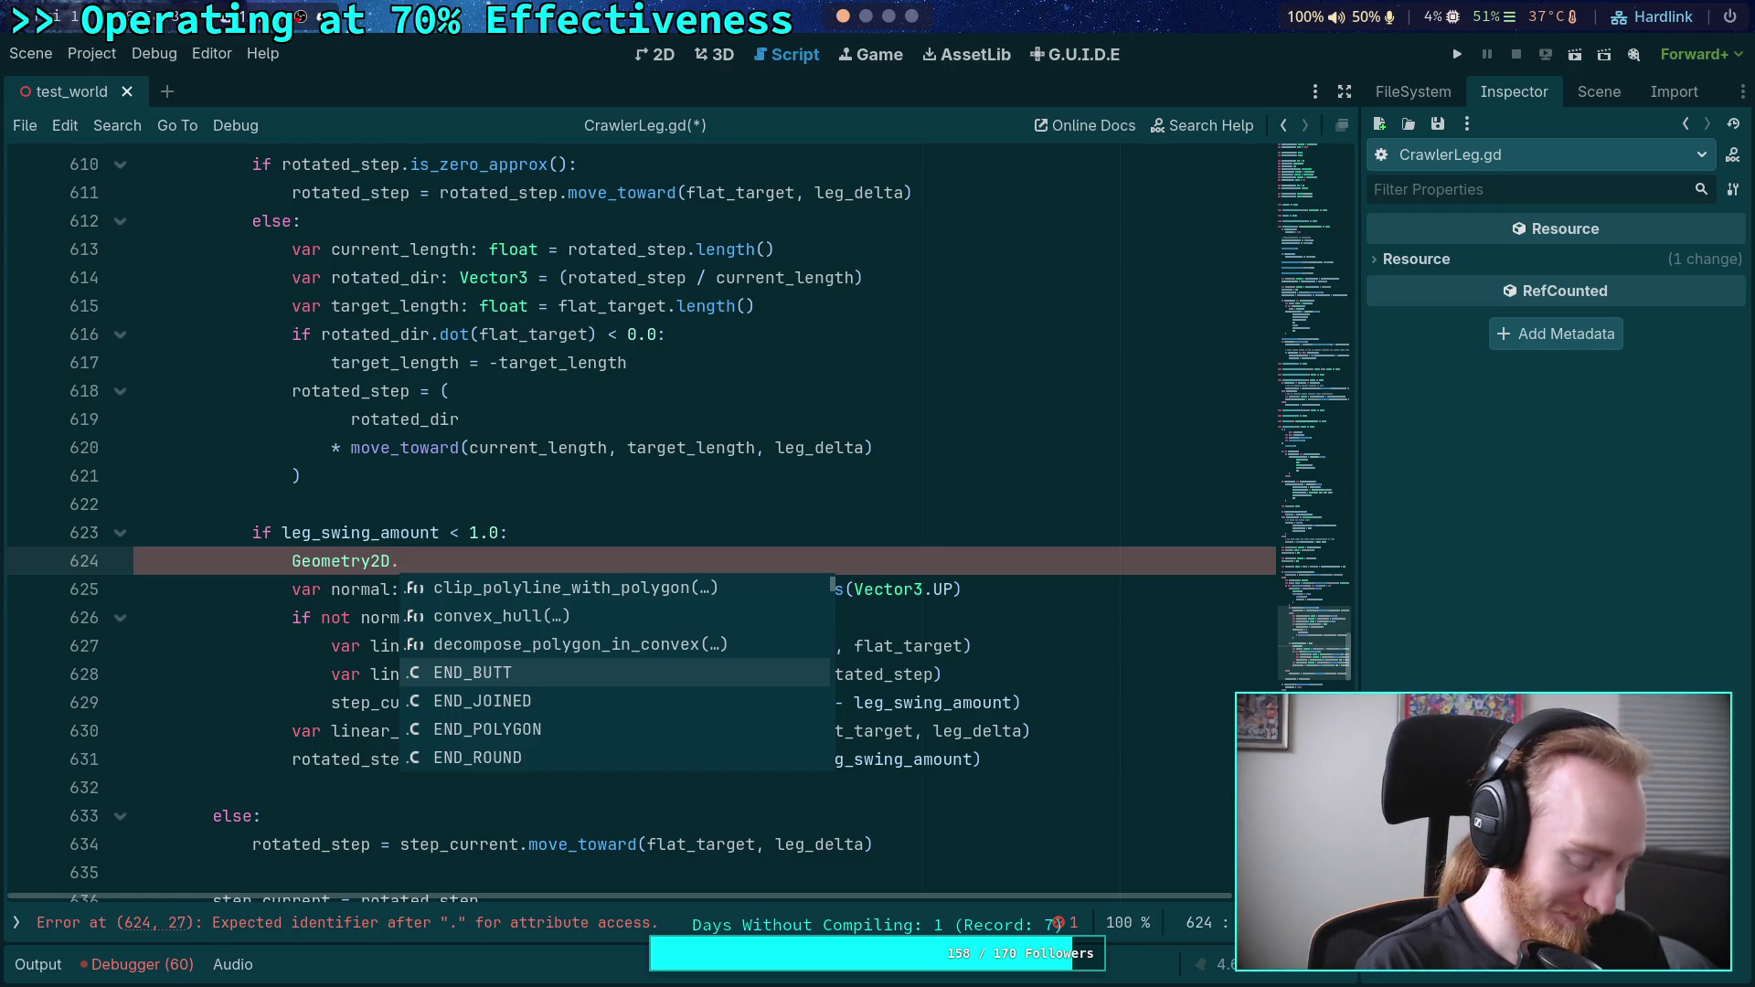
text(seg)
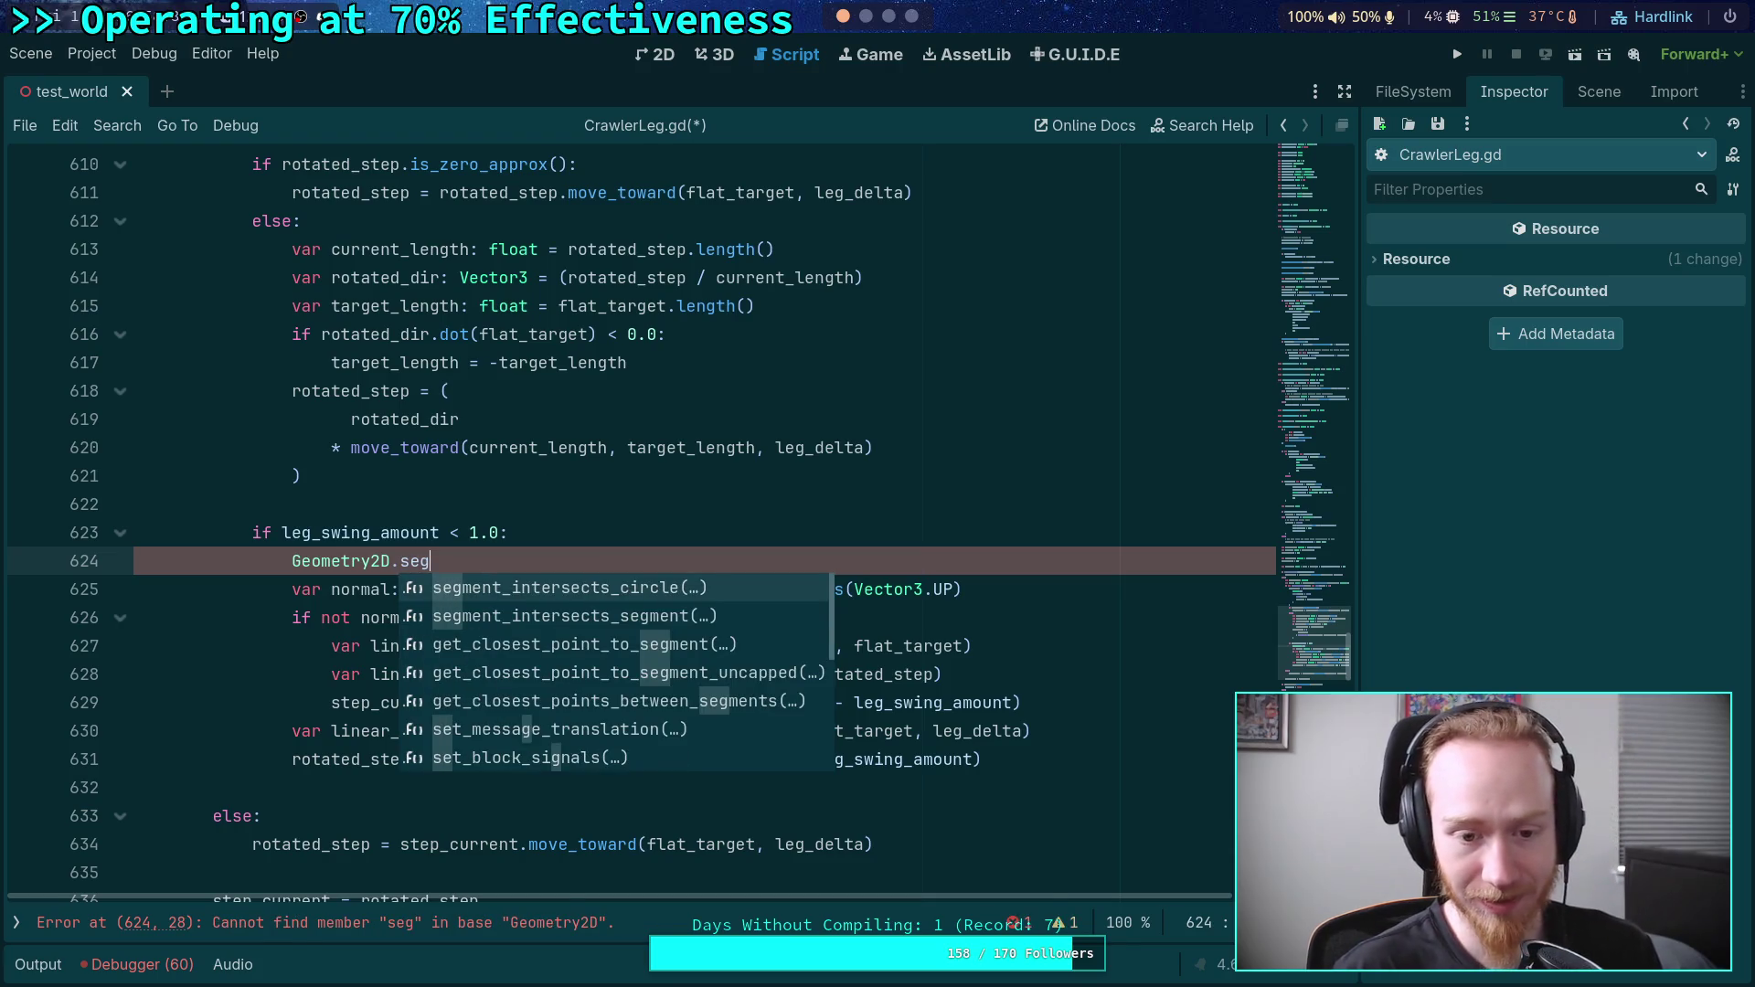
key(Down)
key(Down)
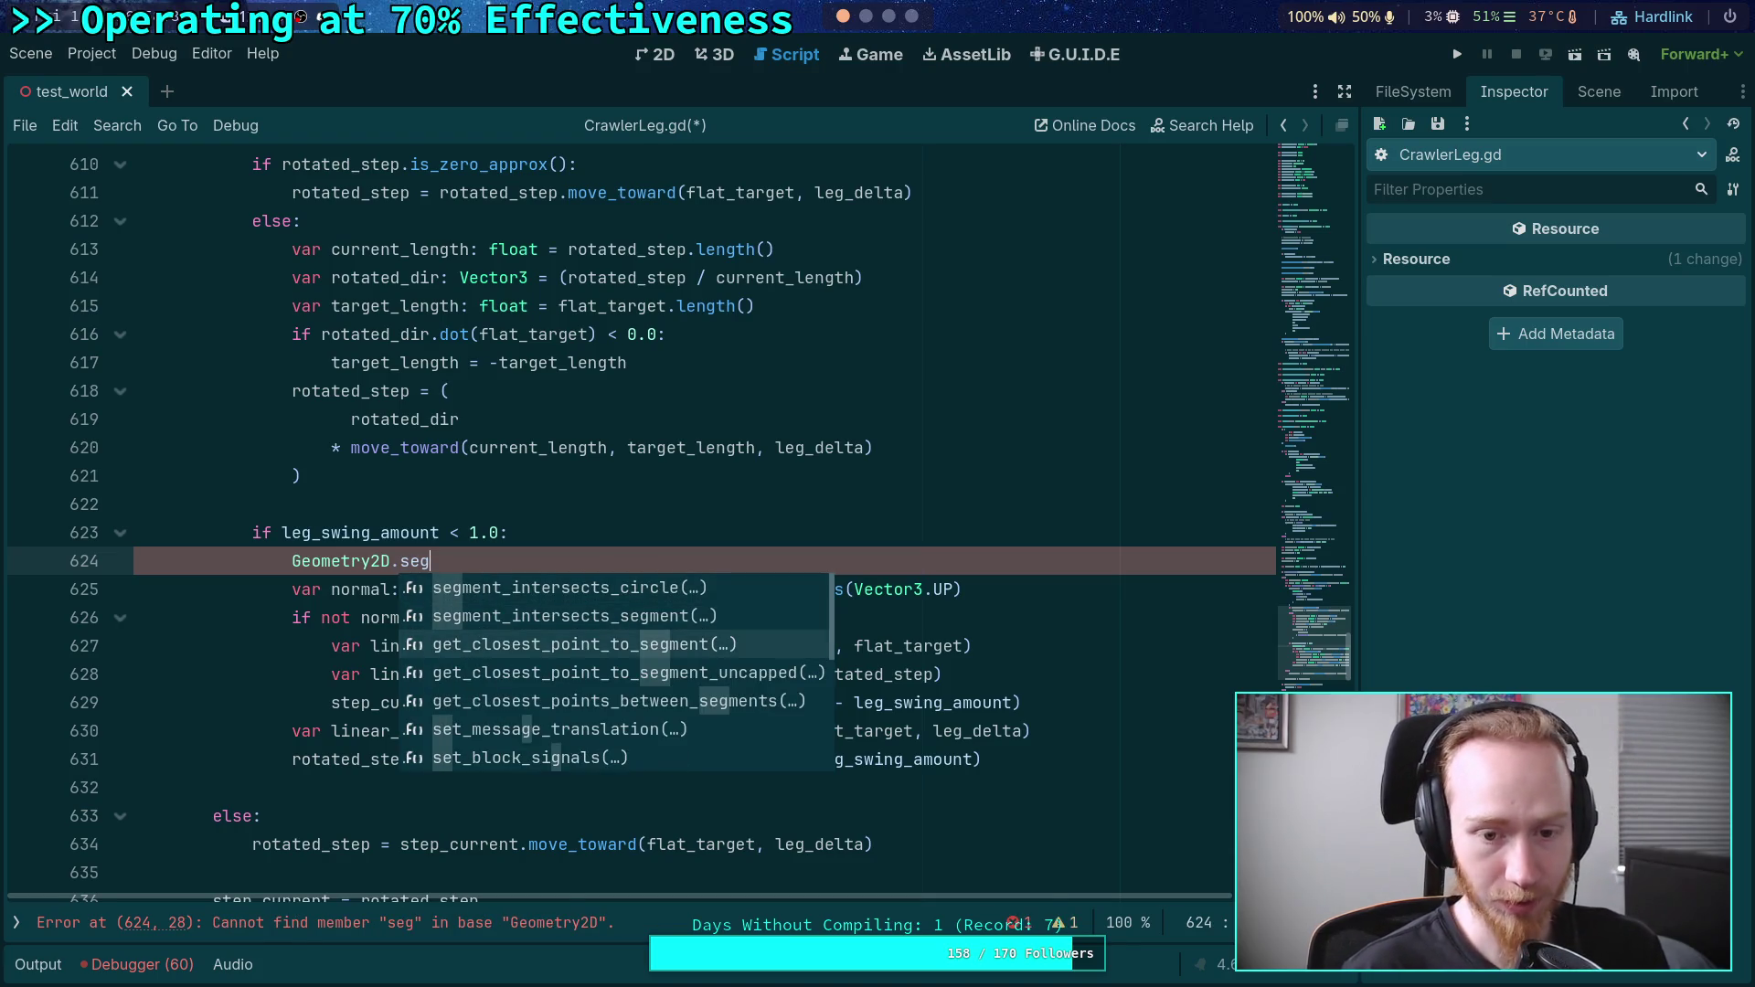
key(Return)
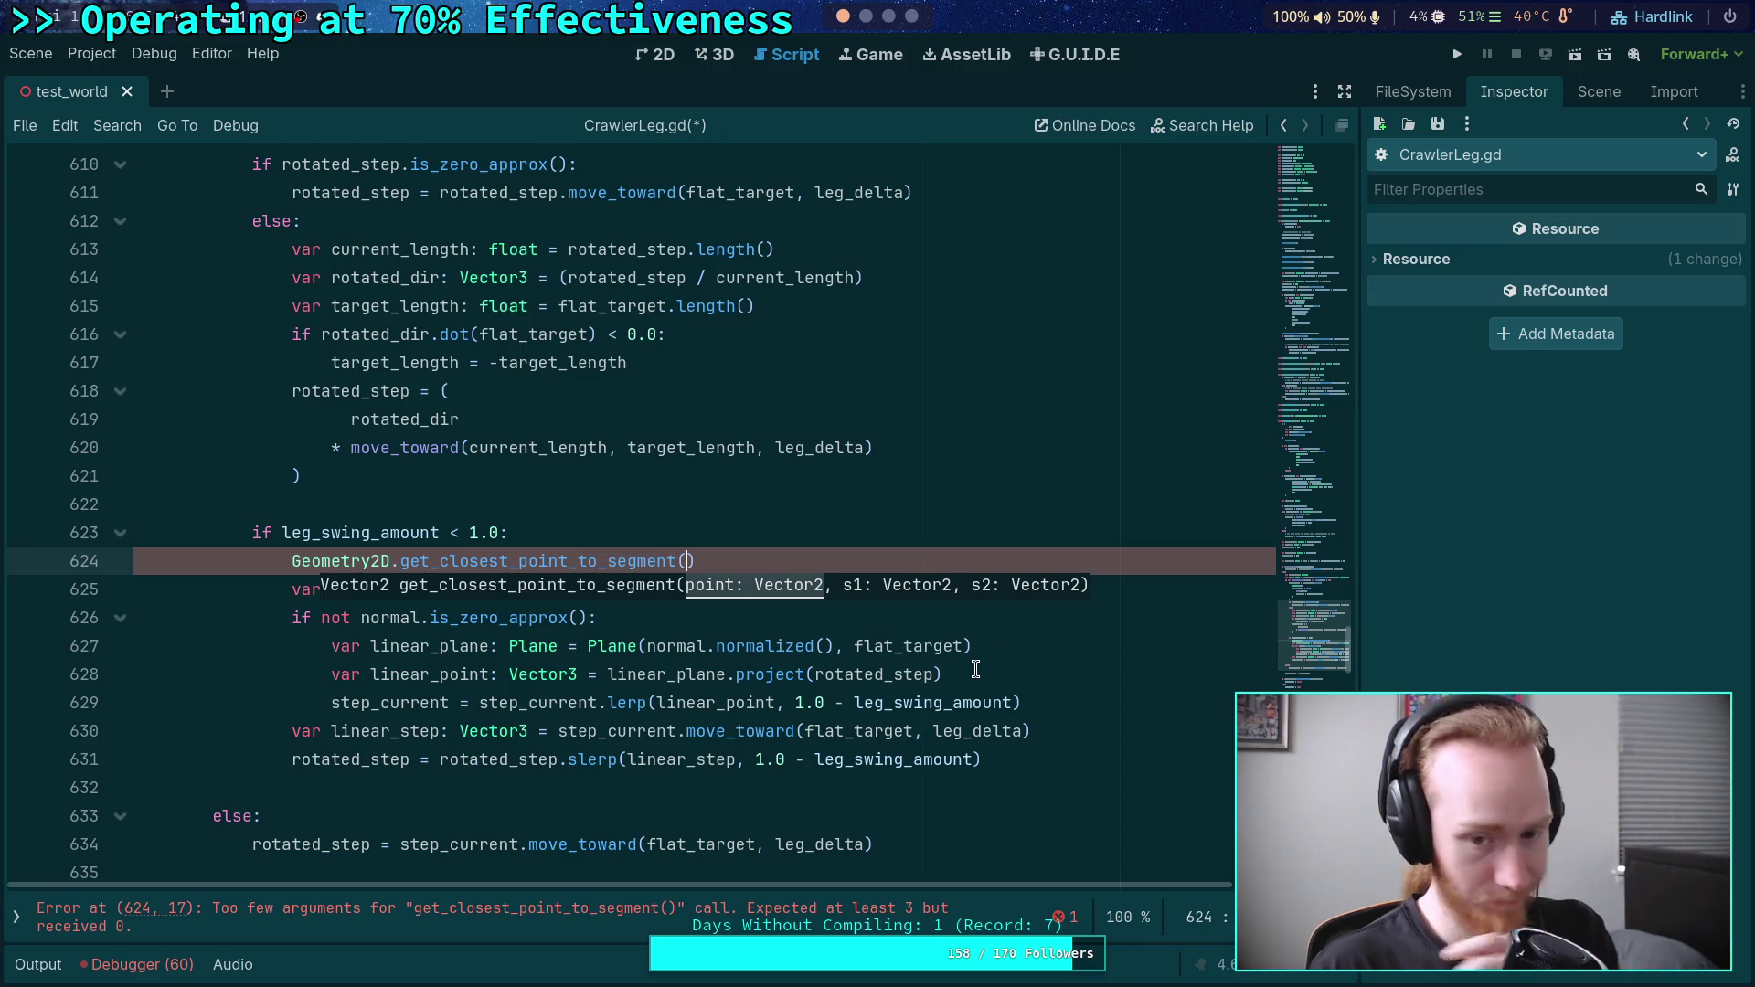
- Prefix the call with 'var linear_point: Vector2 ='
click(292, 561)
text(var )
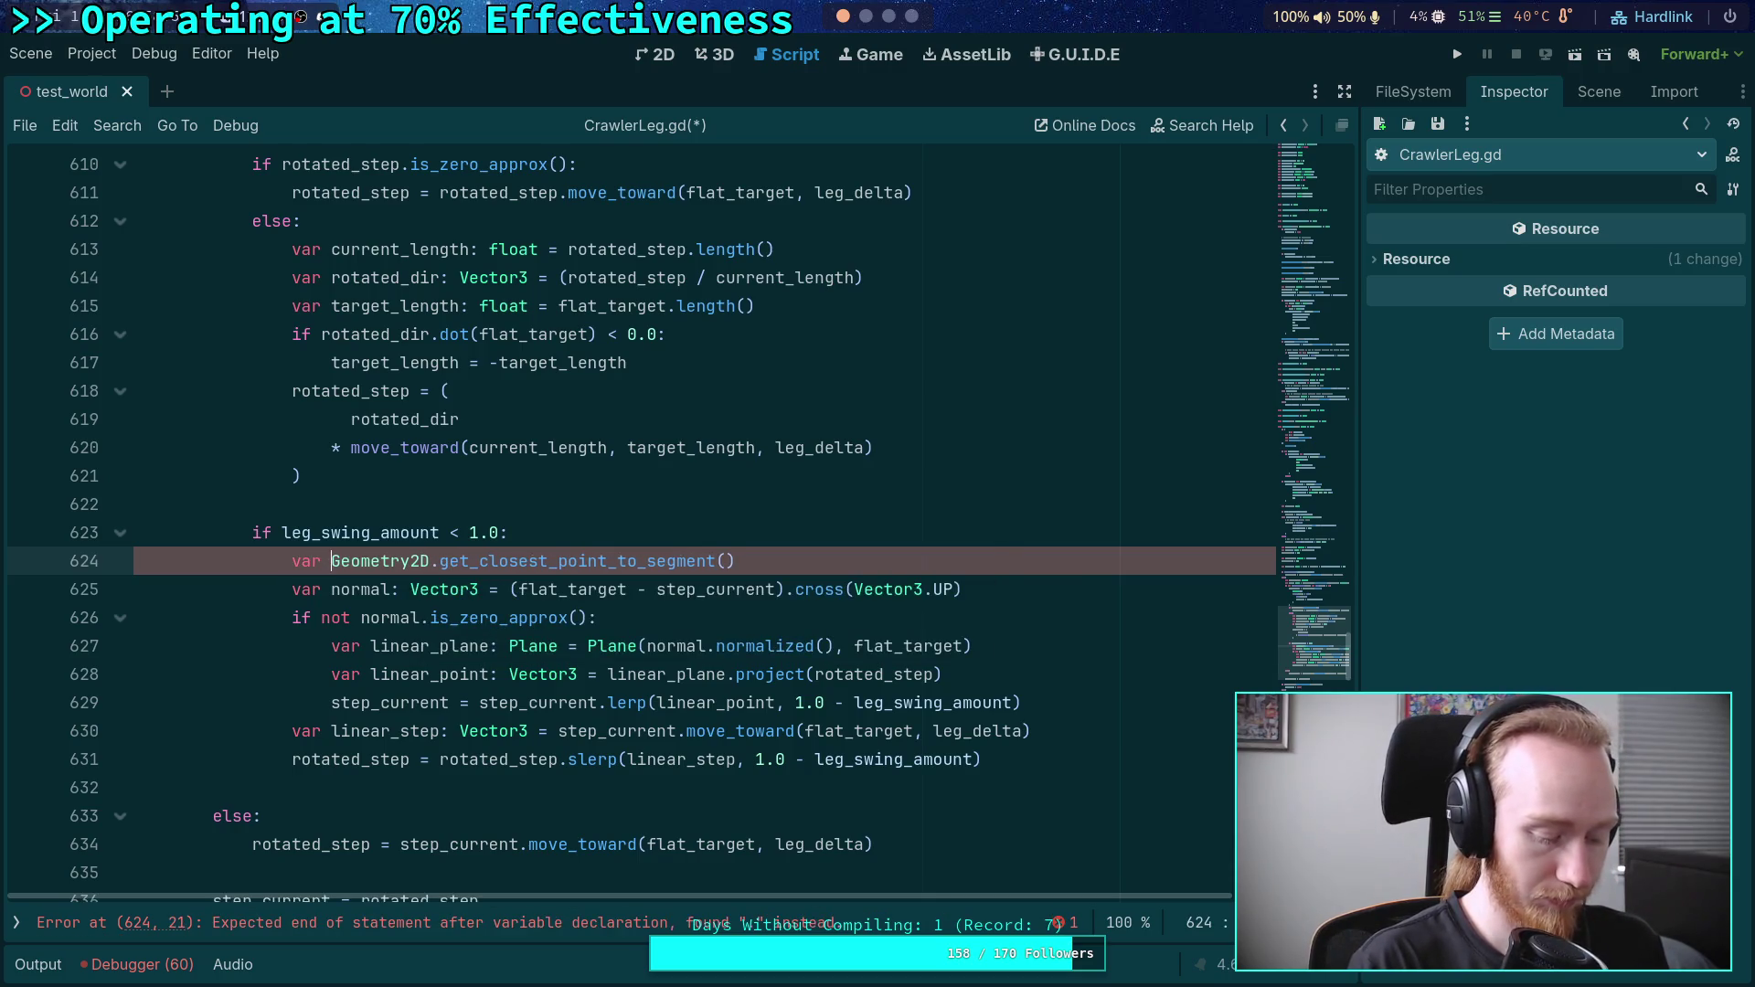
text(l)
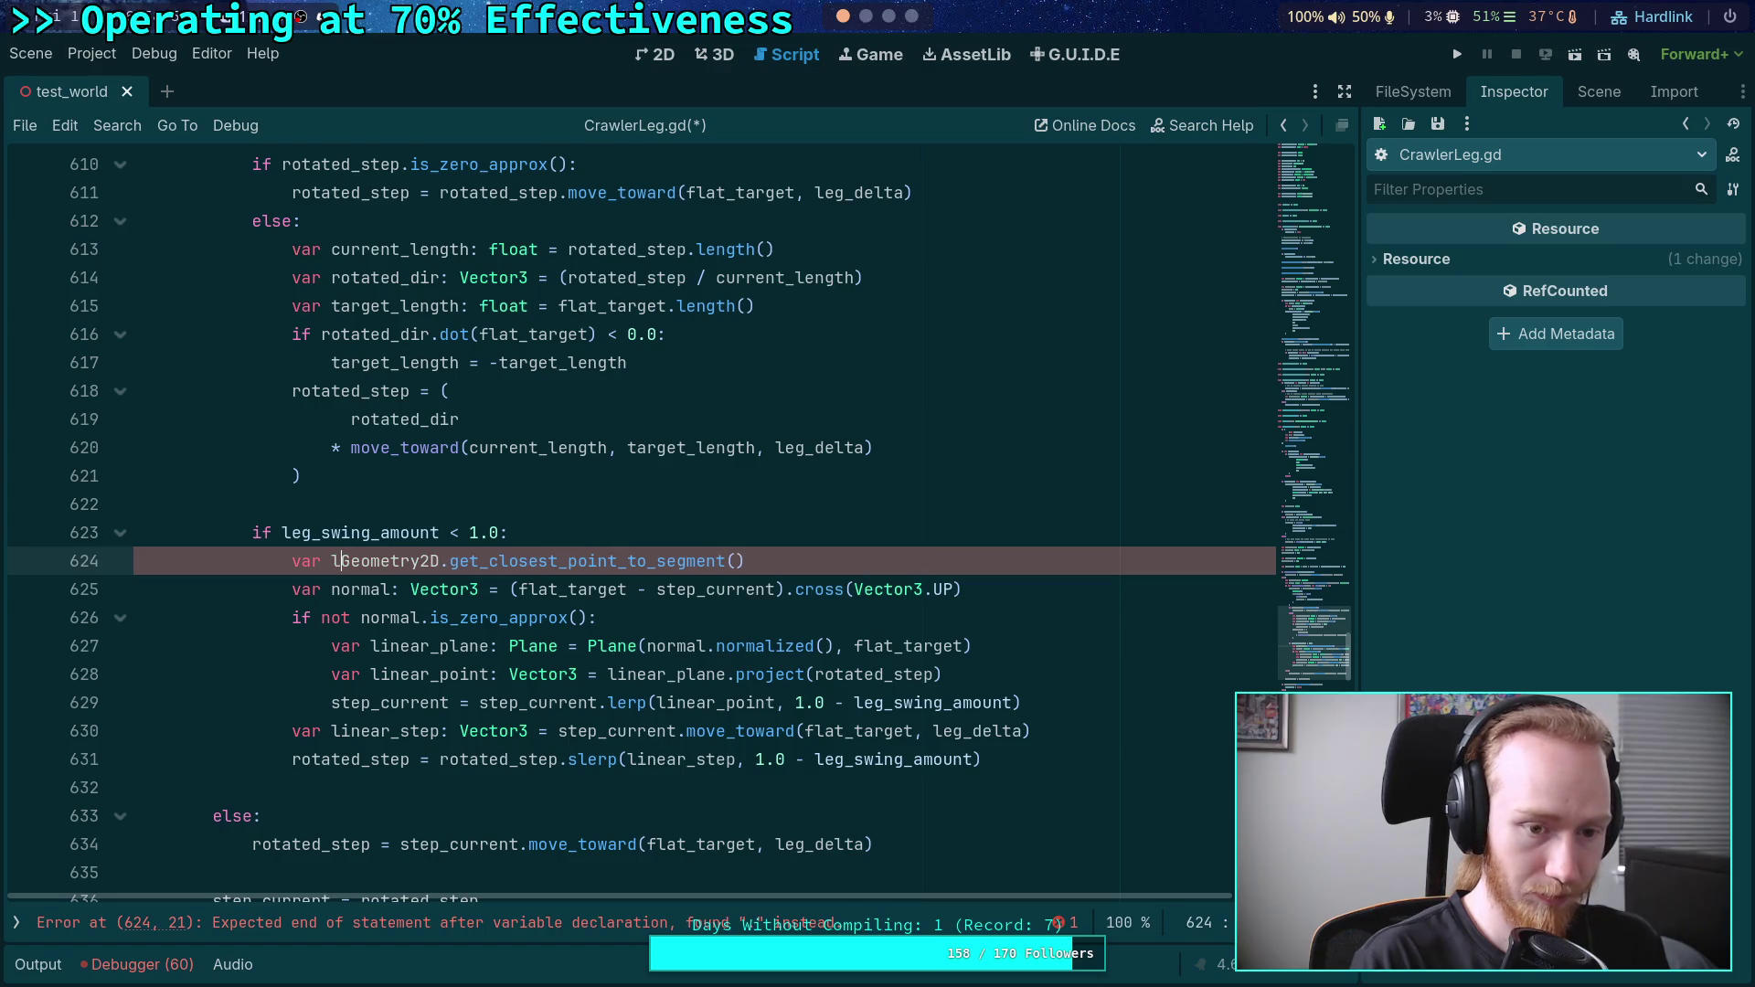
text(inear_point: Vector3)
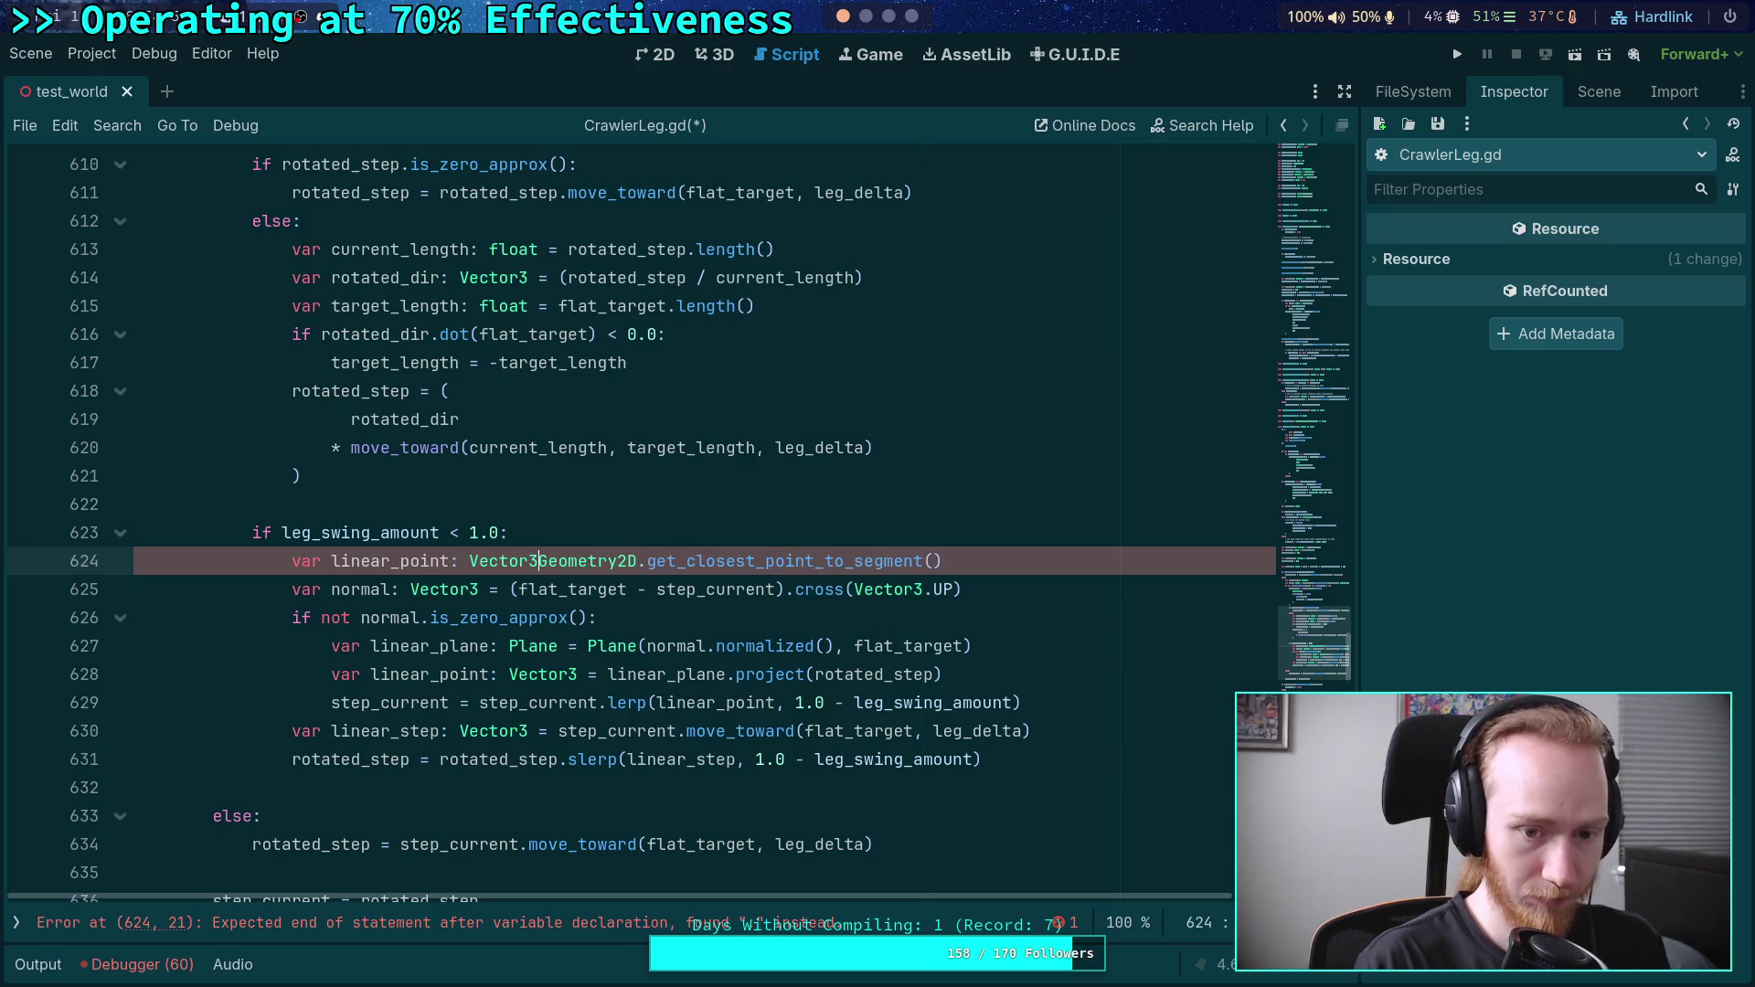
key(BackSpace)
text(2 =)
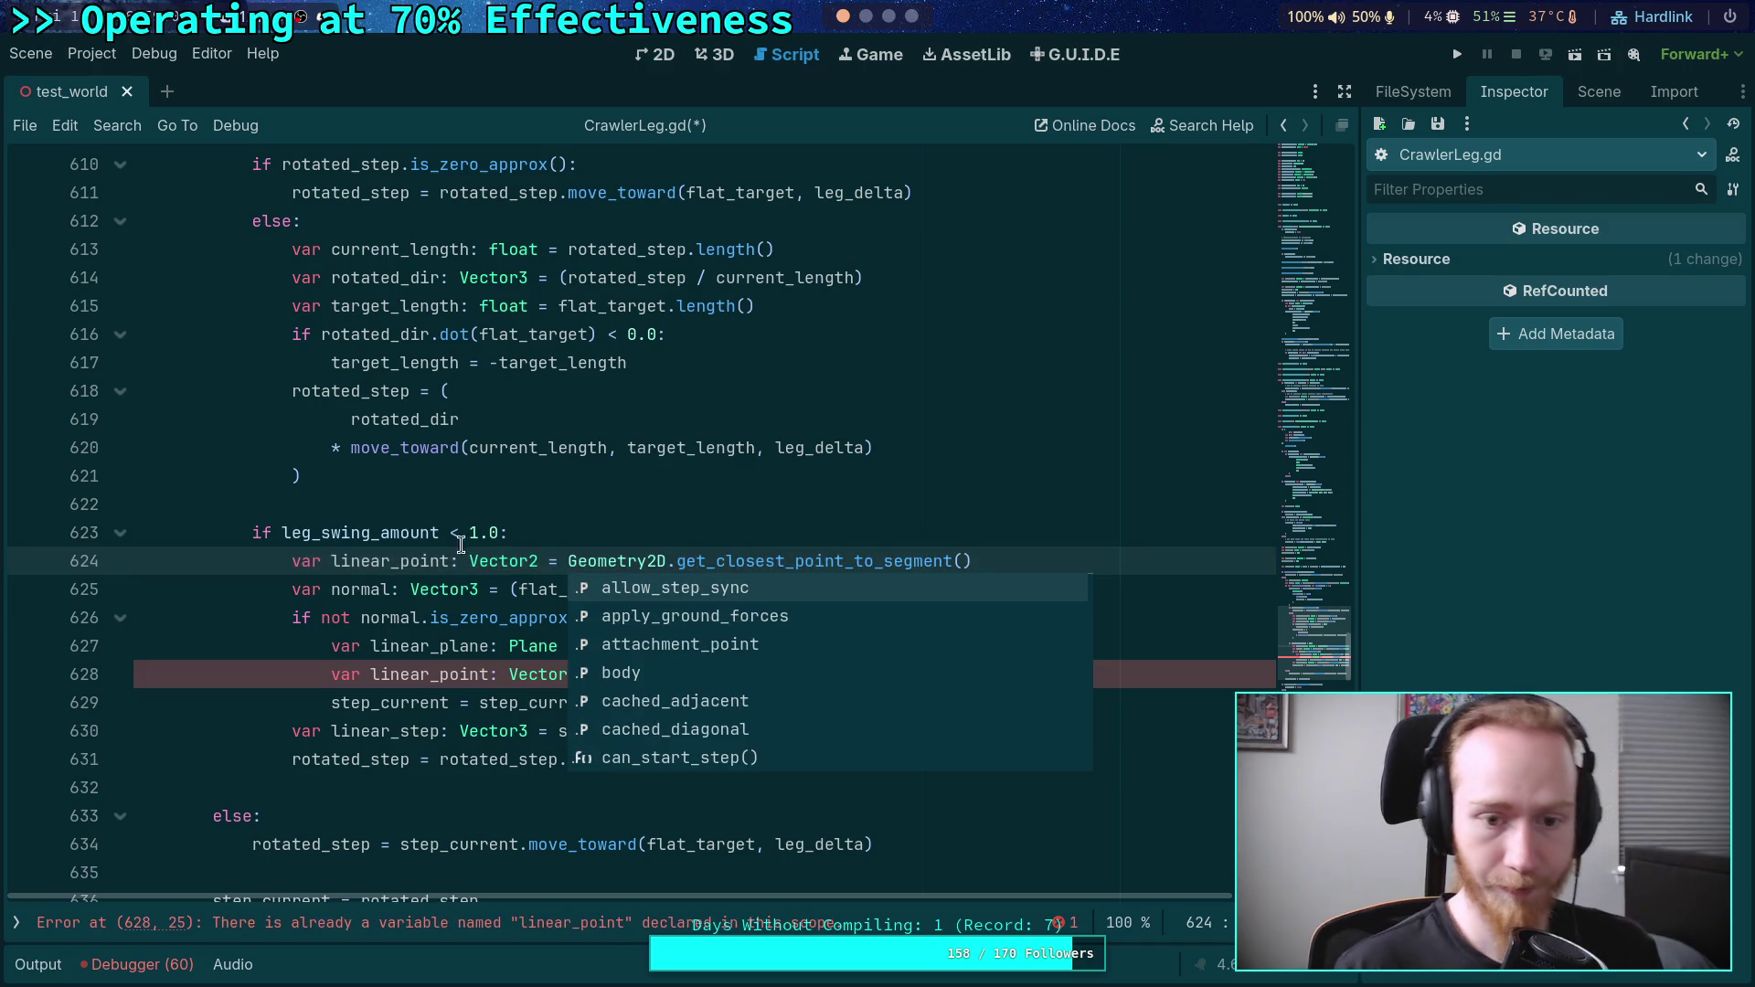
- Pass Vector2(rotated_step.x, rotated_step.z) as the call's first argument on its own line
click(961, 561)
key(Return)
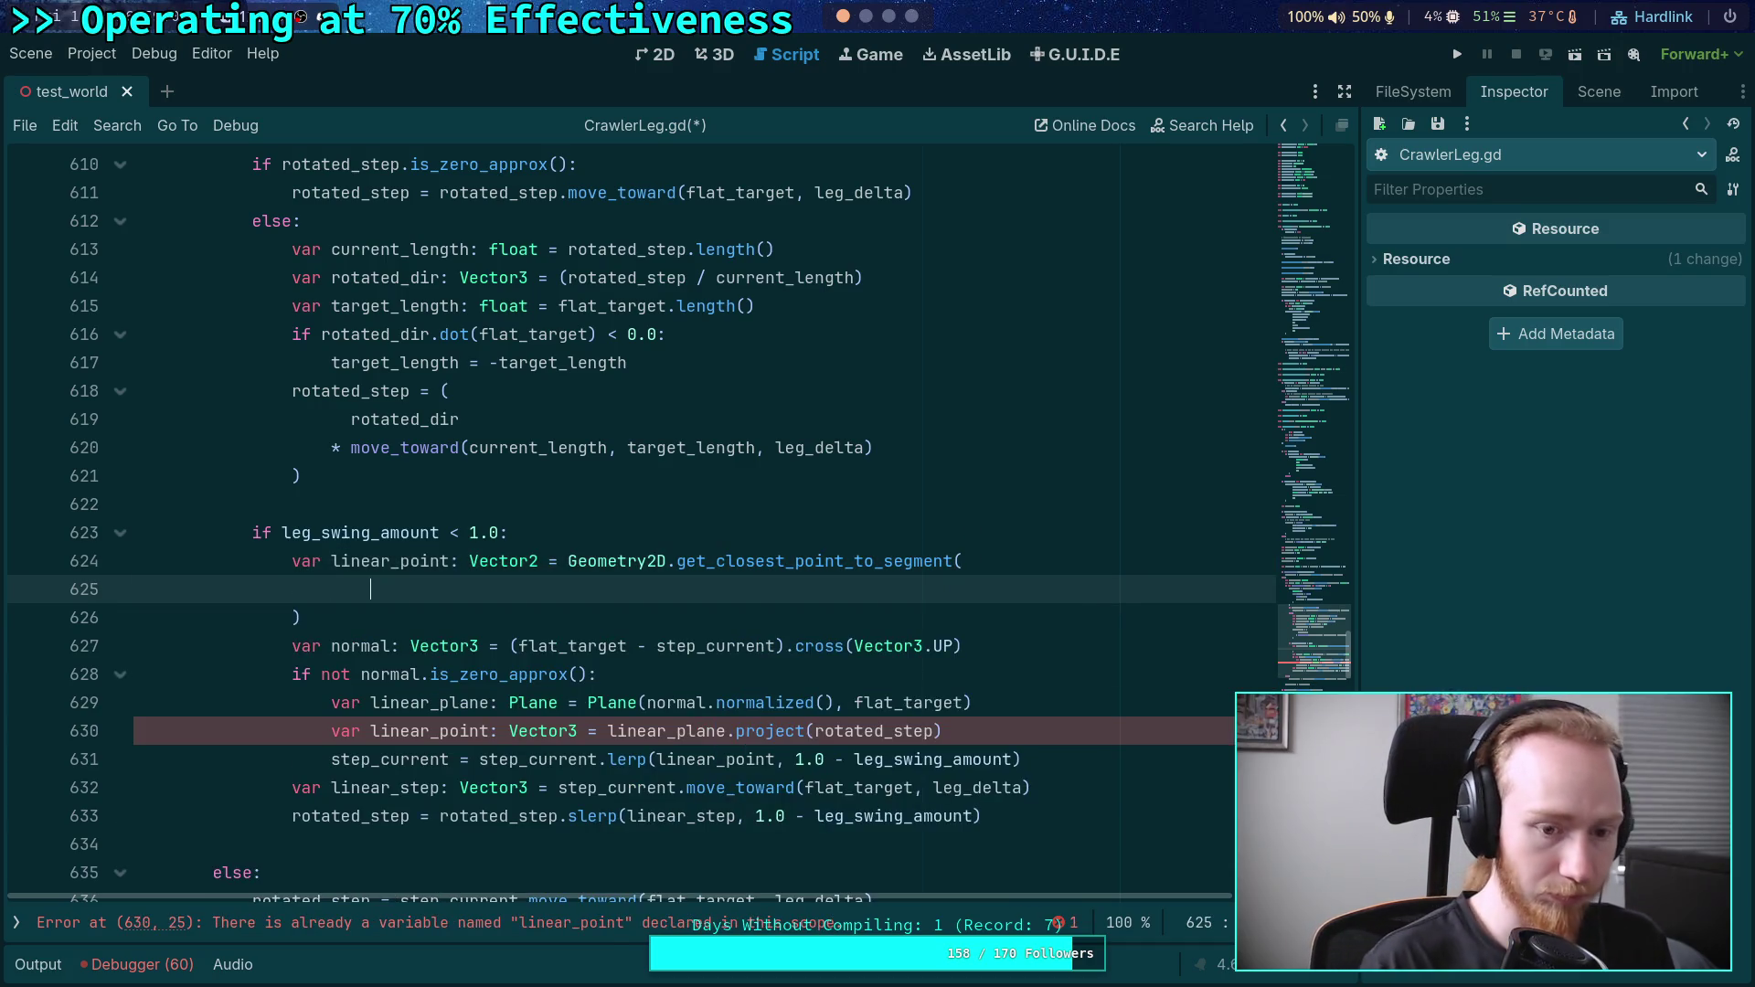
text(Vector2()
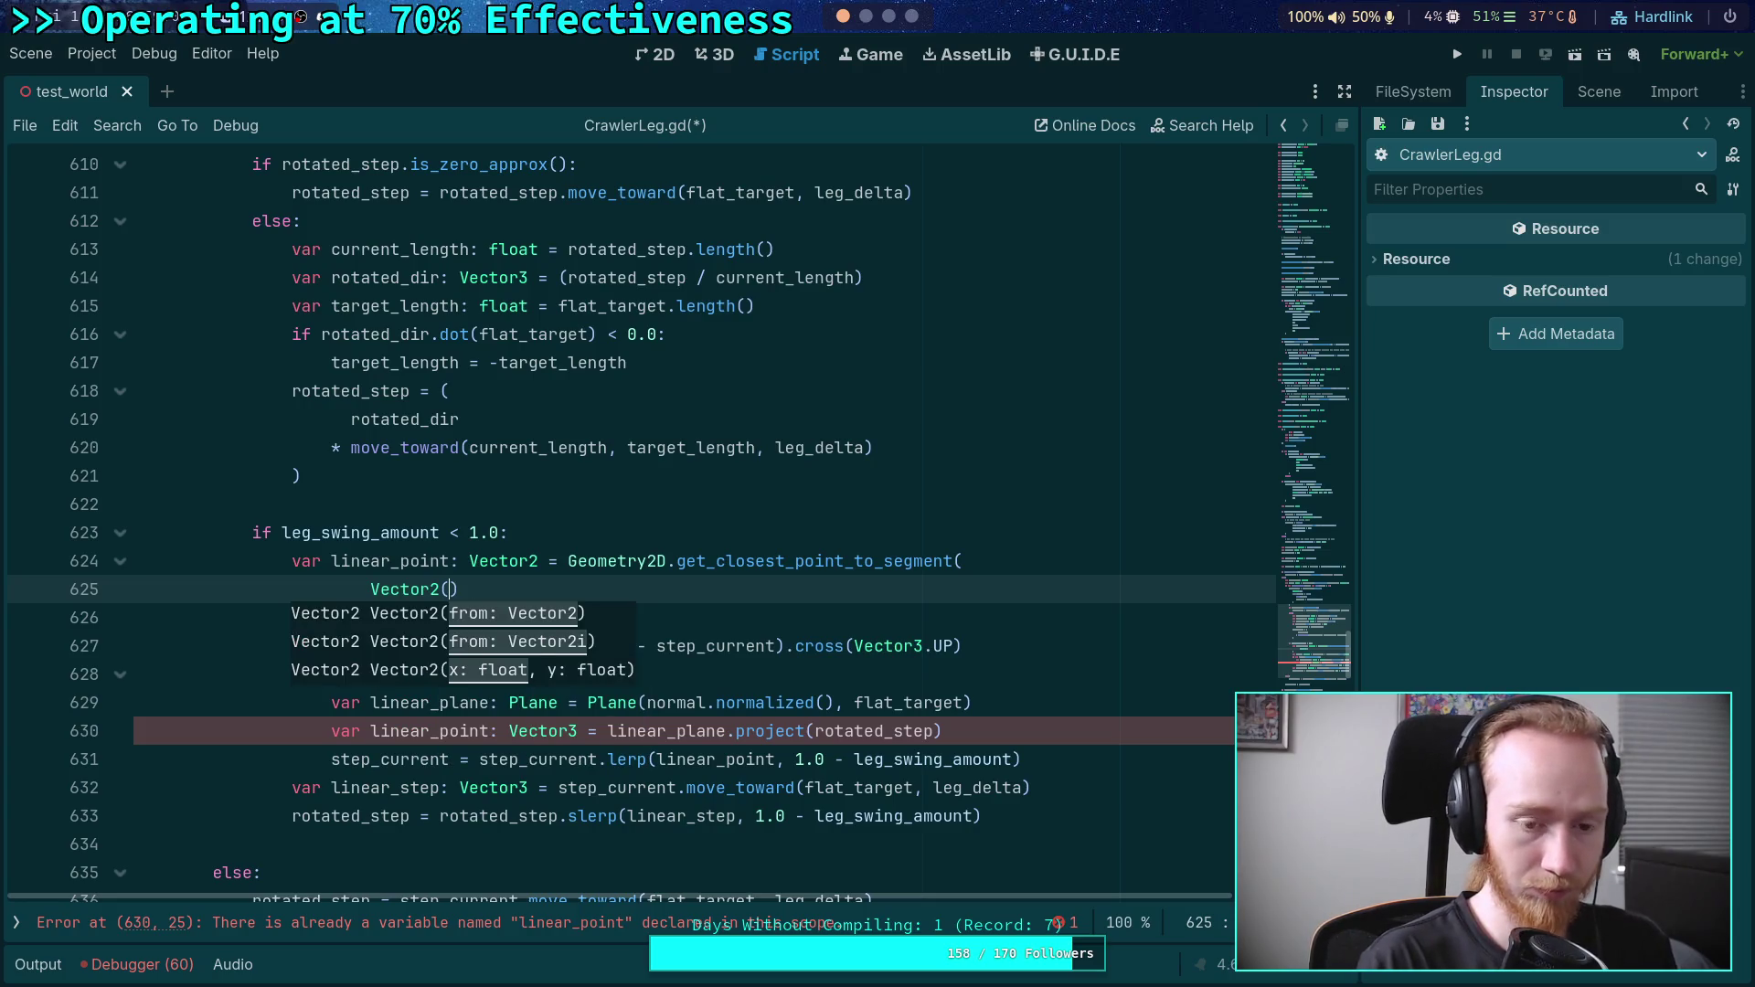
text(rota)
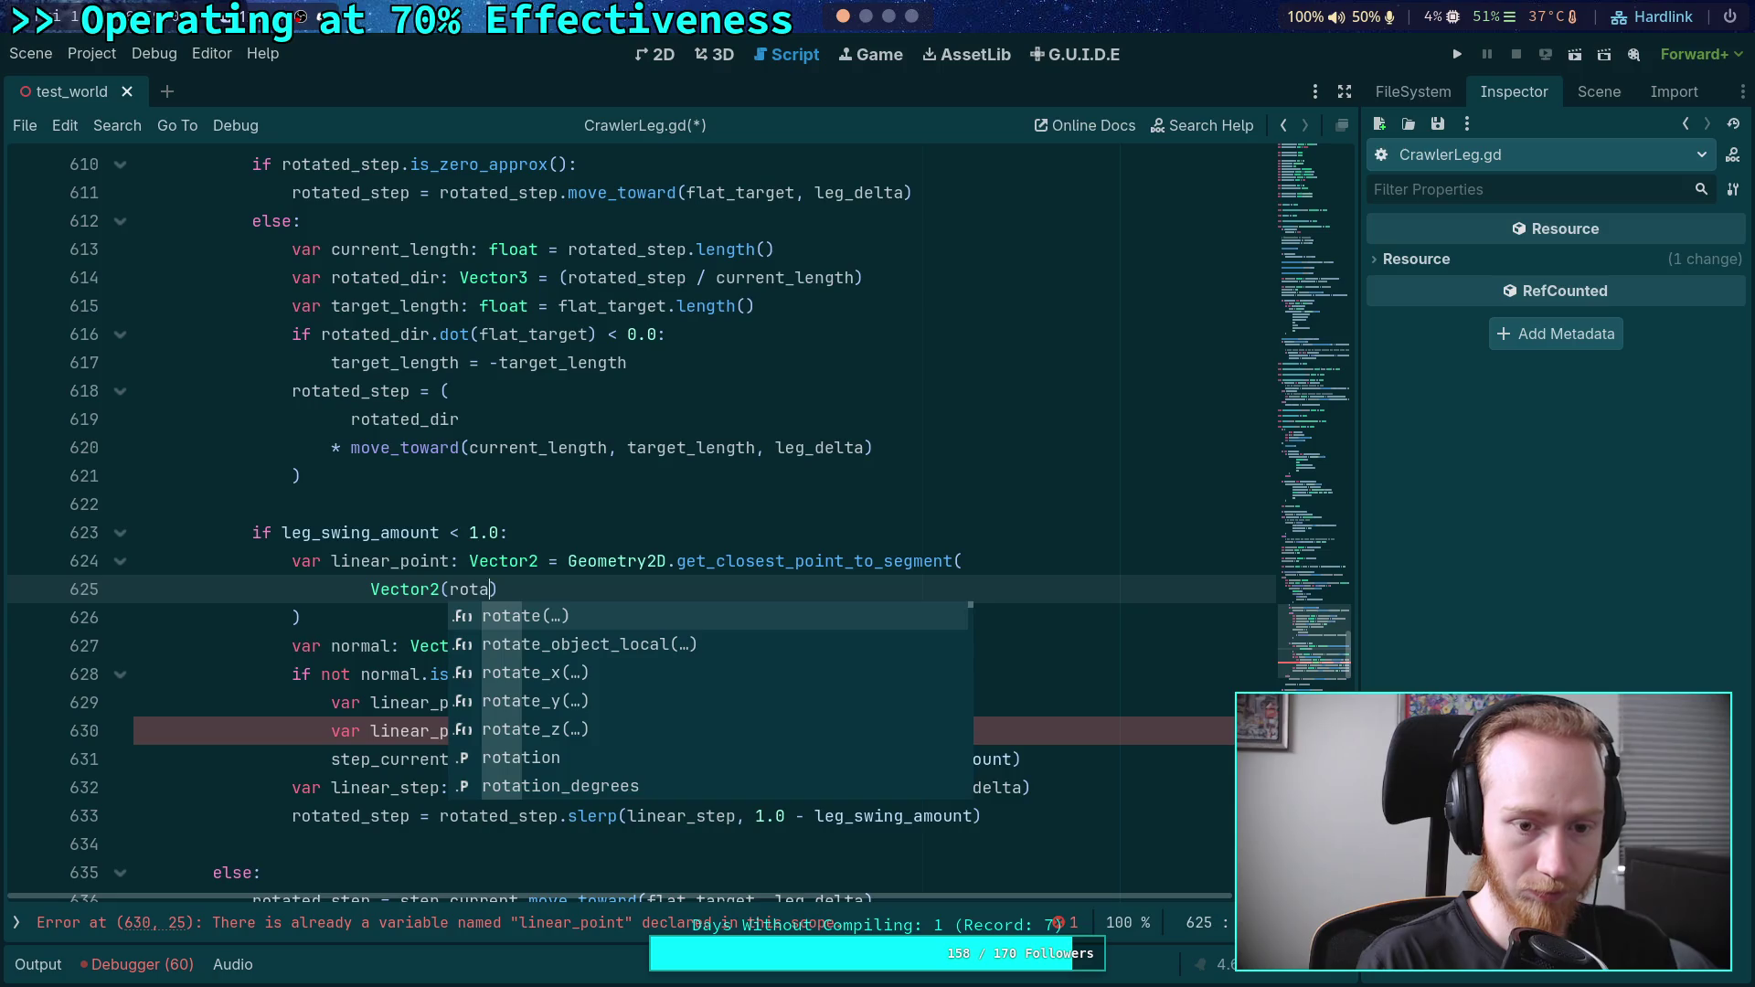
text(ted_st)
key(Return)
text(.x, rot)
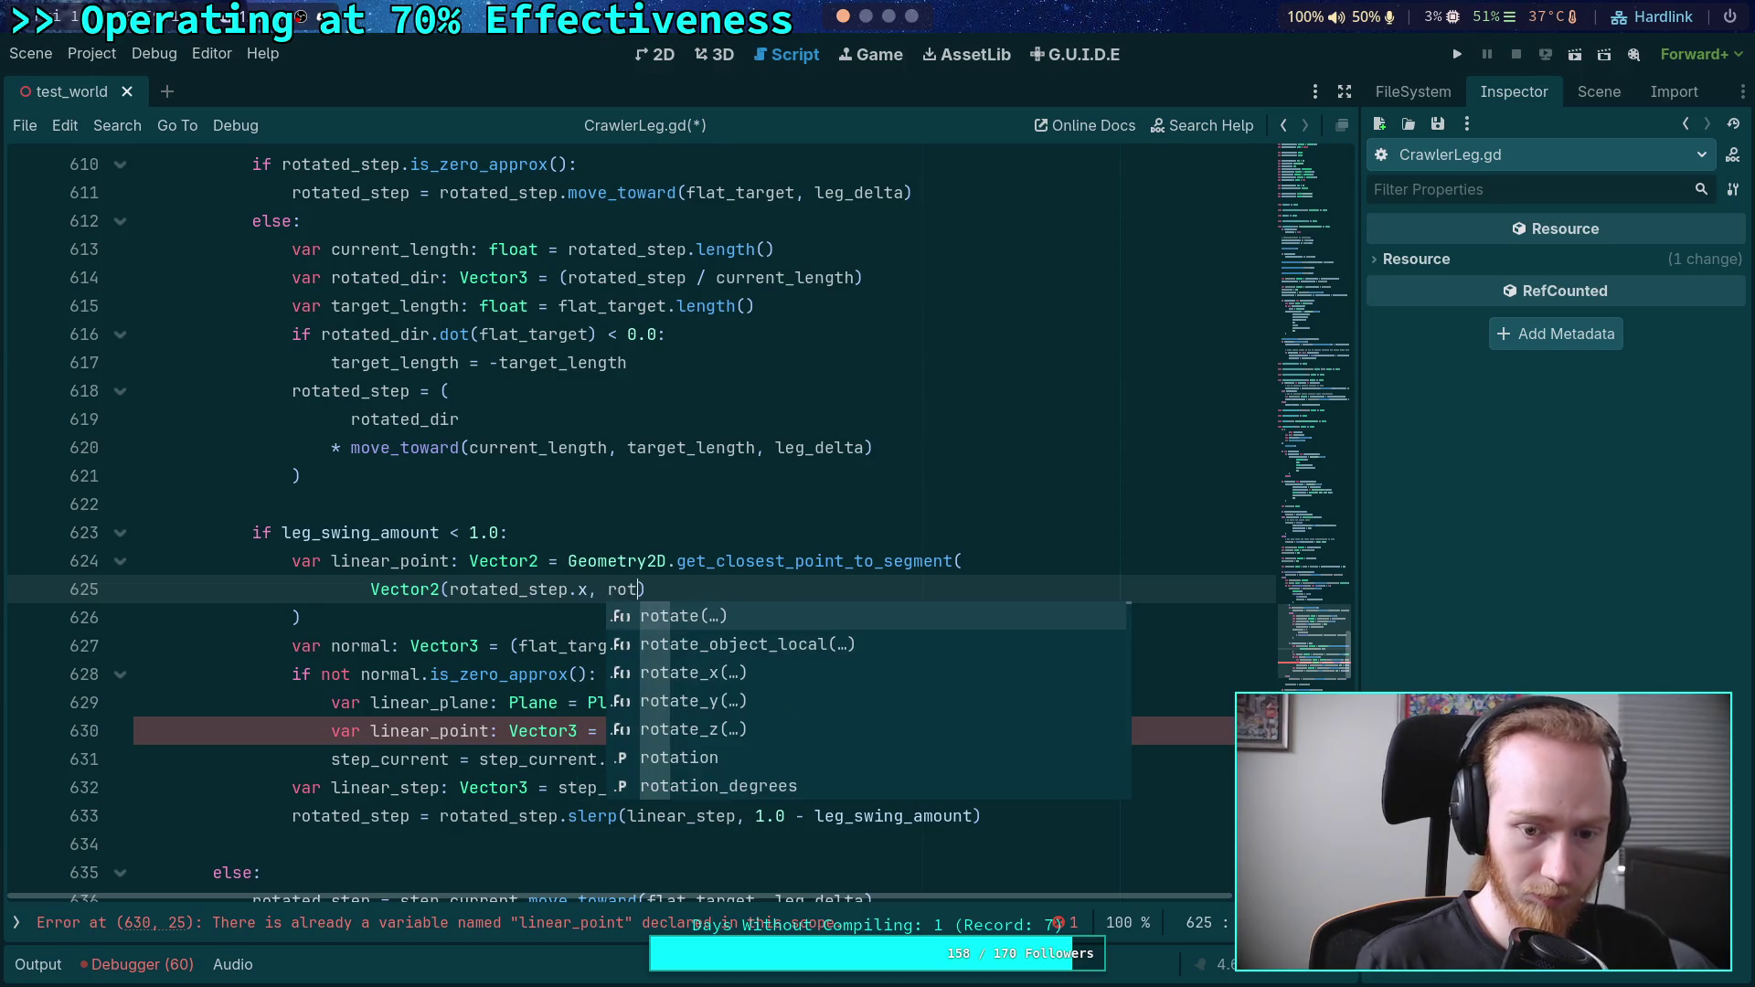
text(ated_st)
key(Return)
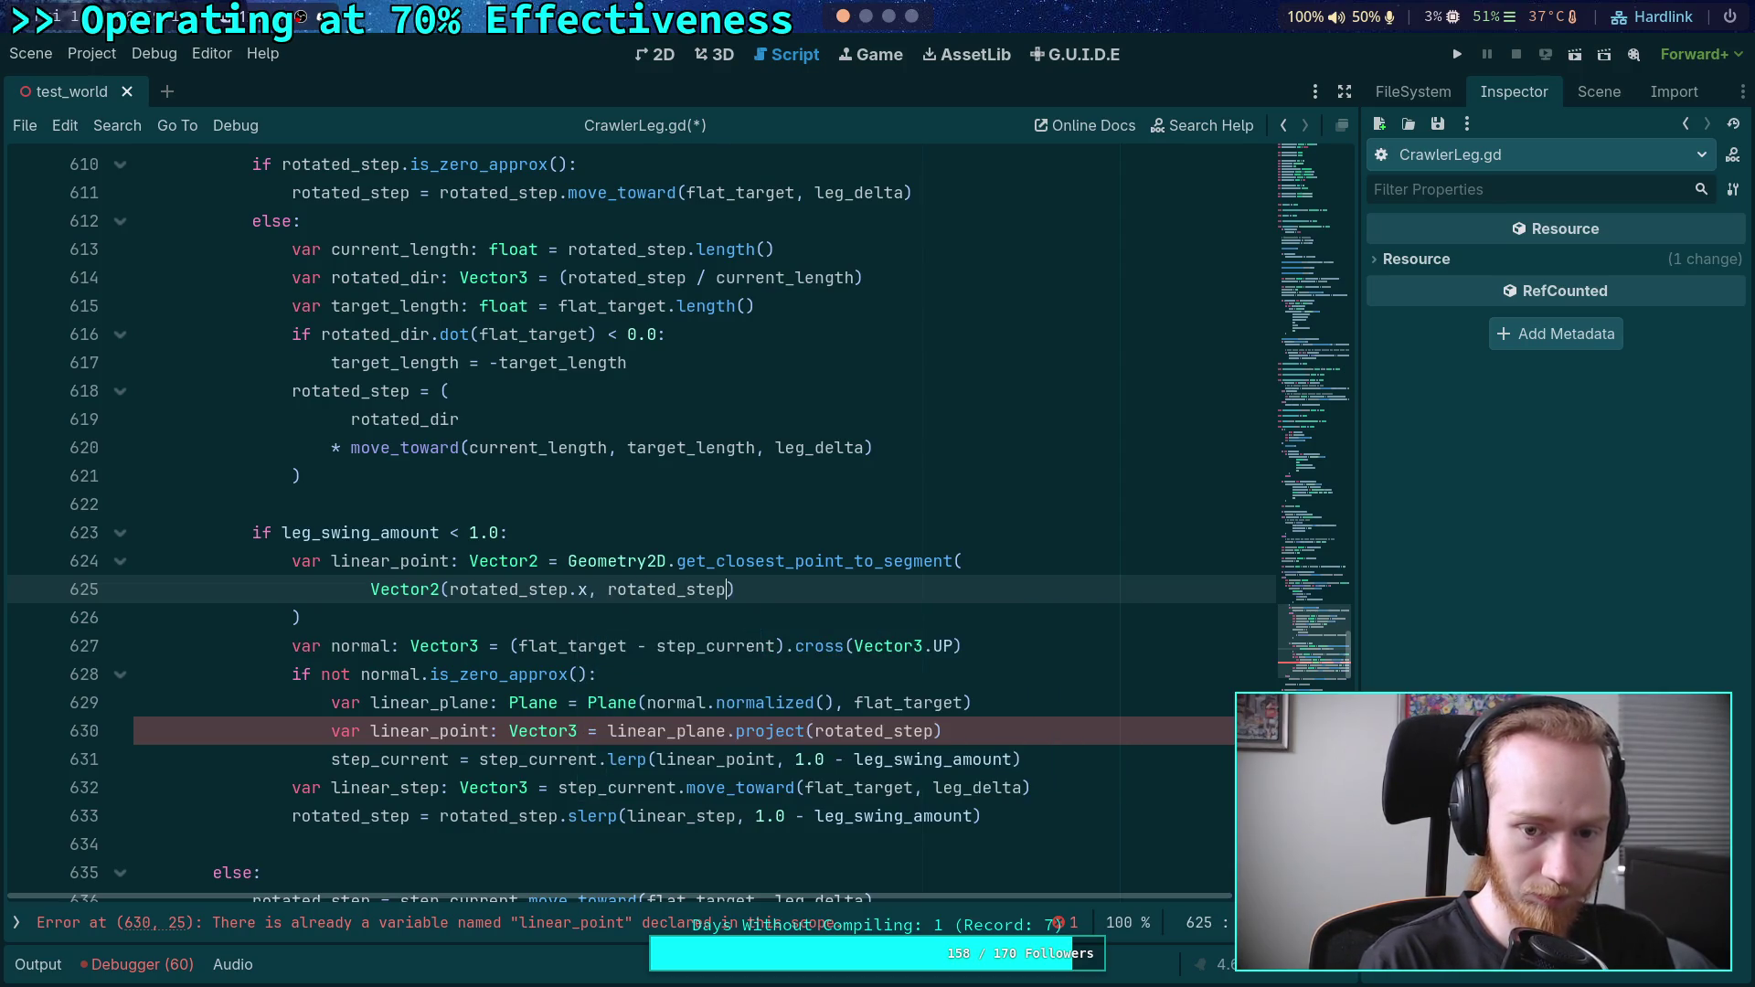
text(.z),)
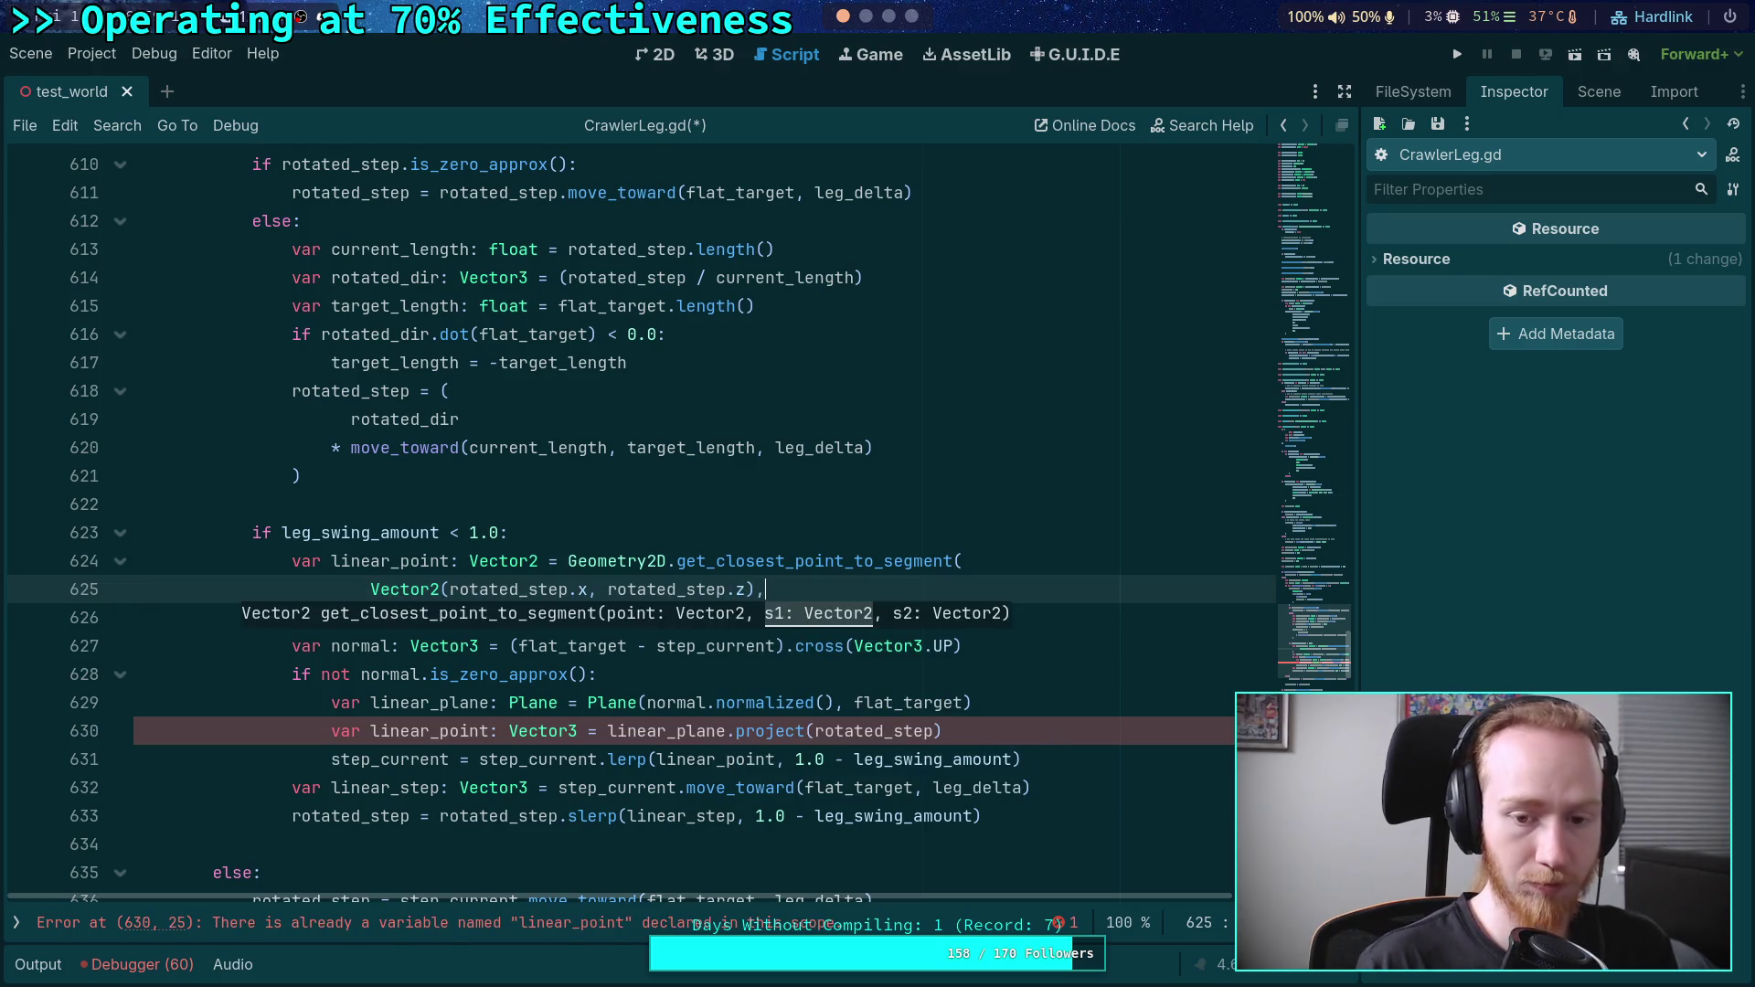
key(Return)
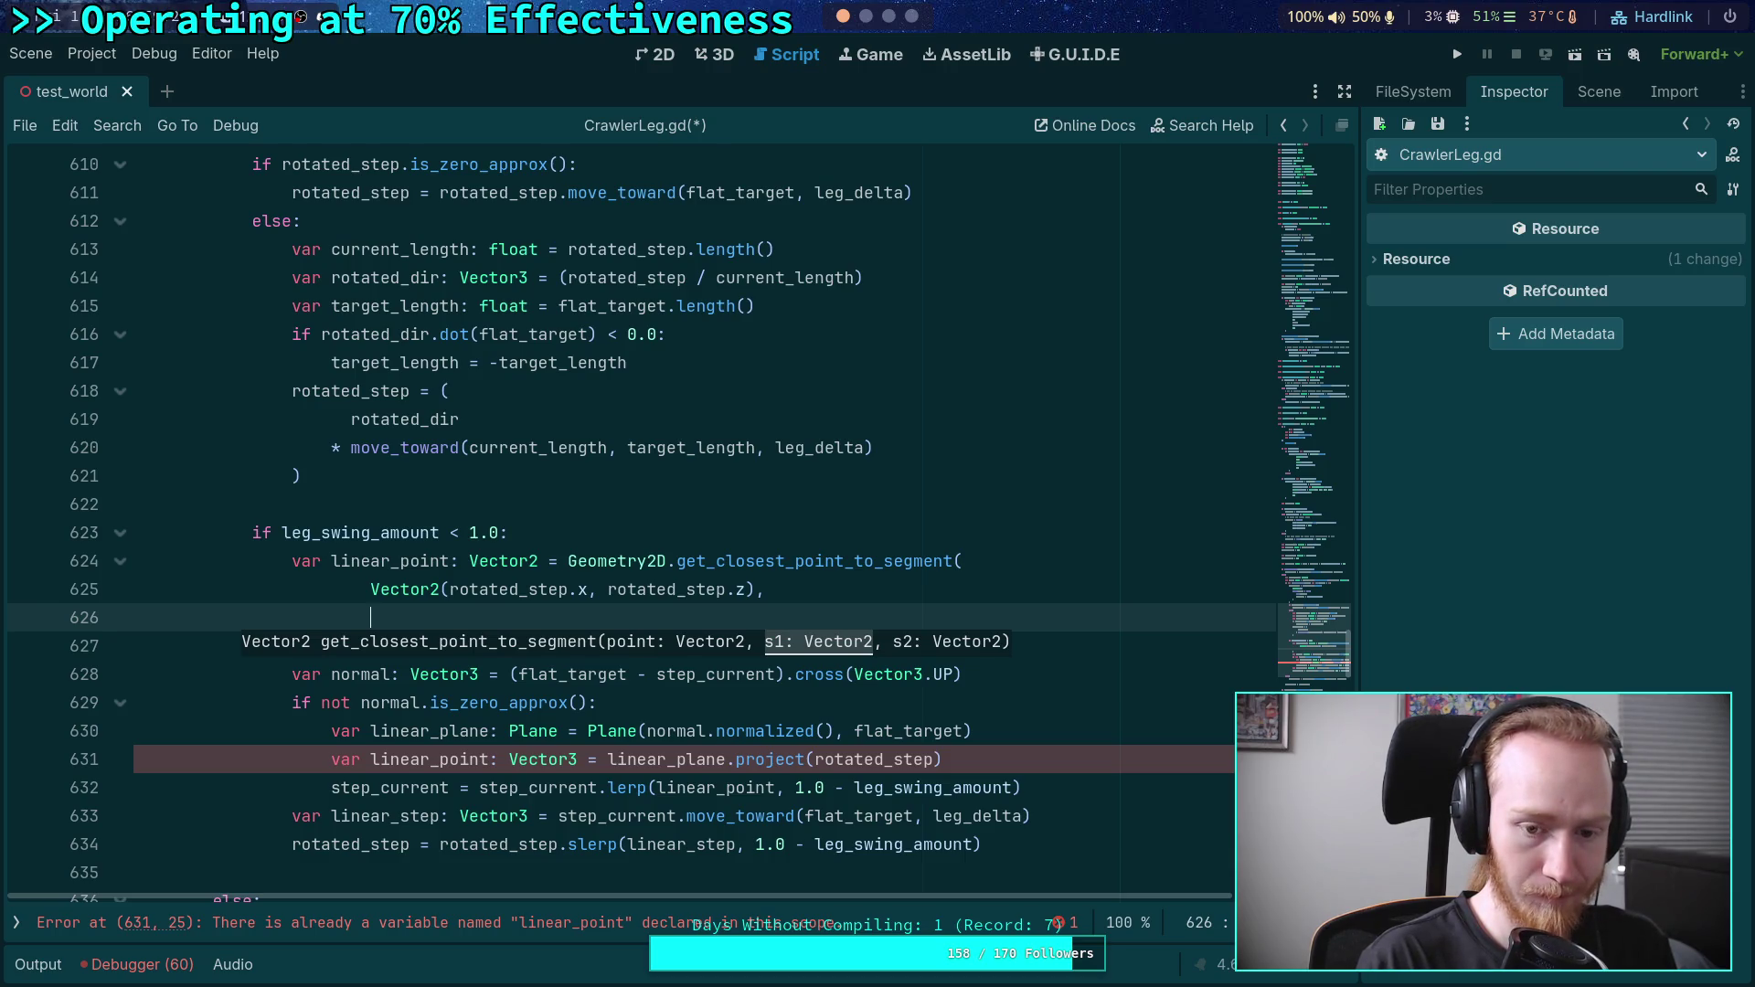
- Add Vector2(step_current.x, step_current.z) and Vector2(flat_target.x, flat_target.z) arguments, then select old lines 629–633
text(Vect)
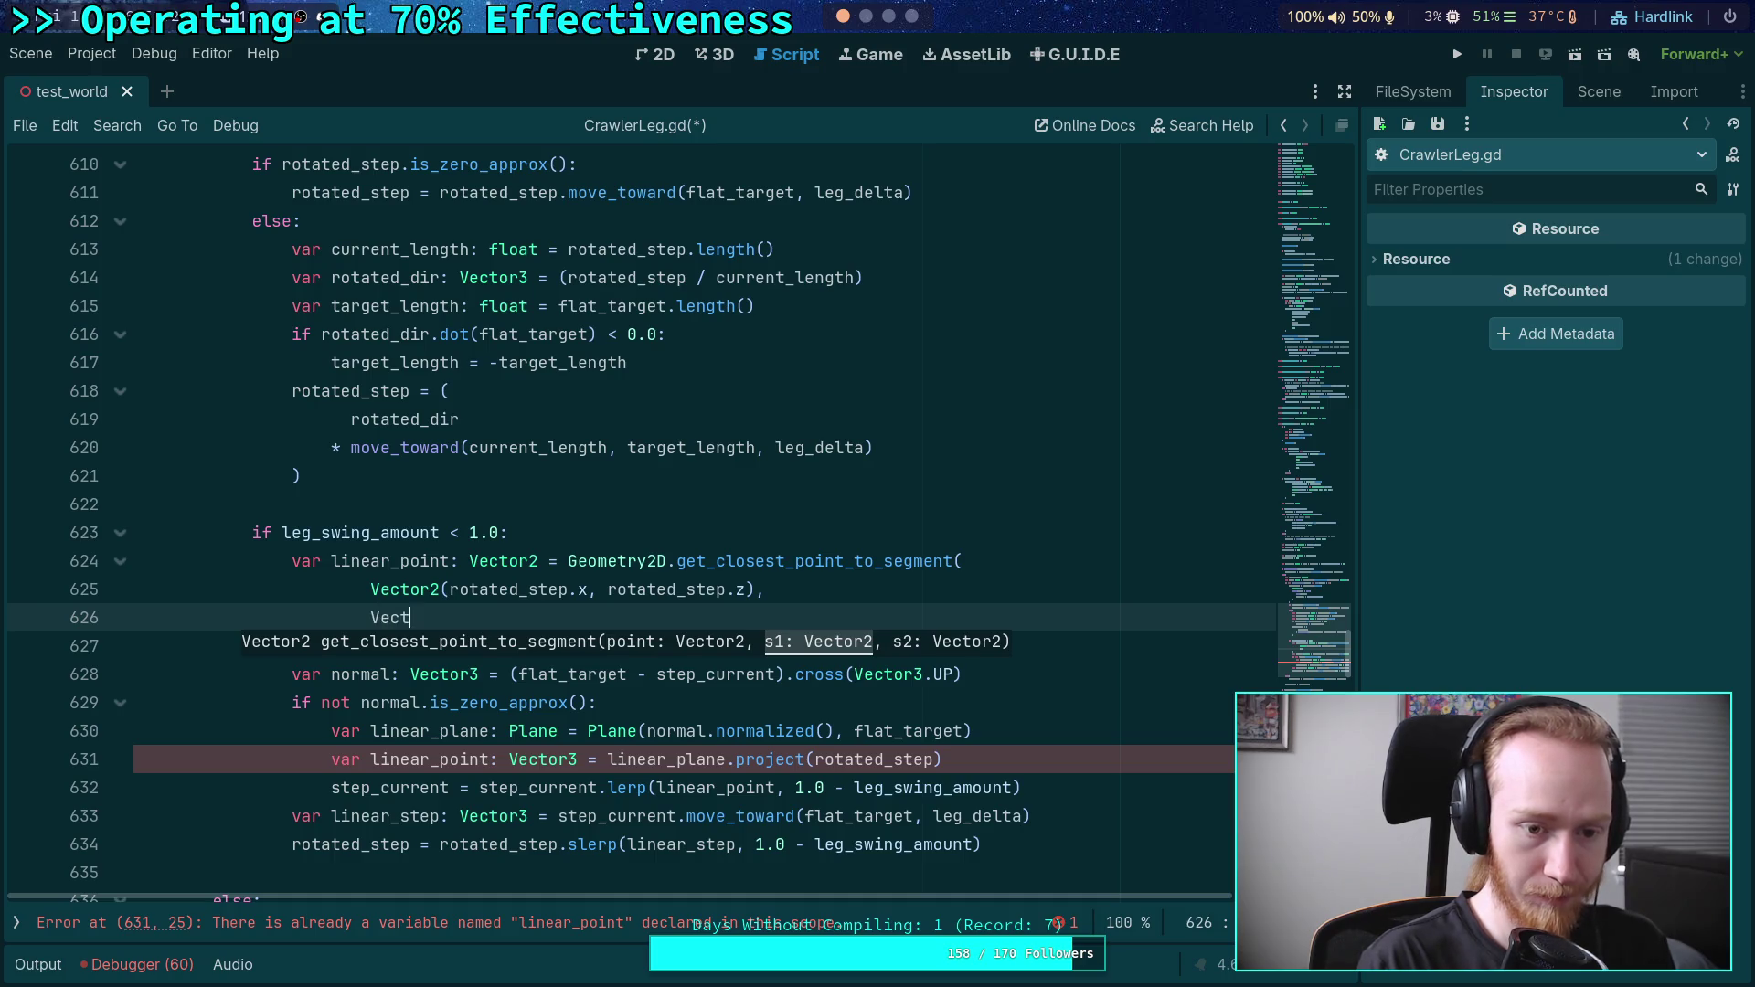
text(or2(step_c)
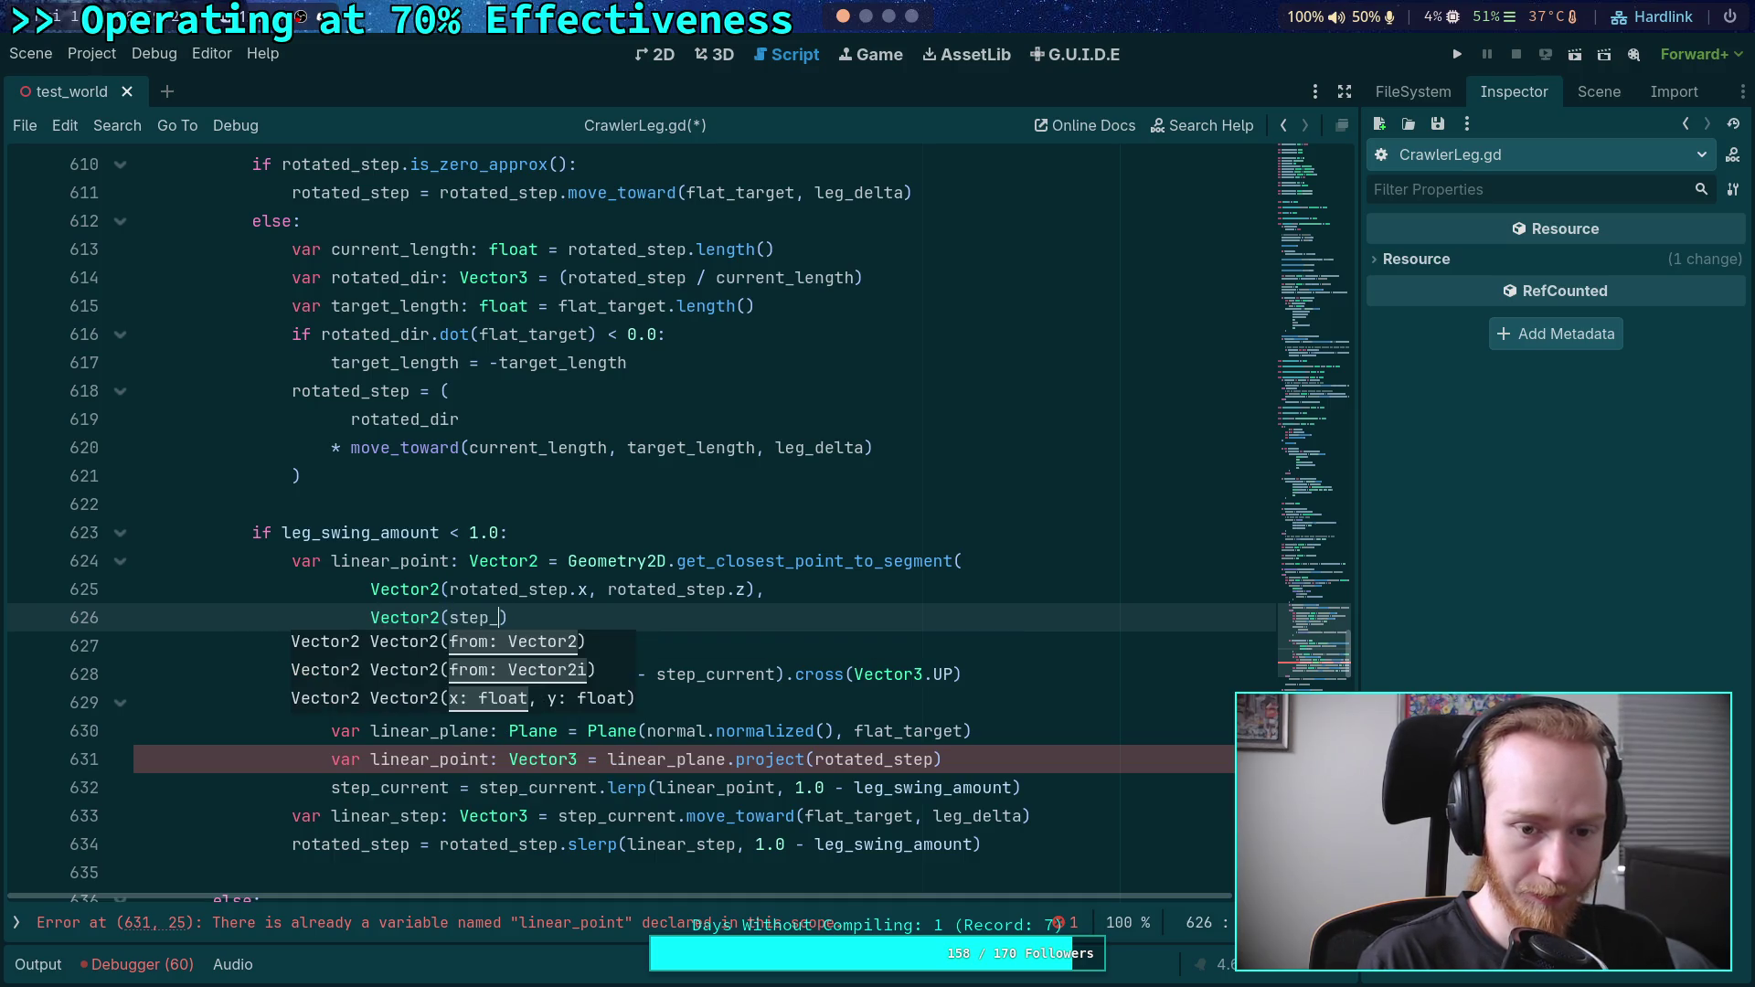
text(urrent.x, )
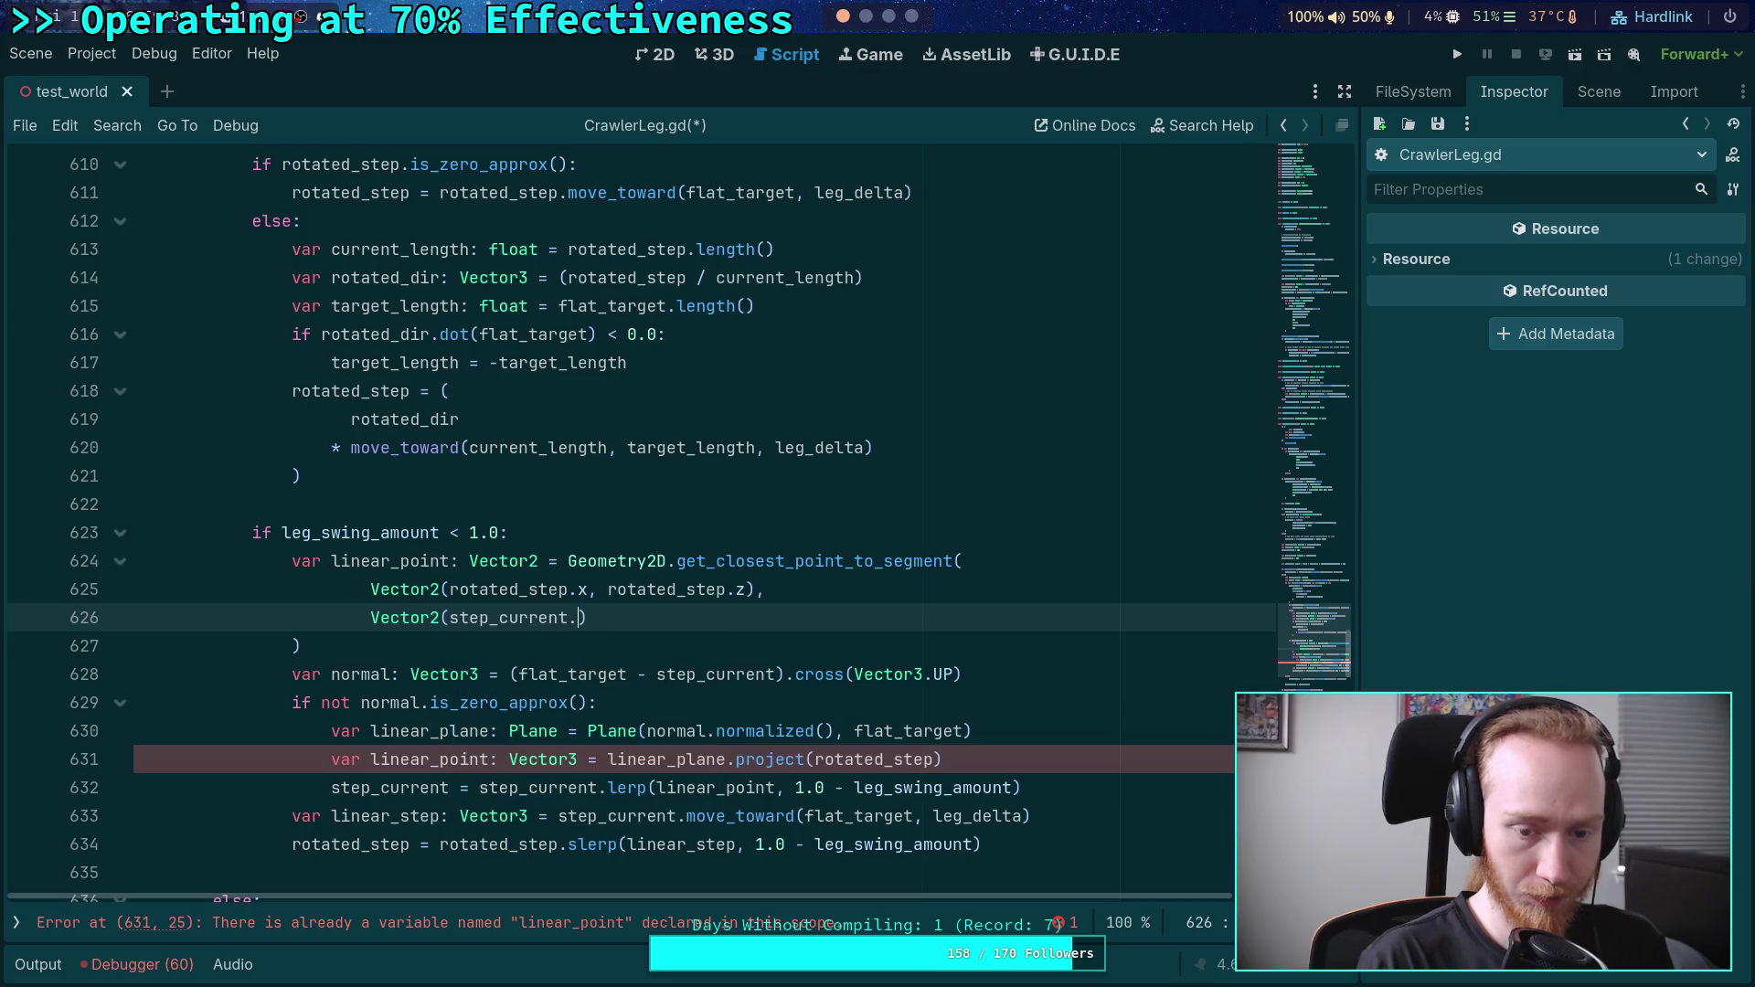
text(step_current)
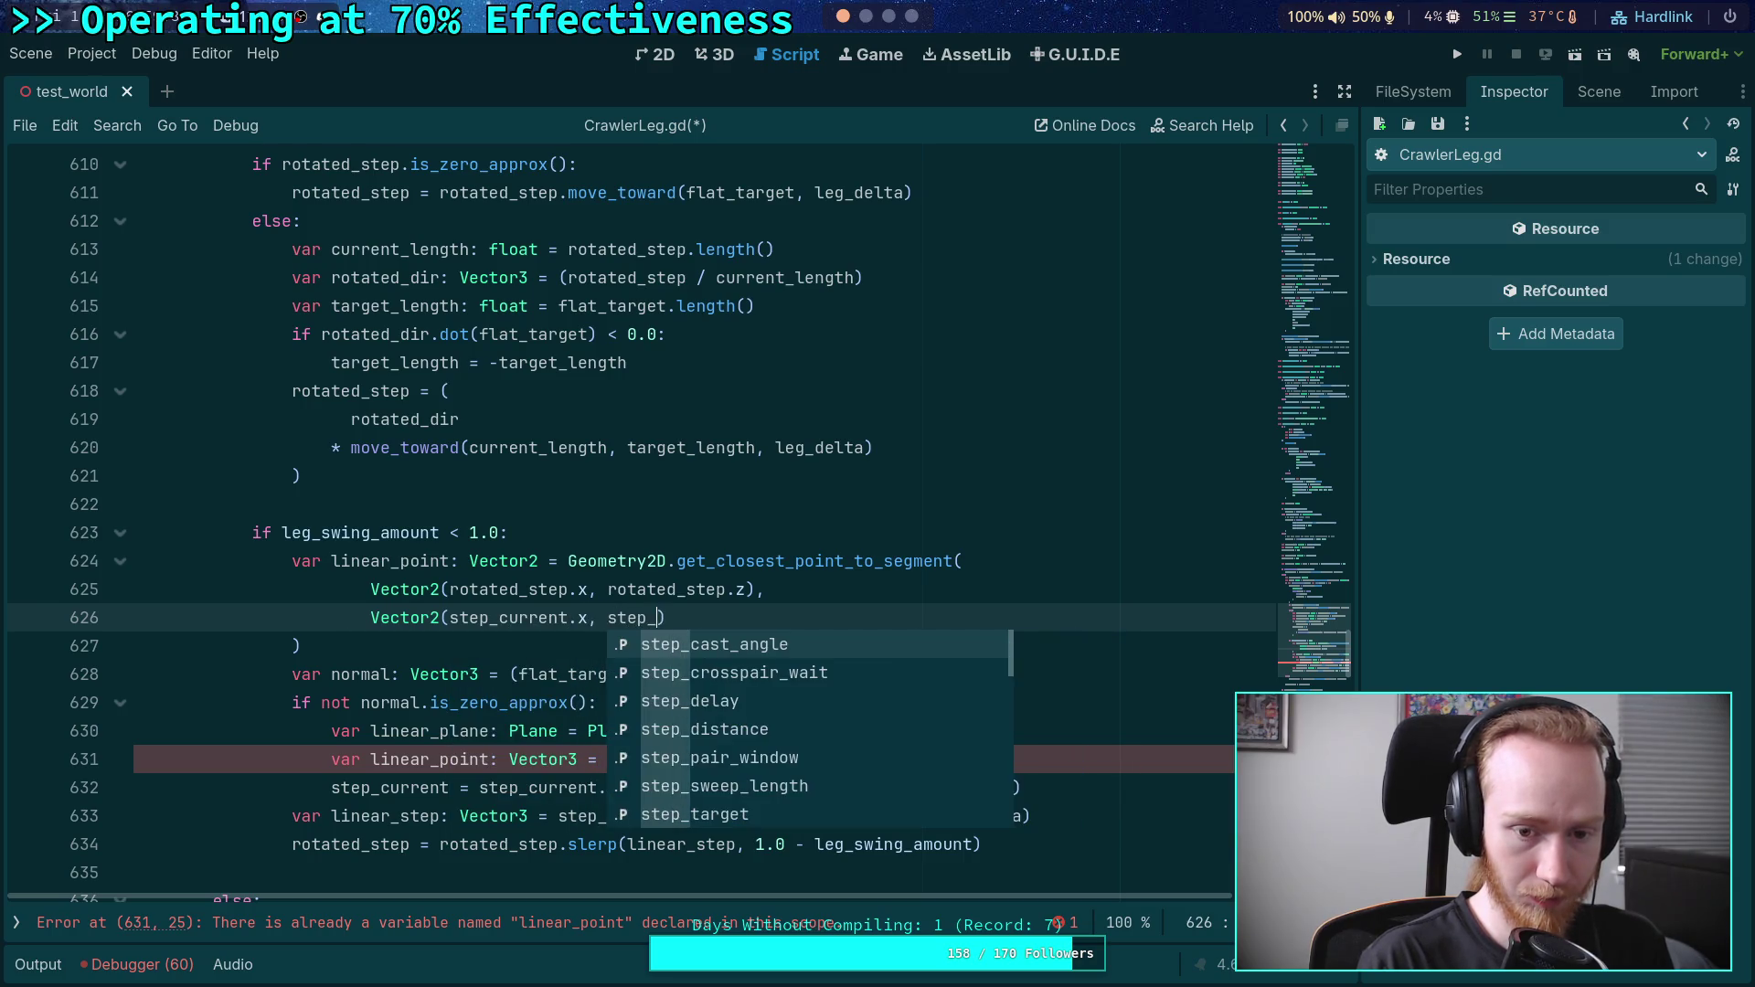
text(.z)
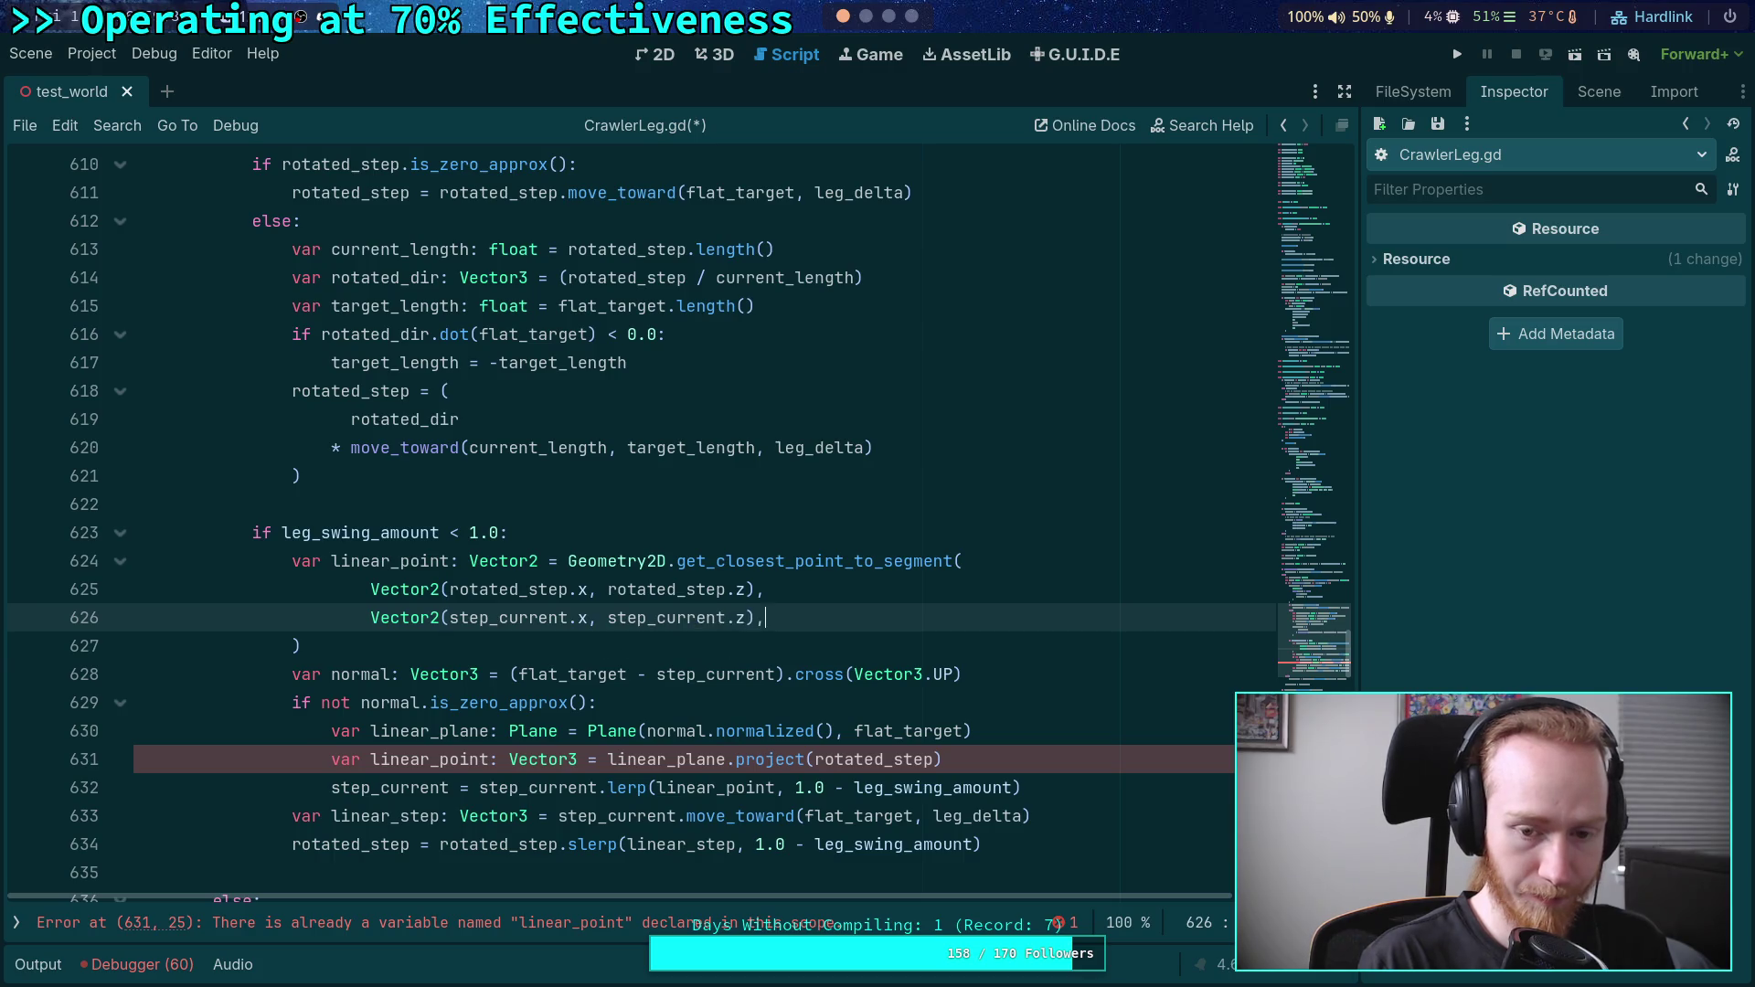
key(Return)
text(Vector2)
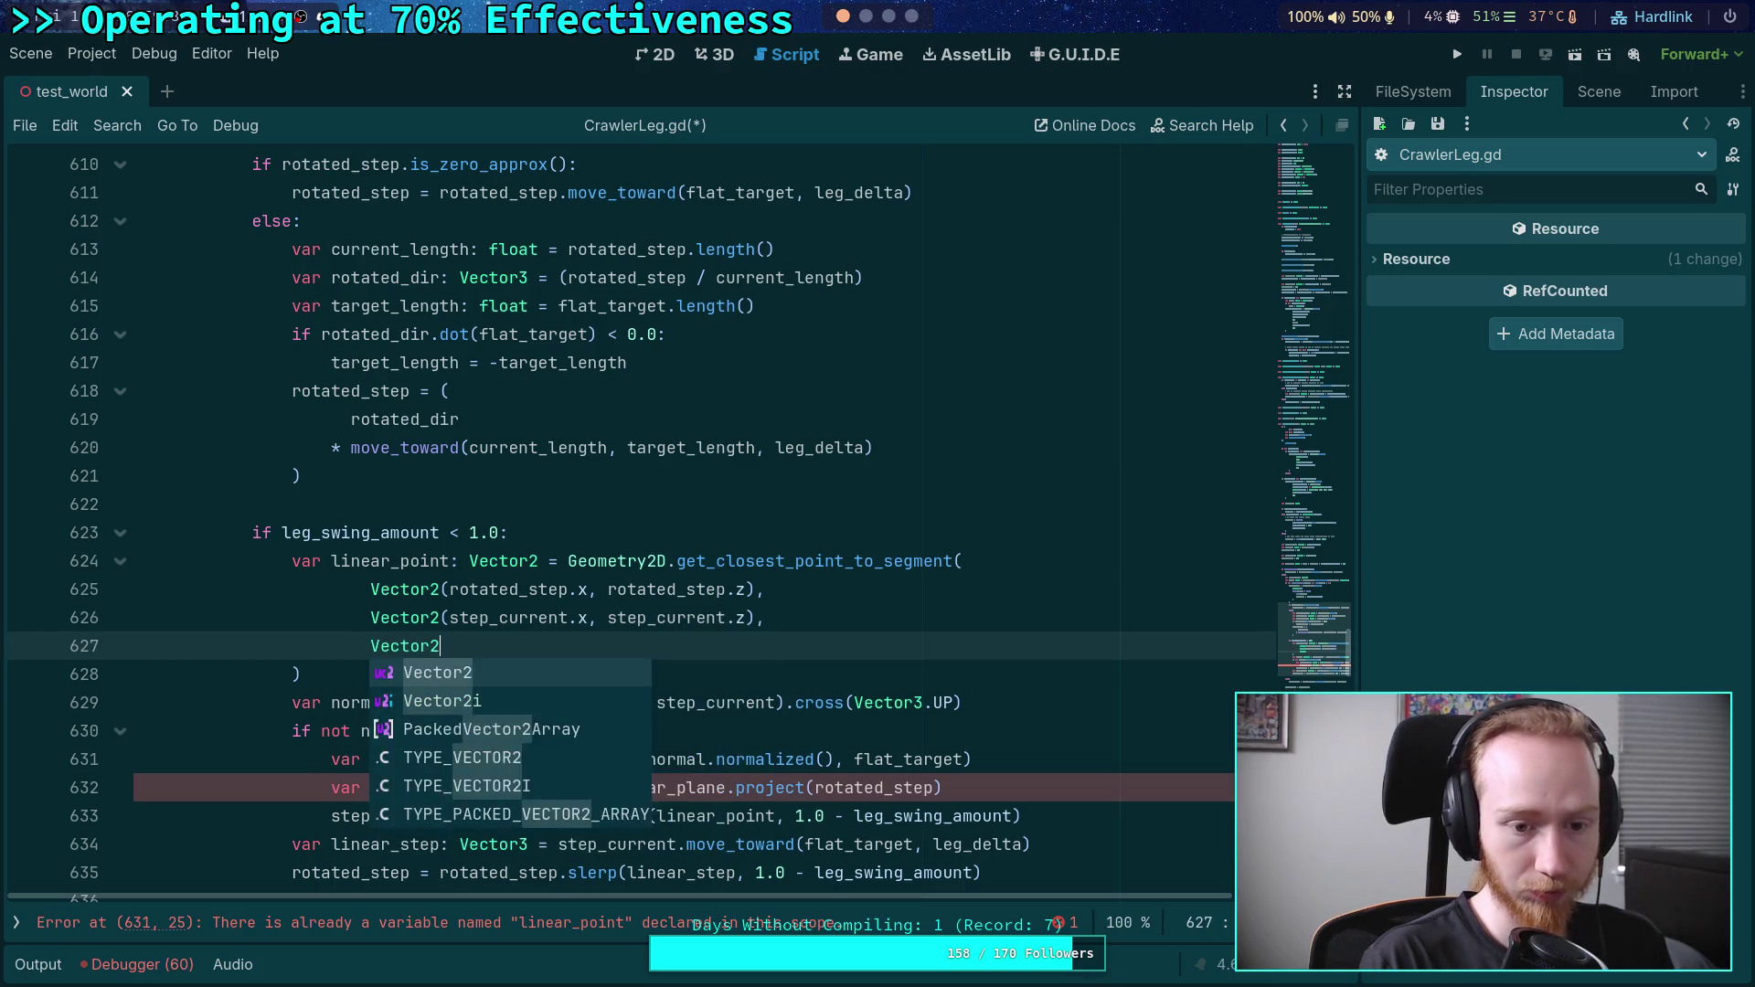
text(()
text(flat_target)
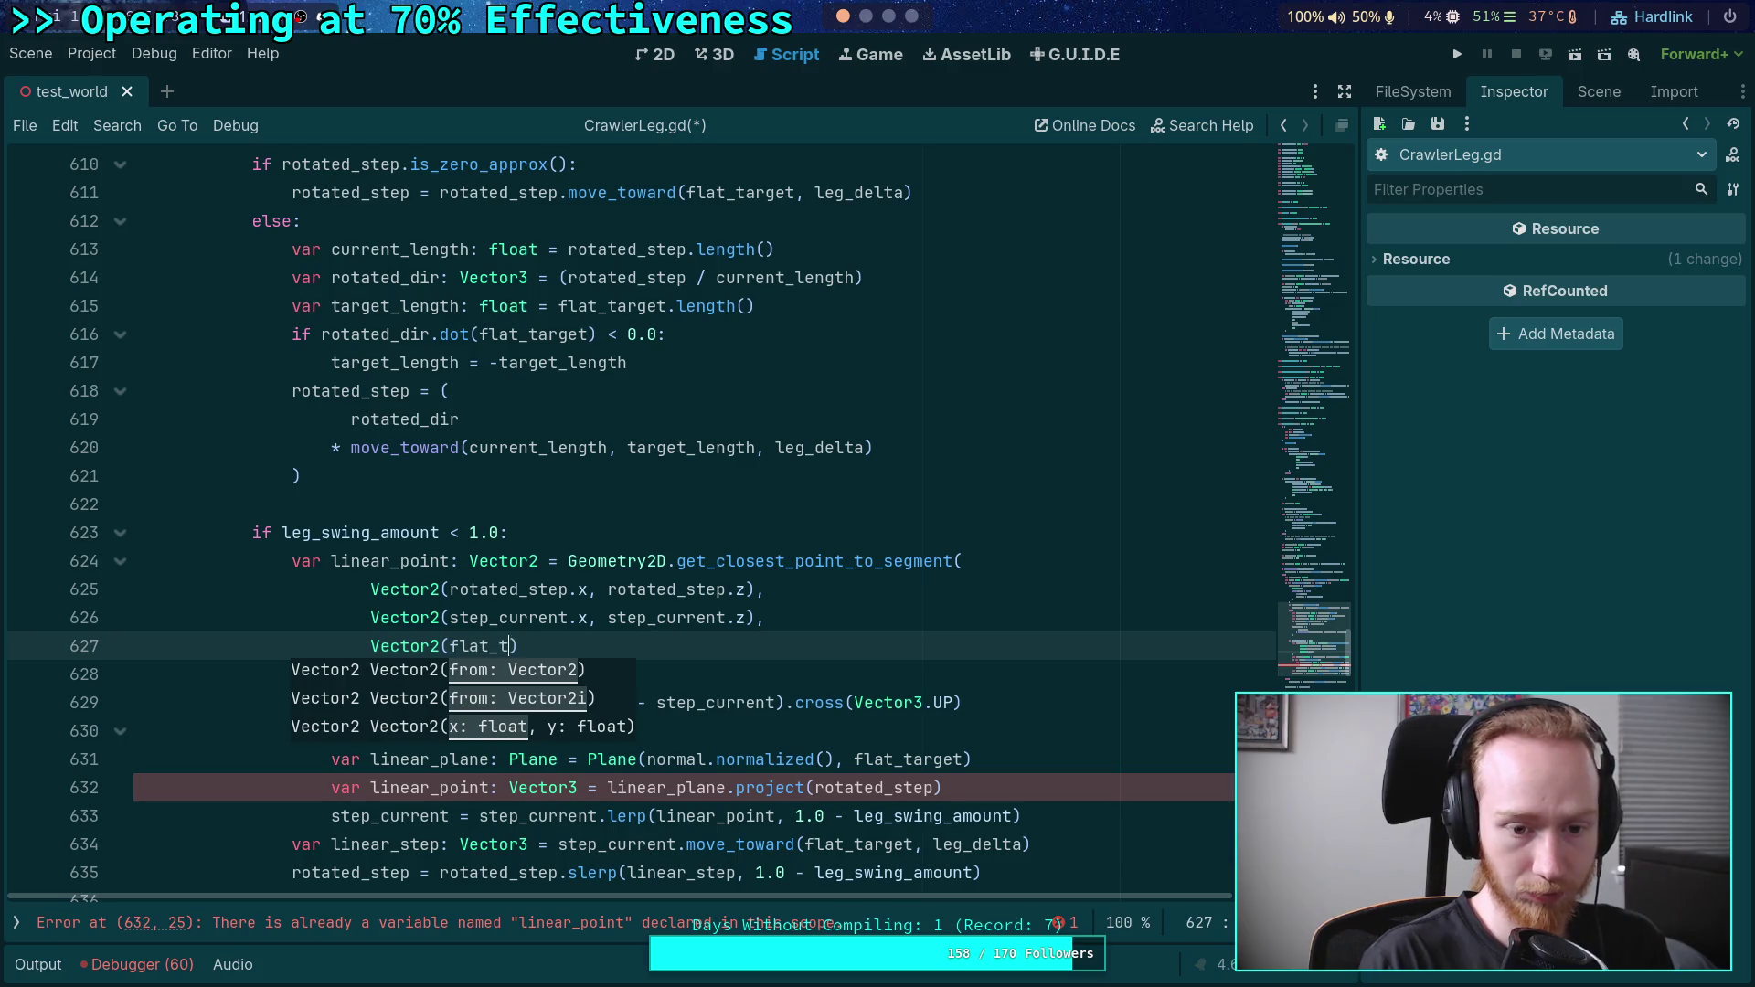
text(.x, f)
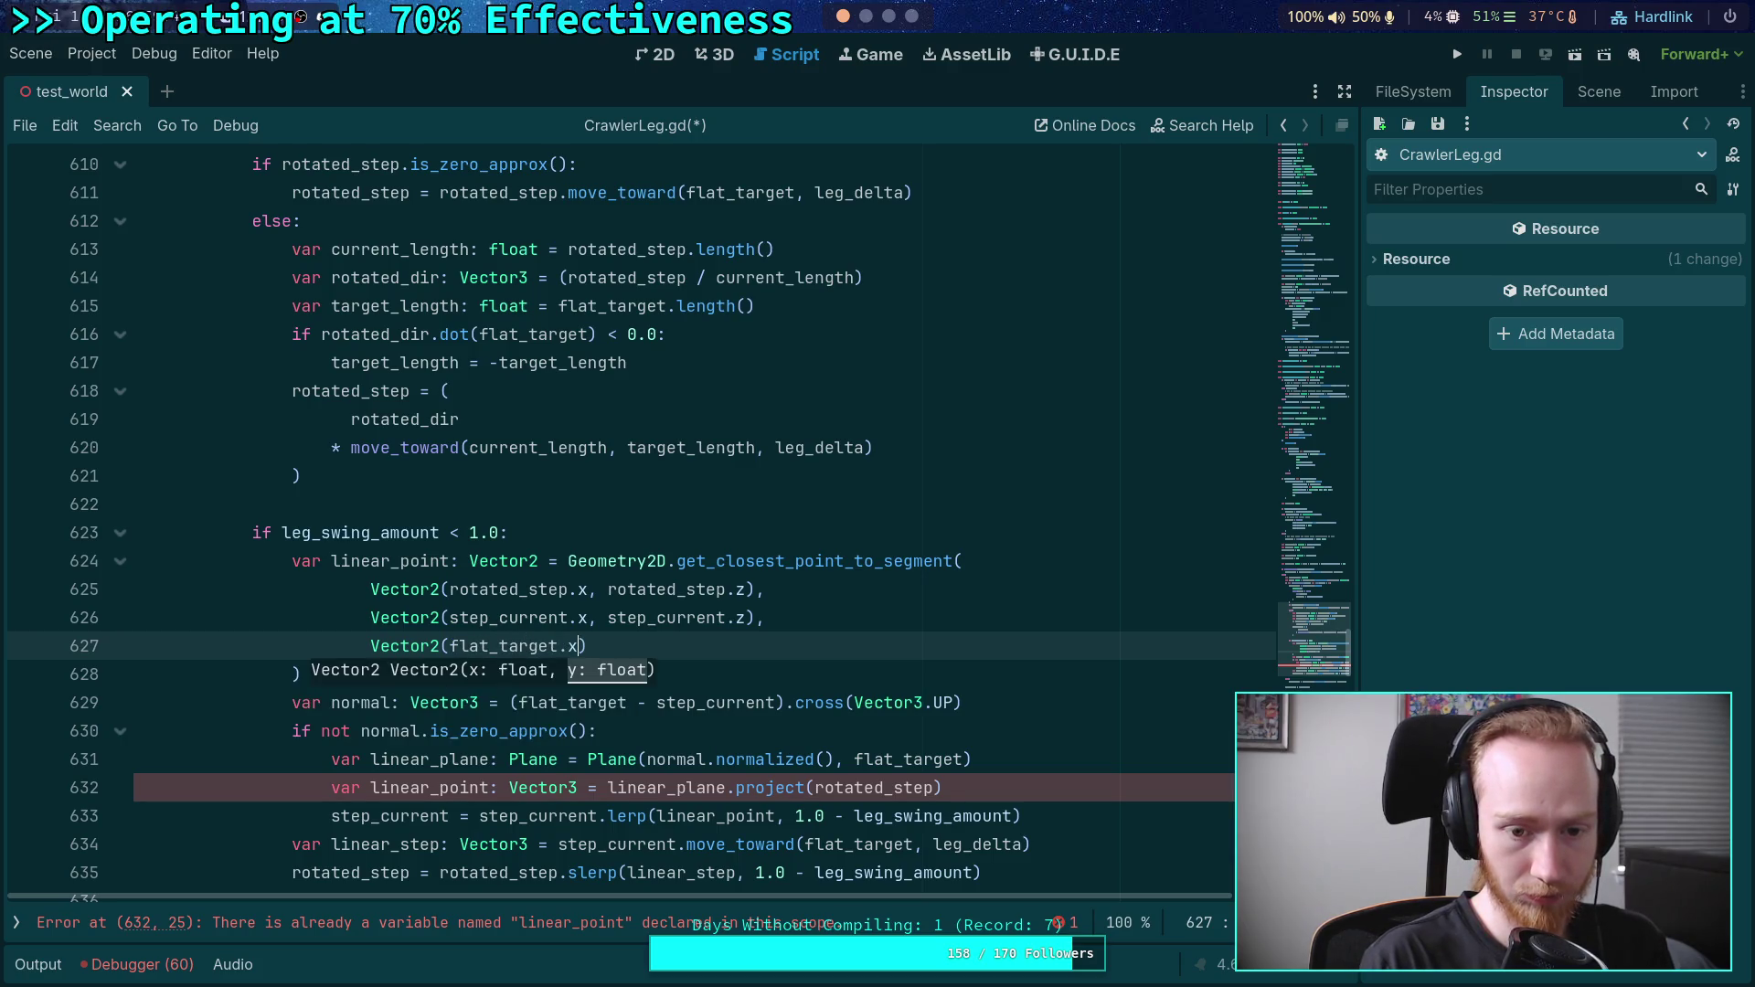
text(lat_target.z))
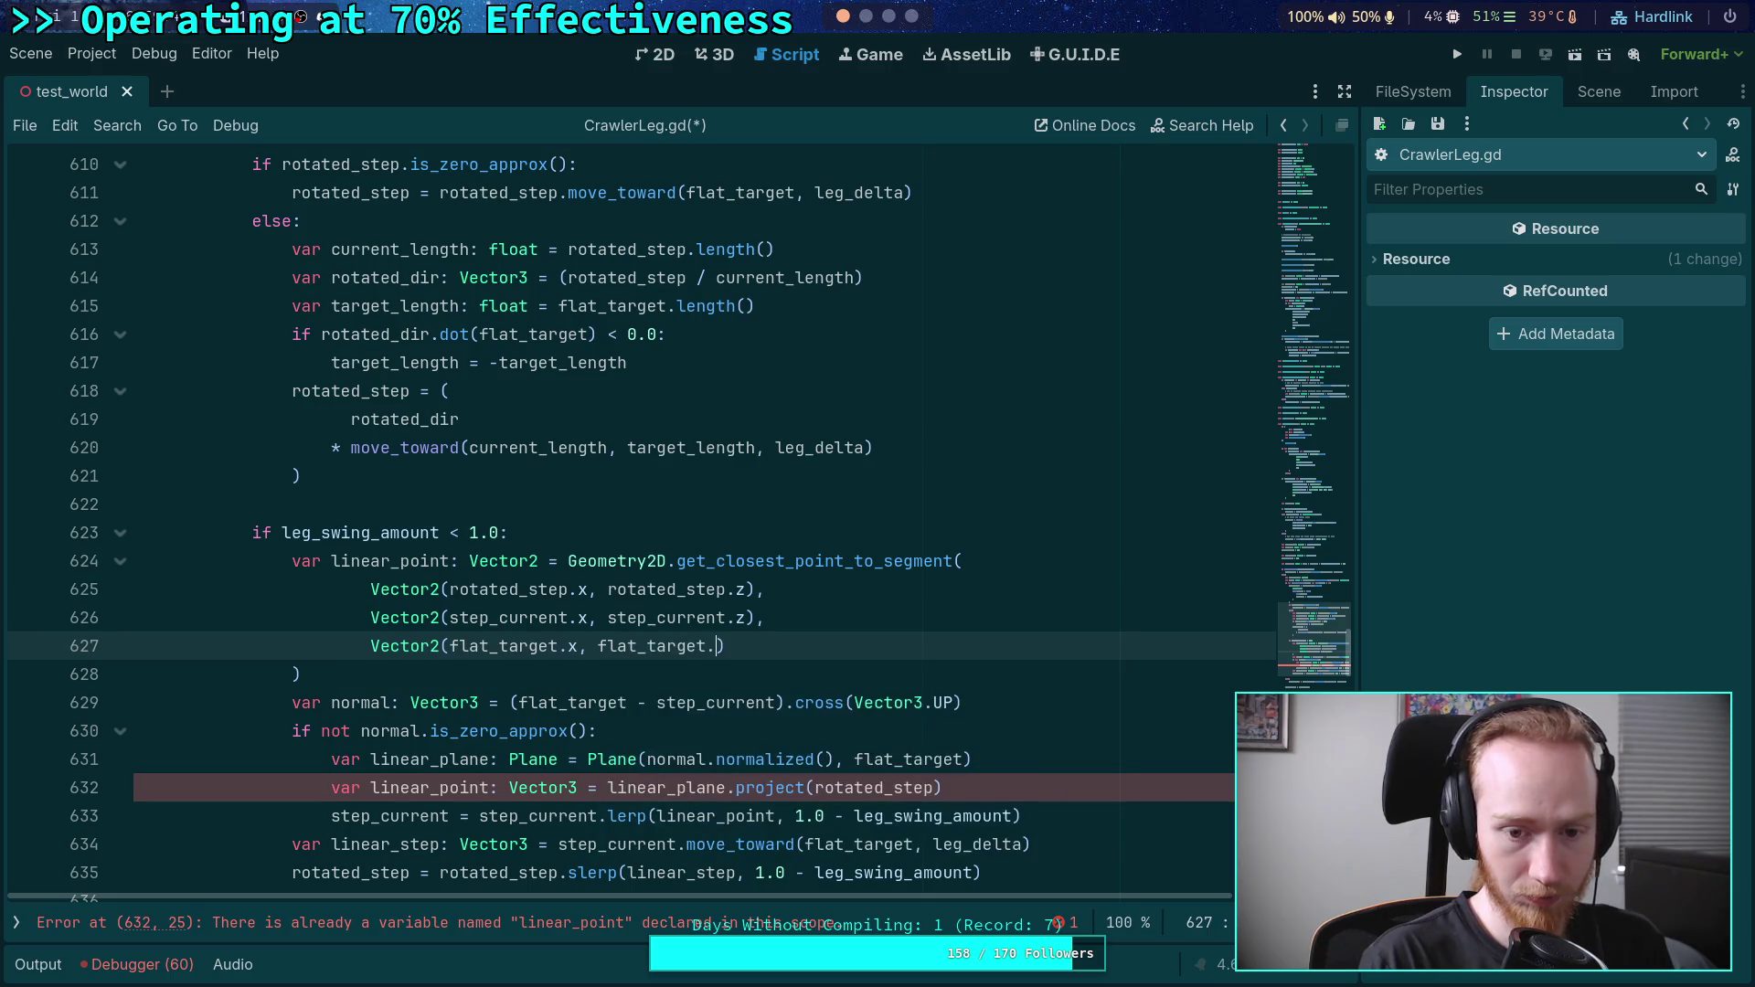
scroll(957, 548, down, 1)
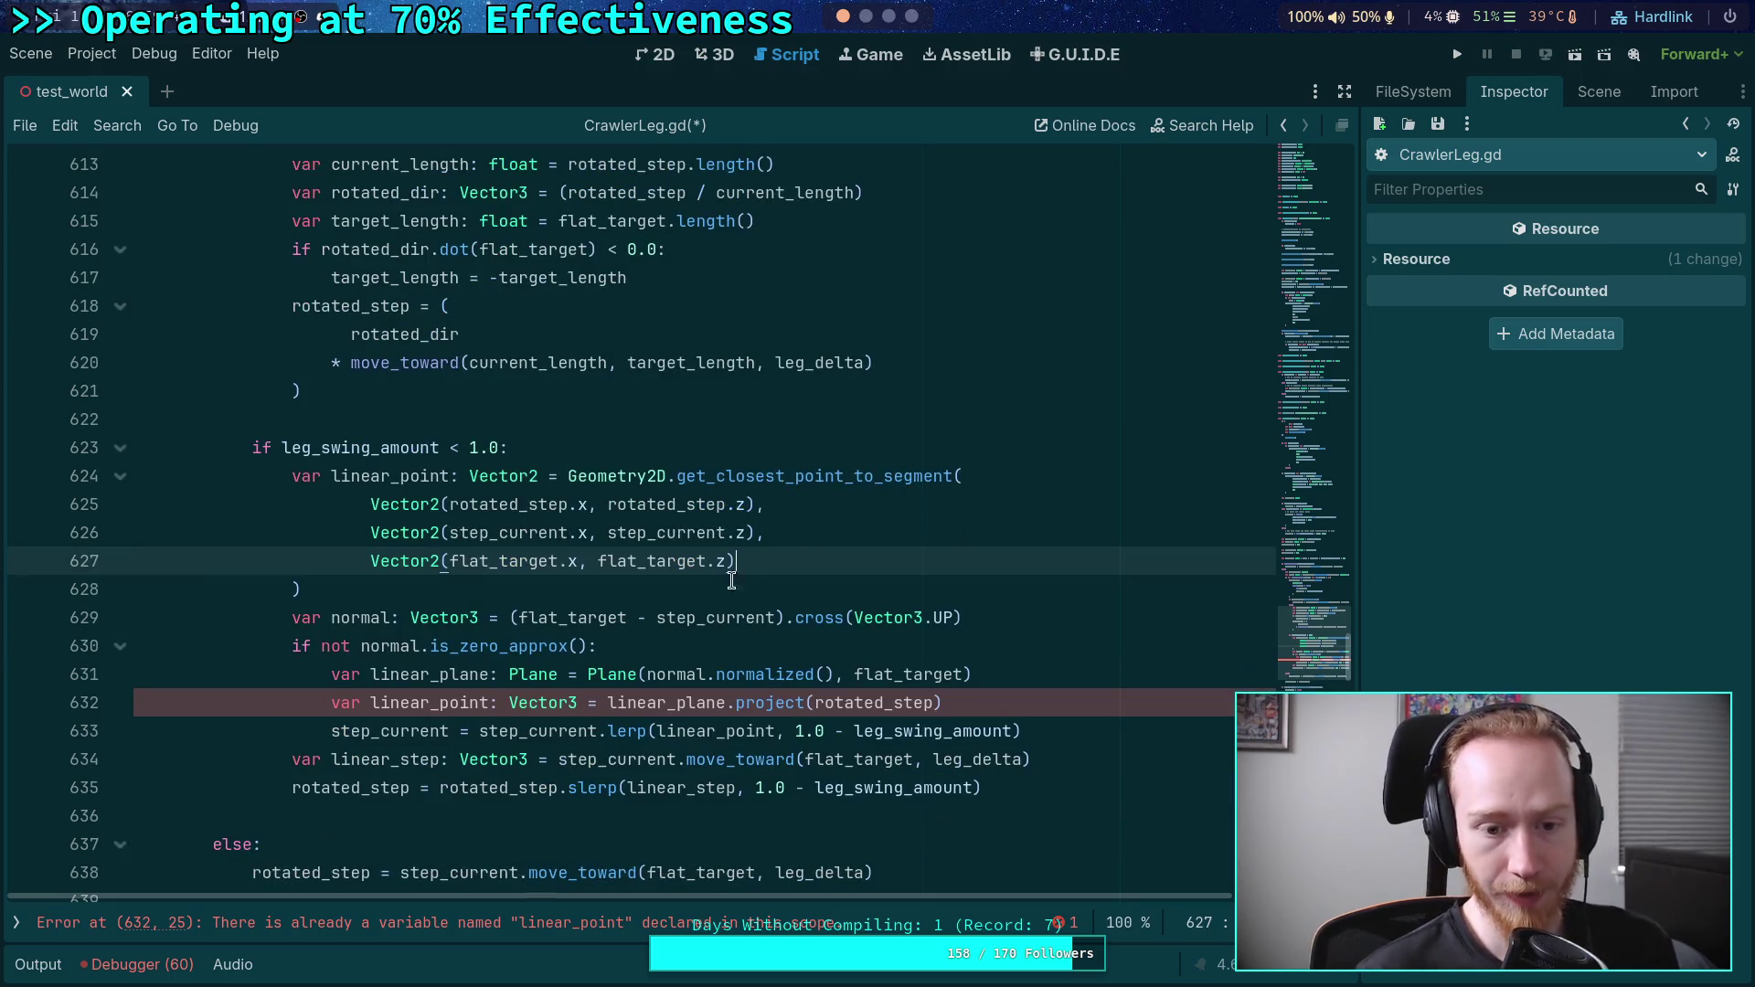
drag(331, 732, 289, 617)
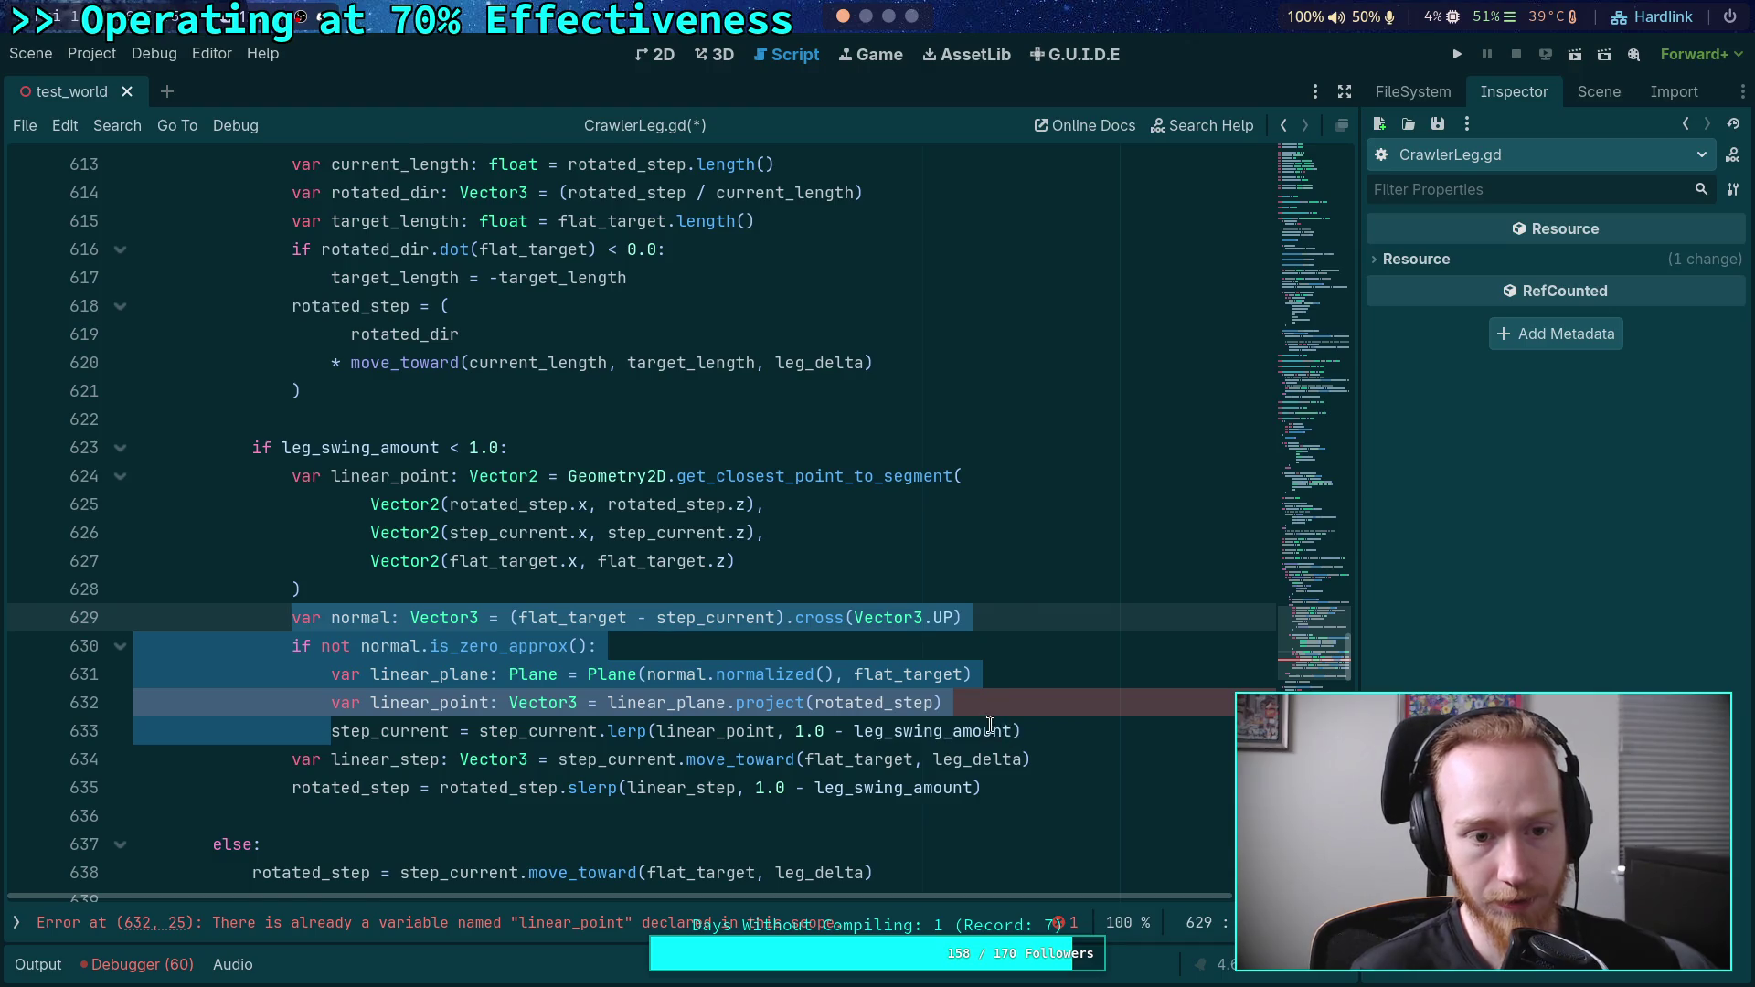
- Delete the old plane-projection lines
key(BackSpace)
drag(1037, 674, 1027, 617)
key(BackSpace)
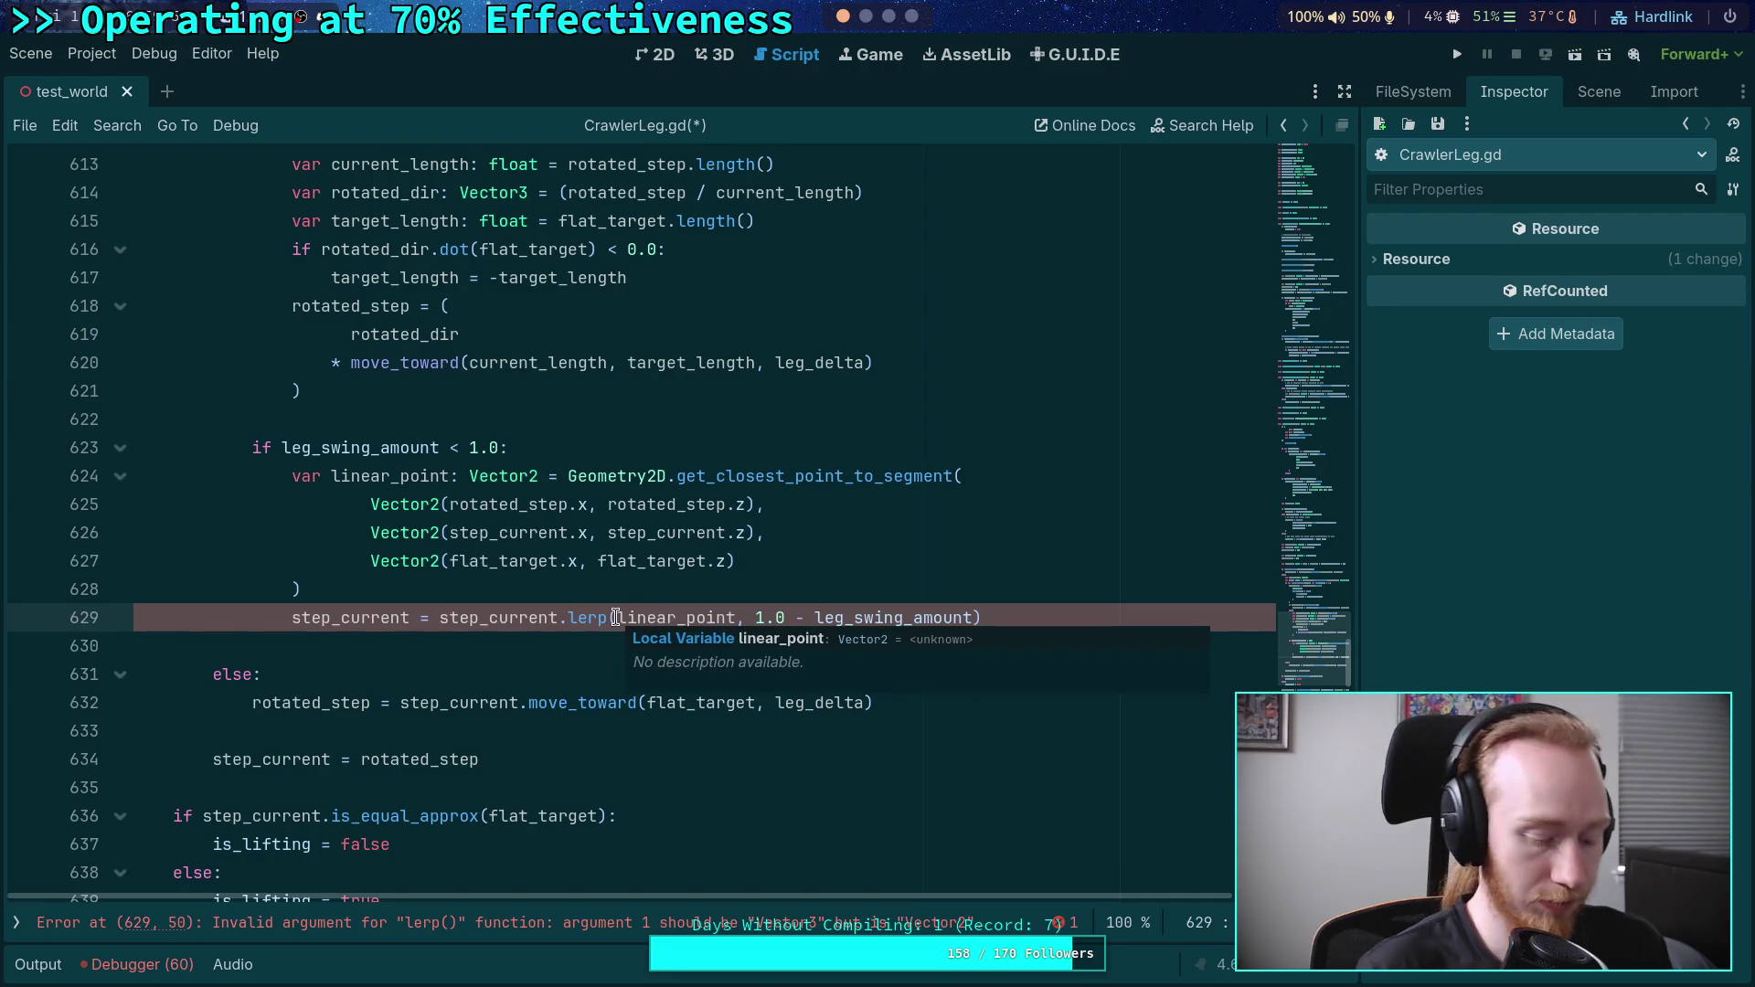
- Wrap linear_point in the lerp as Vector3(linear_point.x, 0.0, linear_point.y)
click(615, 618)
text(Vector)
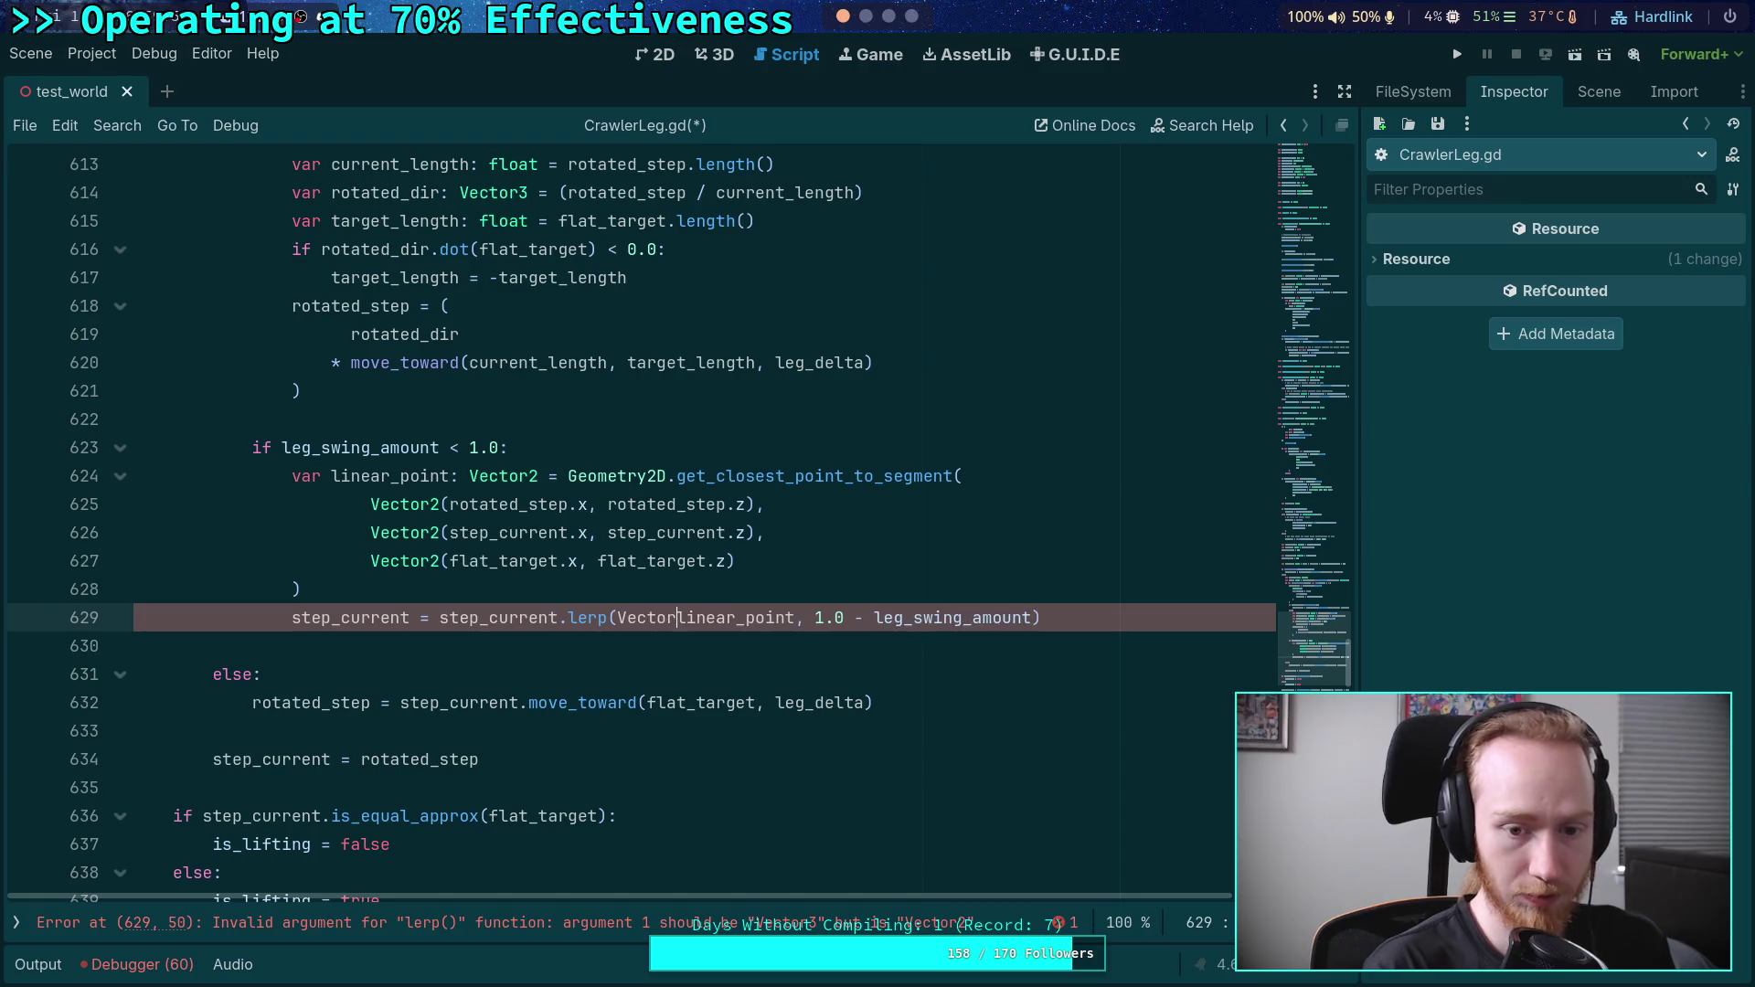
text(3()
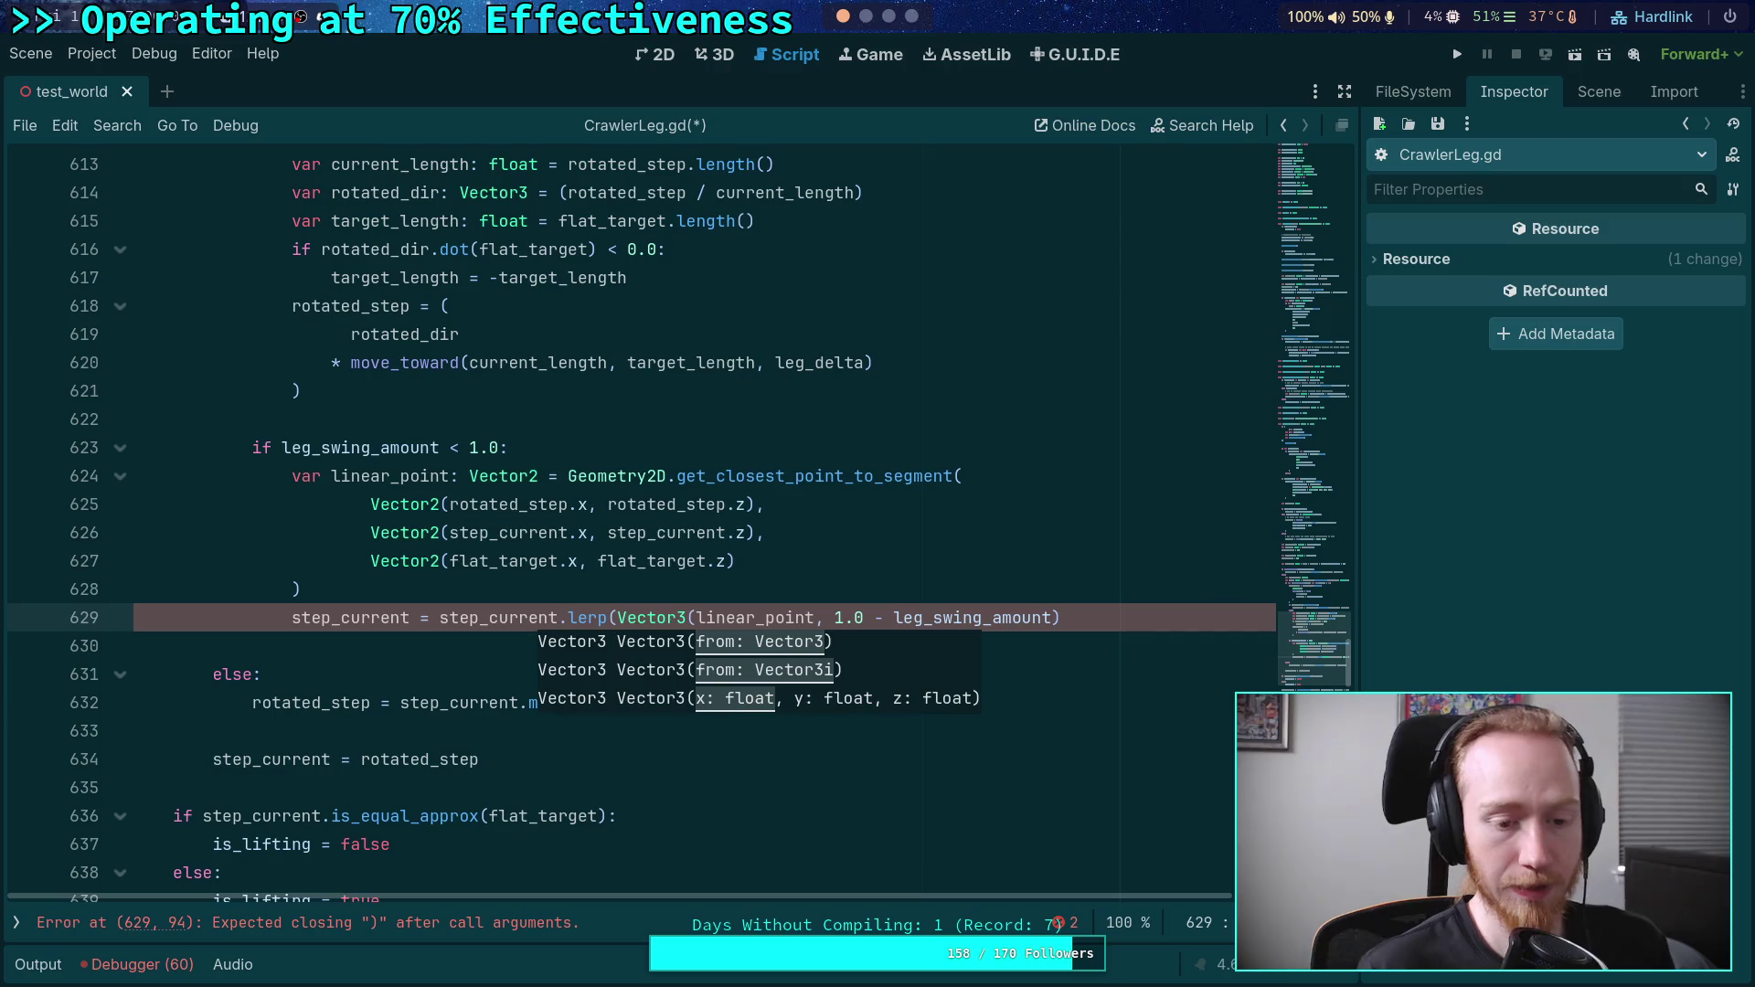
scroll(350, 617, down, 2)
scroll(457, 658, up, 2)
mouse_move(596, 702)
text(.x, 0.0, linear_point.z))
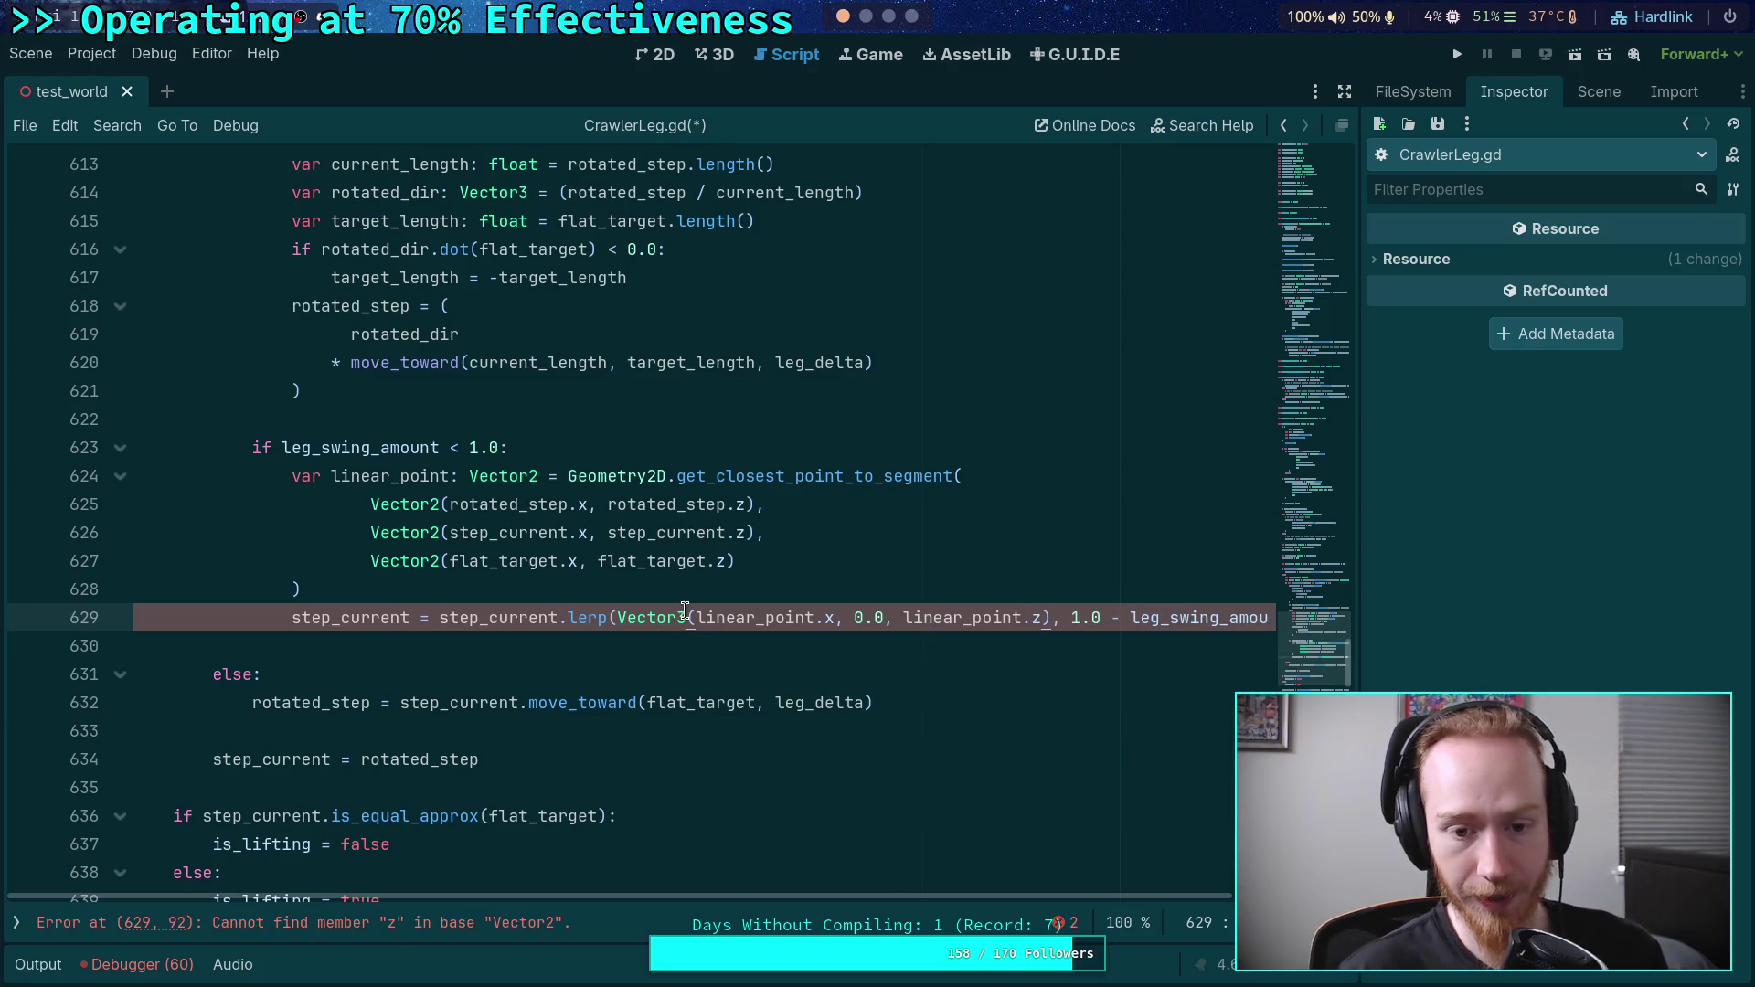
click(616, 619)
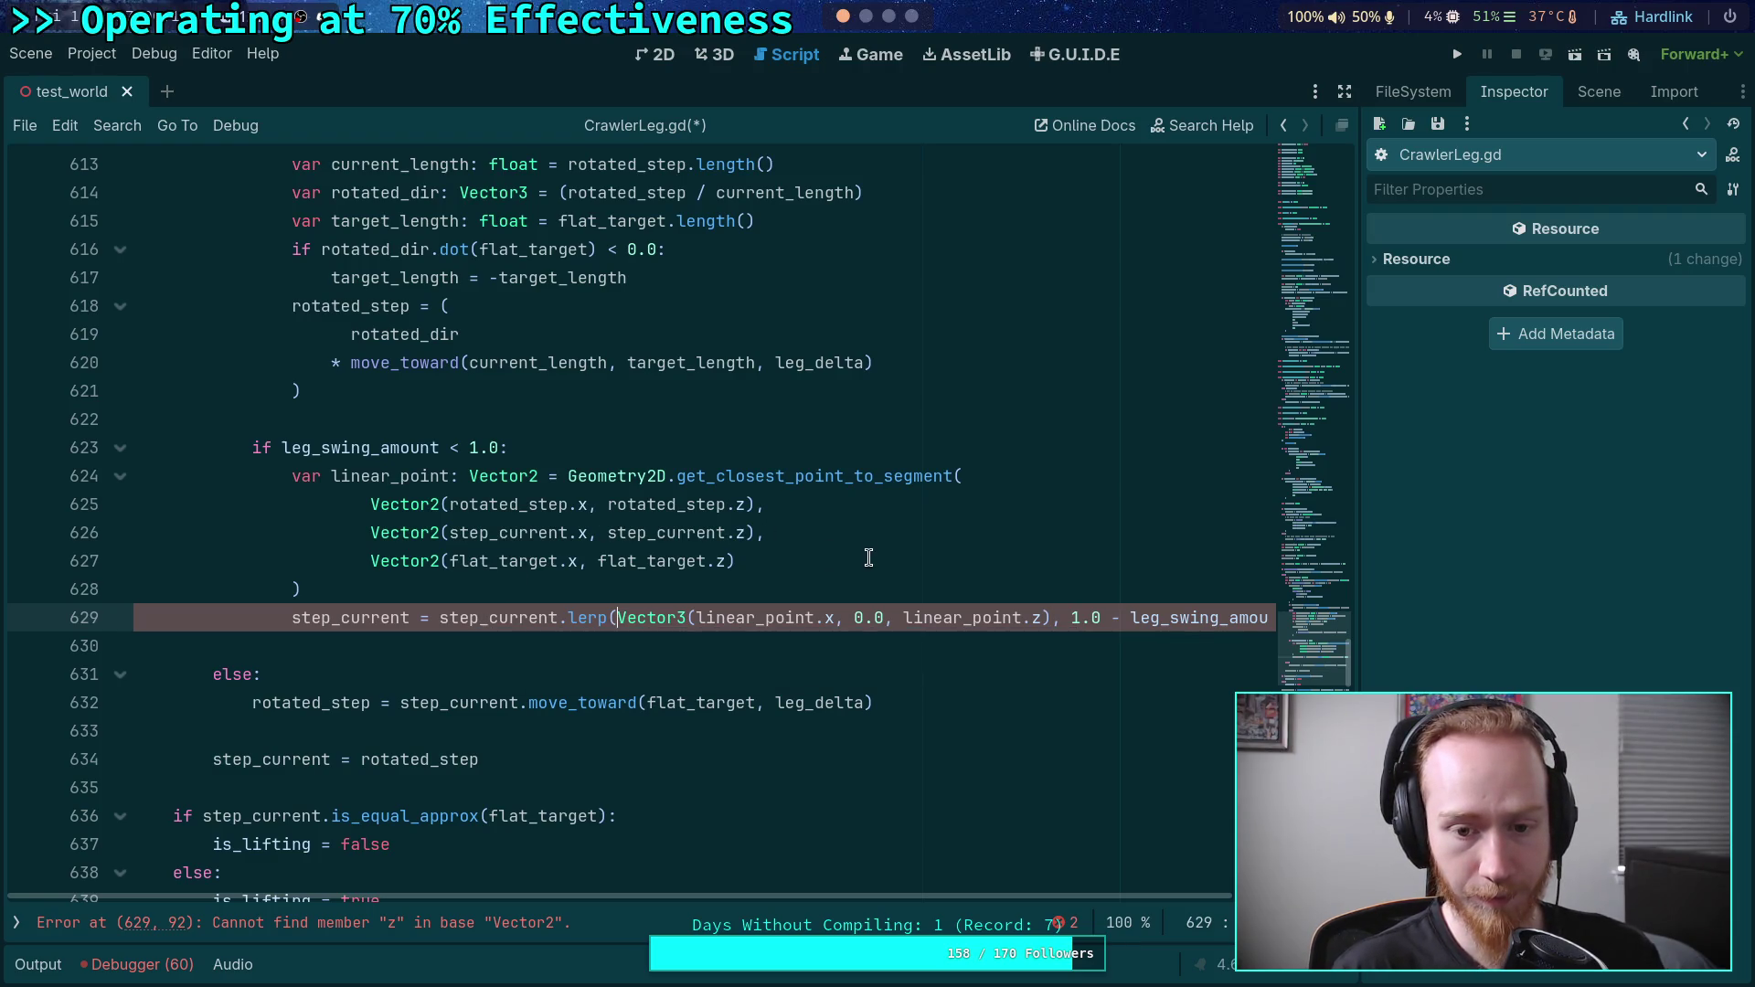
double_click(1035, 618)
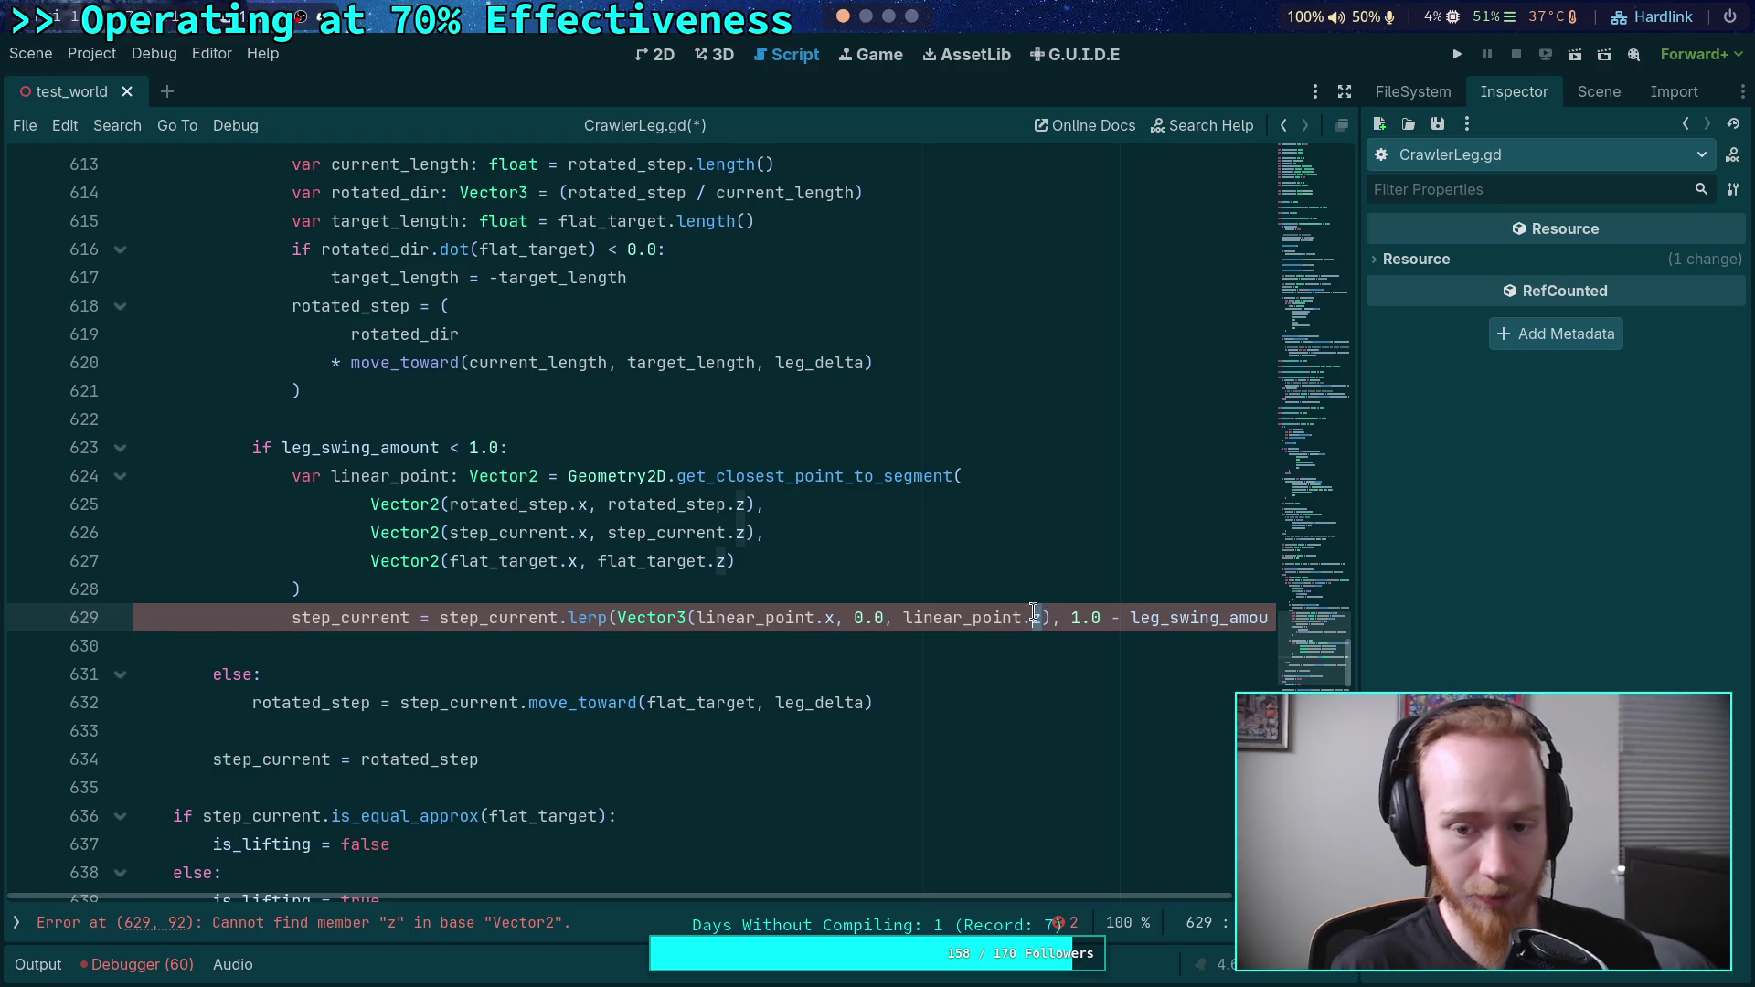
text(y)
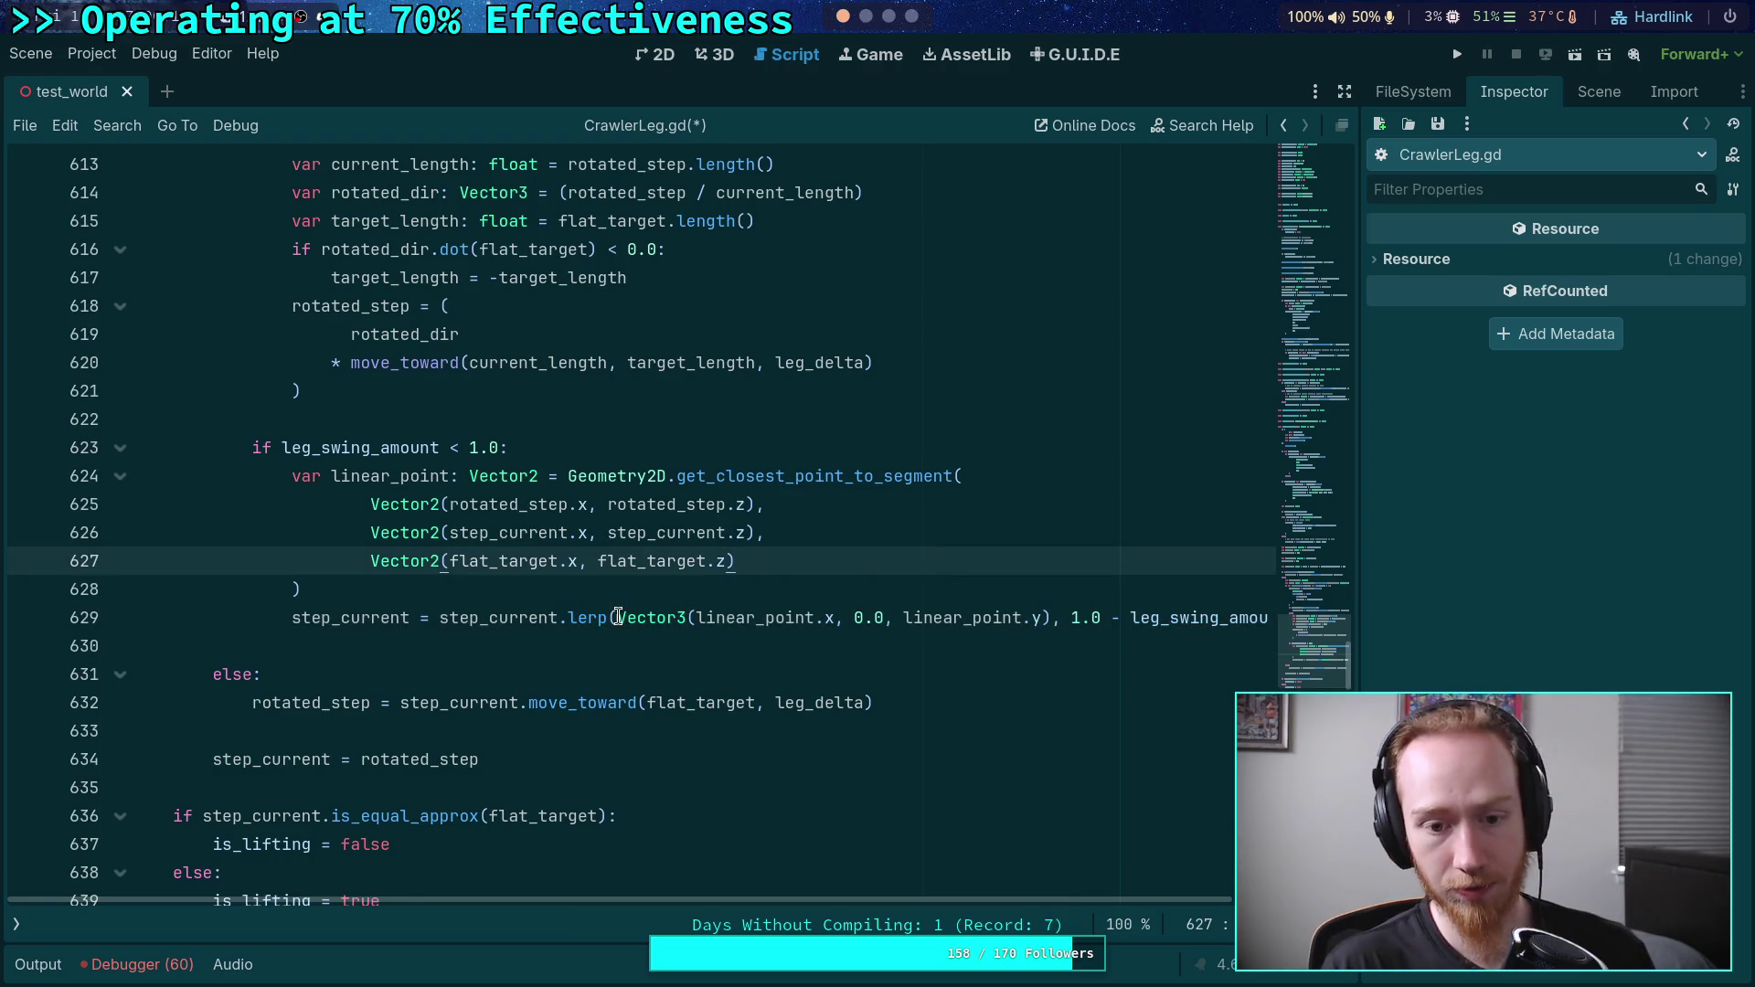
- Split the lerp arguments and closing parenthesis onto separate indented lines
click(619, 615)
key(Return)
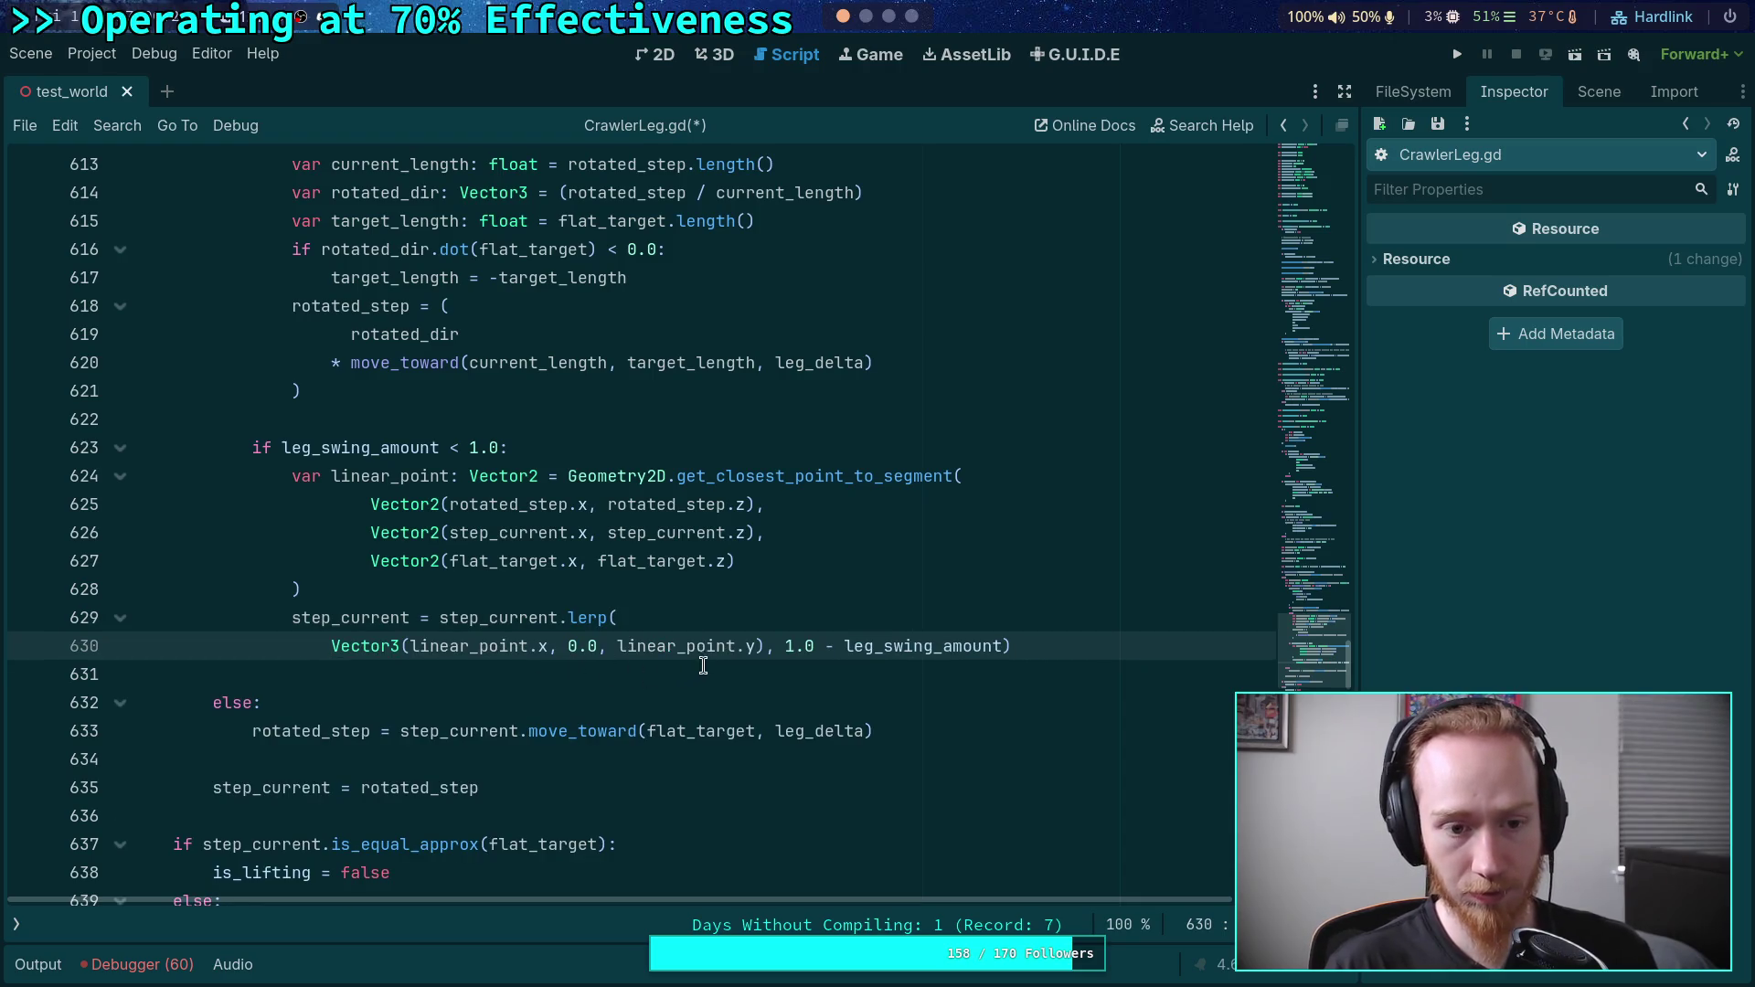
key(Tab)
click(826, 645)
key(Return)
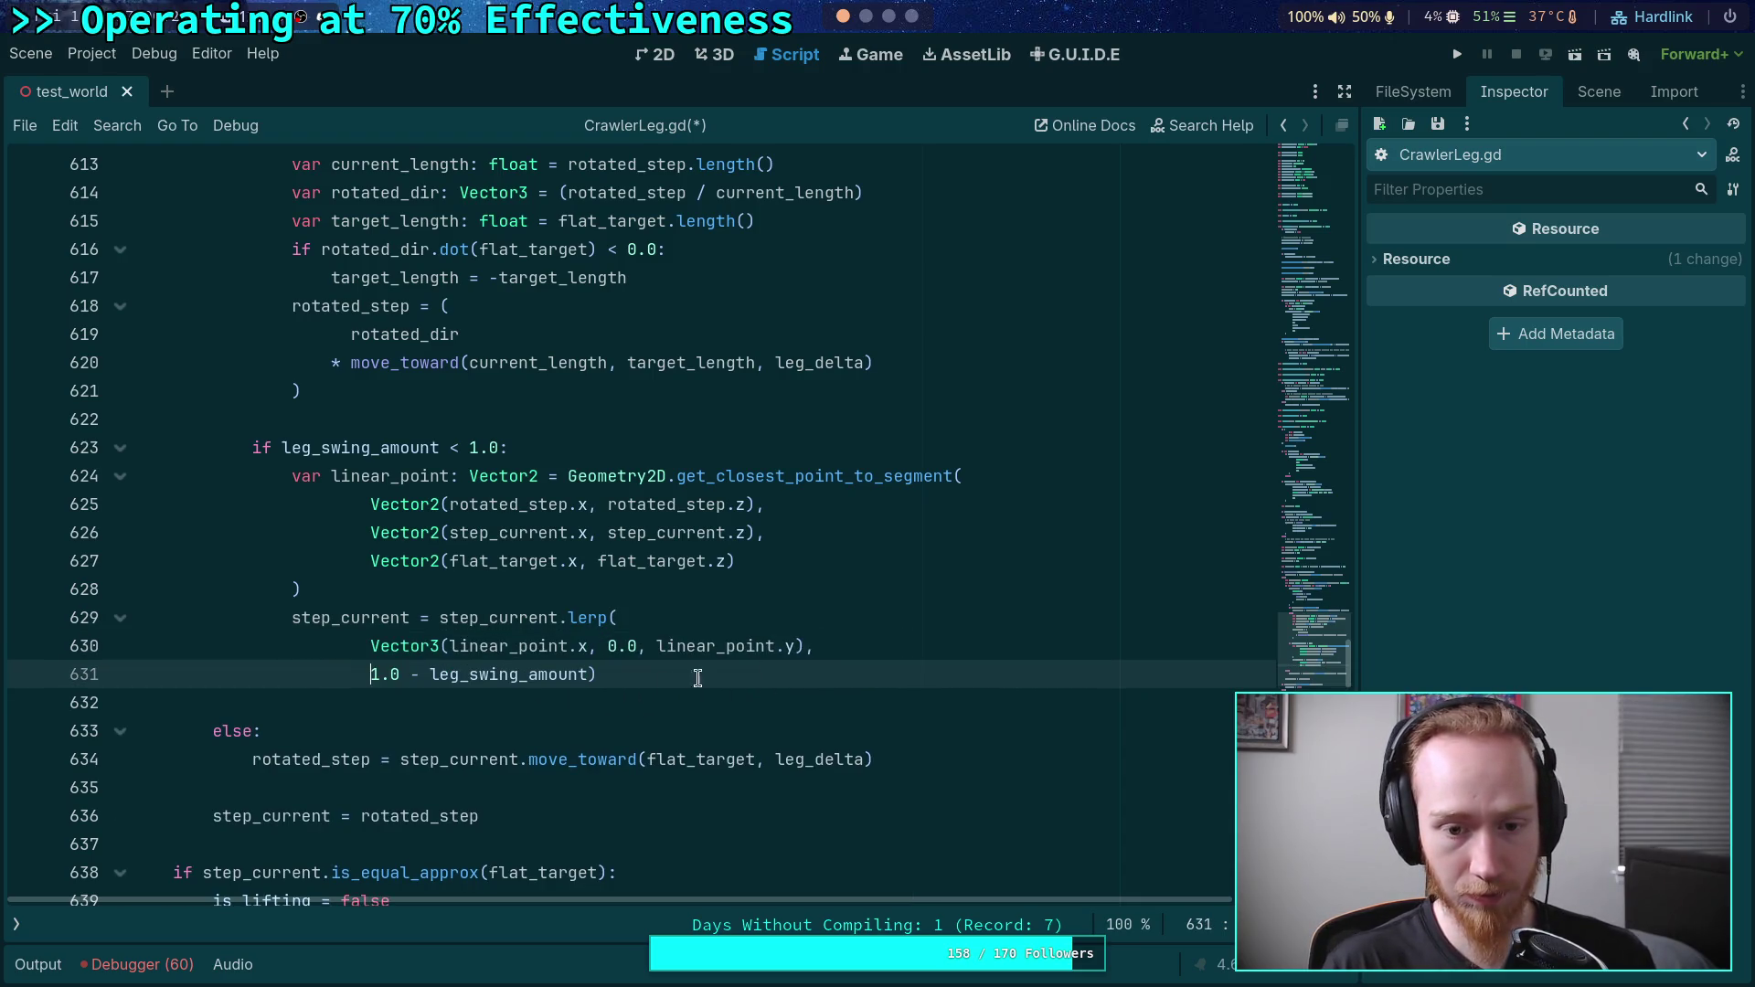
click(587, 673)
key(Return)
click(594, 594)
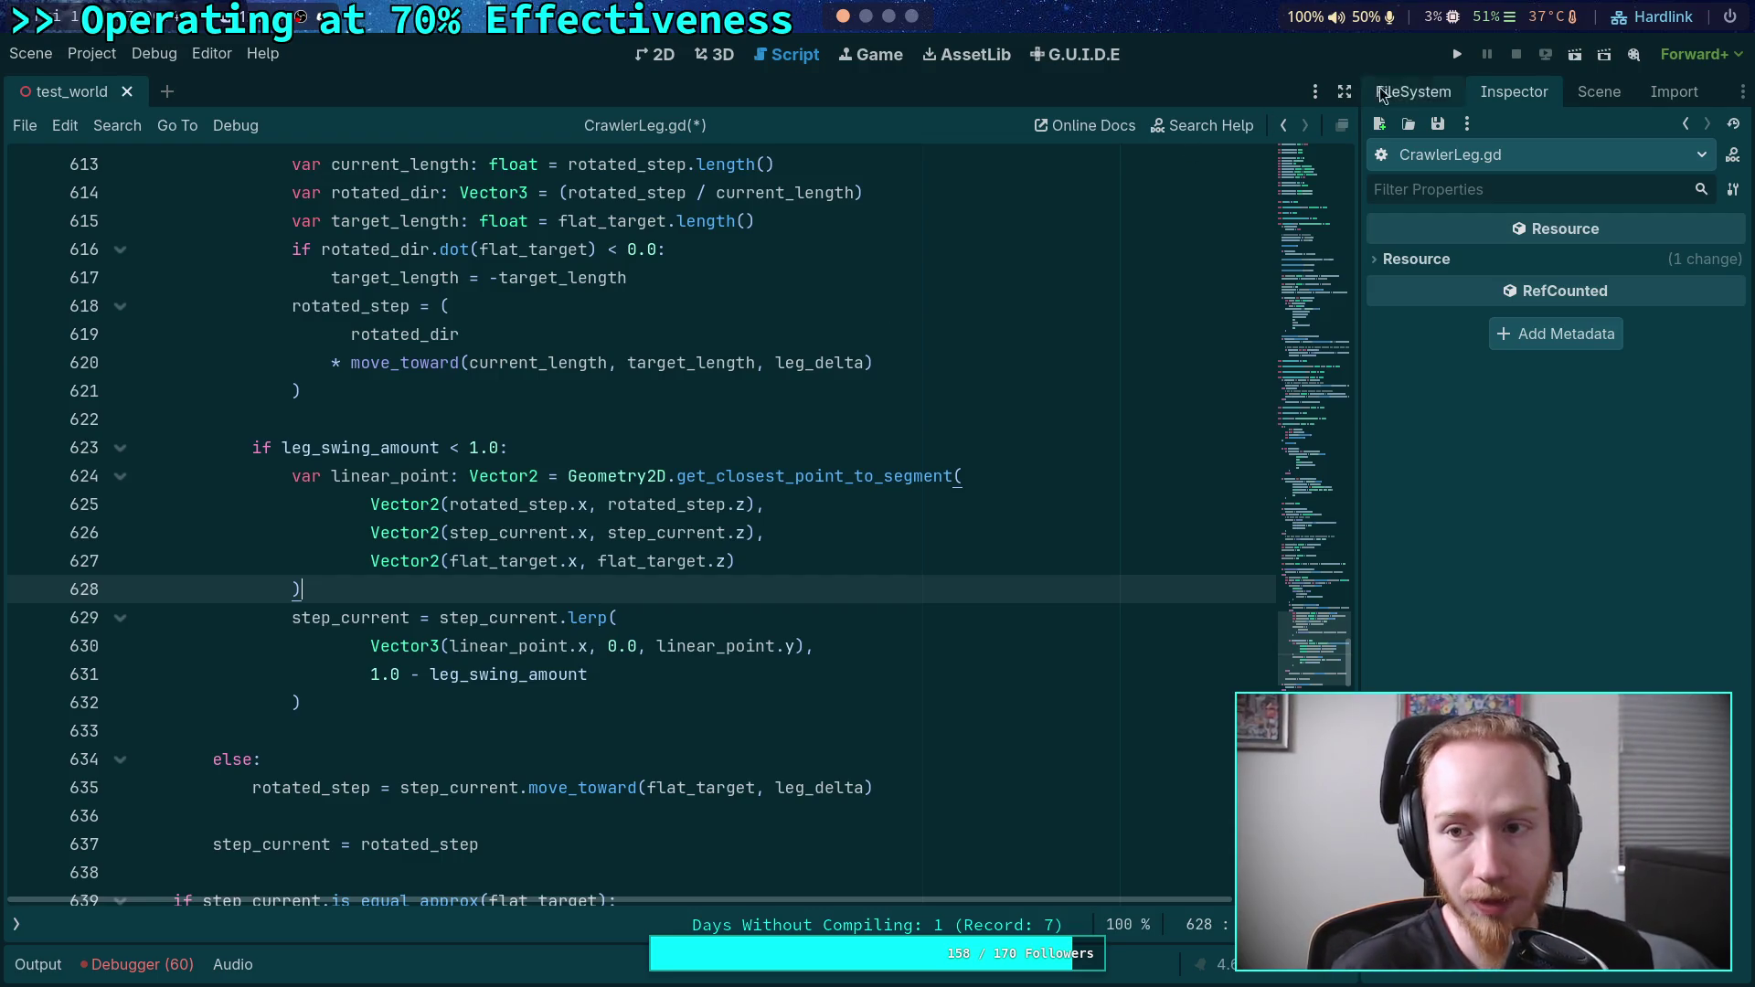
- Check the old CrawlerLeg.gd on GitHub and the NASA stream, then run the project with F5
click(863, 18)
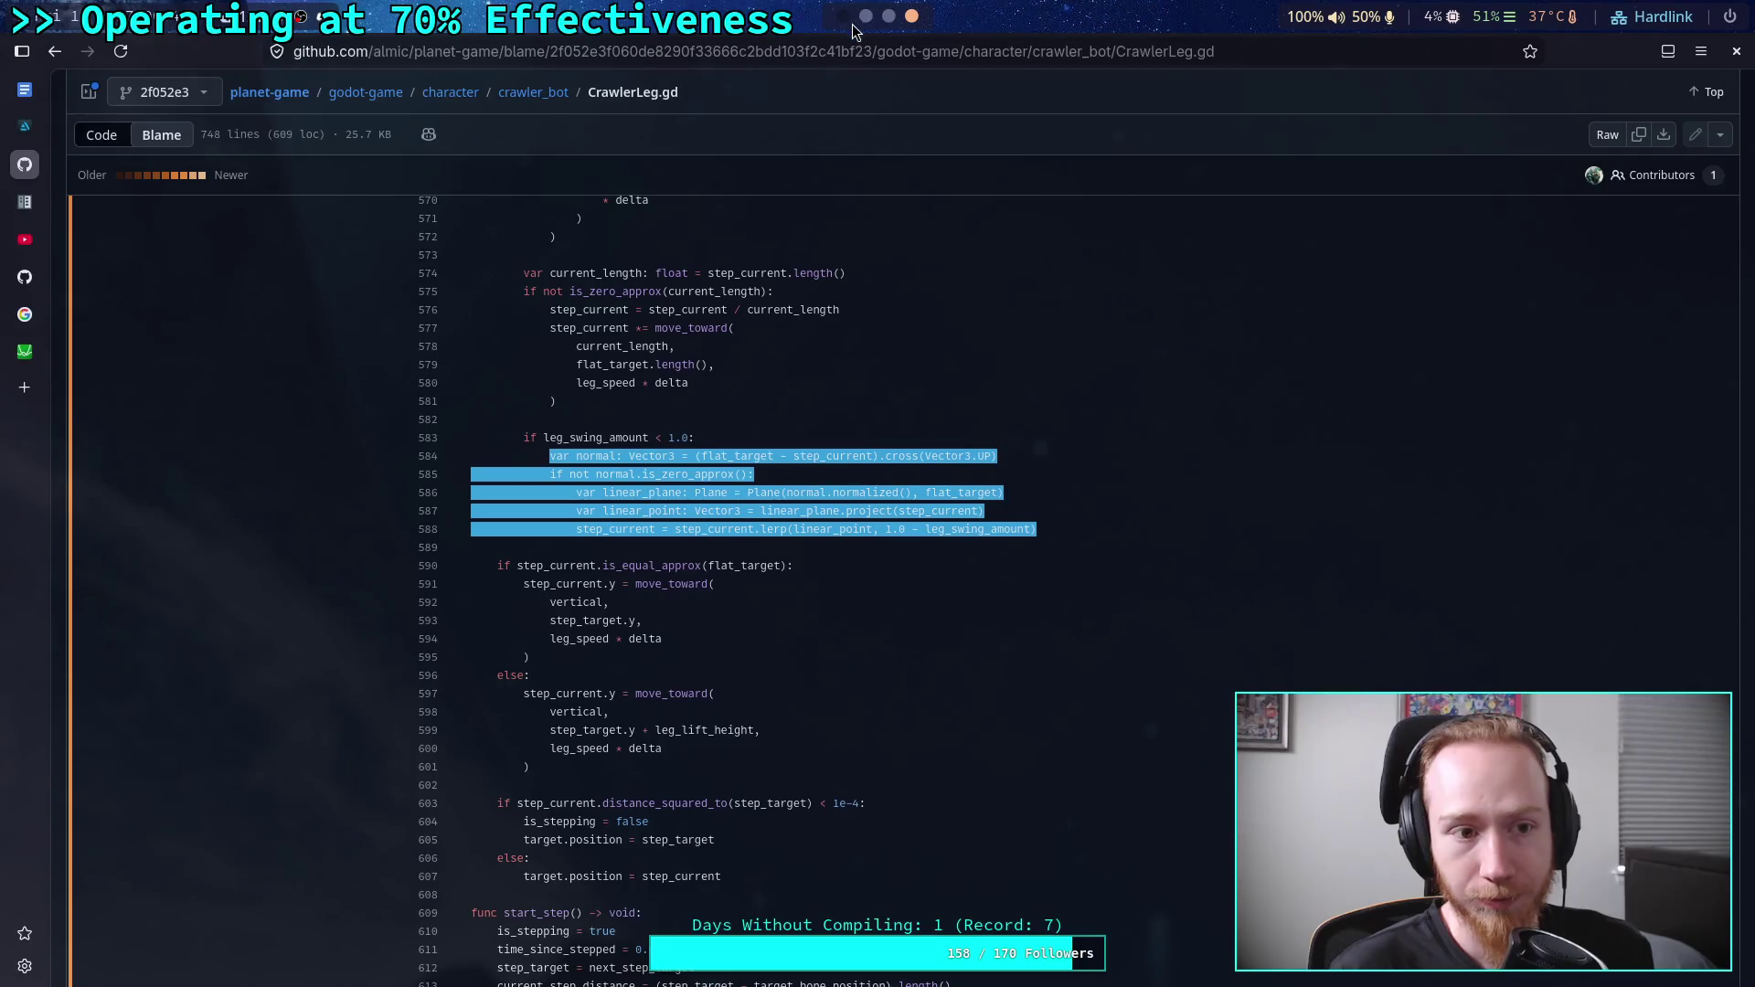
click(25, 240)
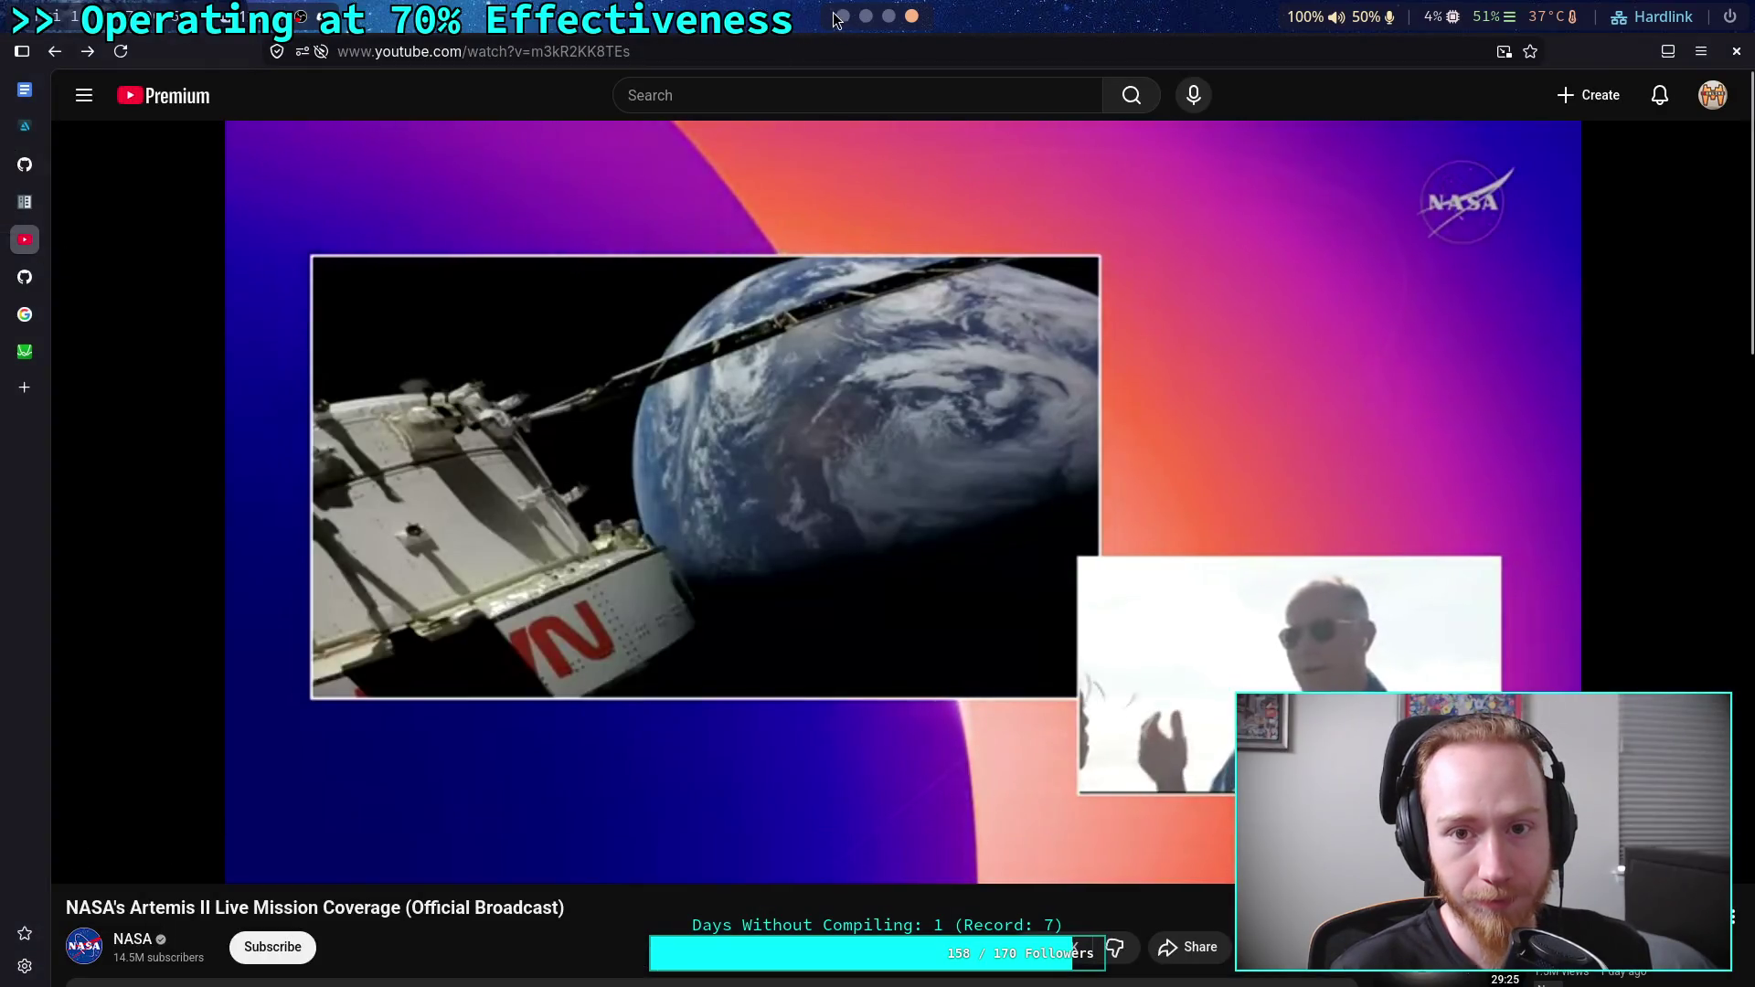
key(super+1)
click(913, 17)
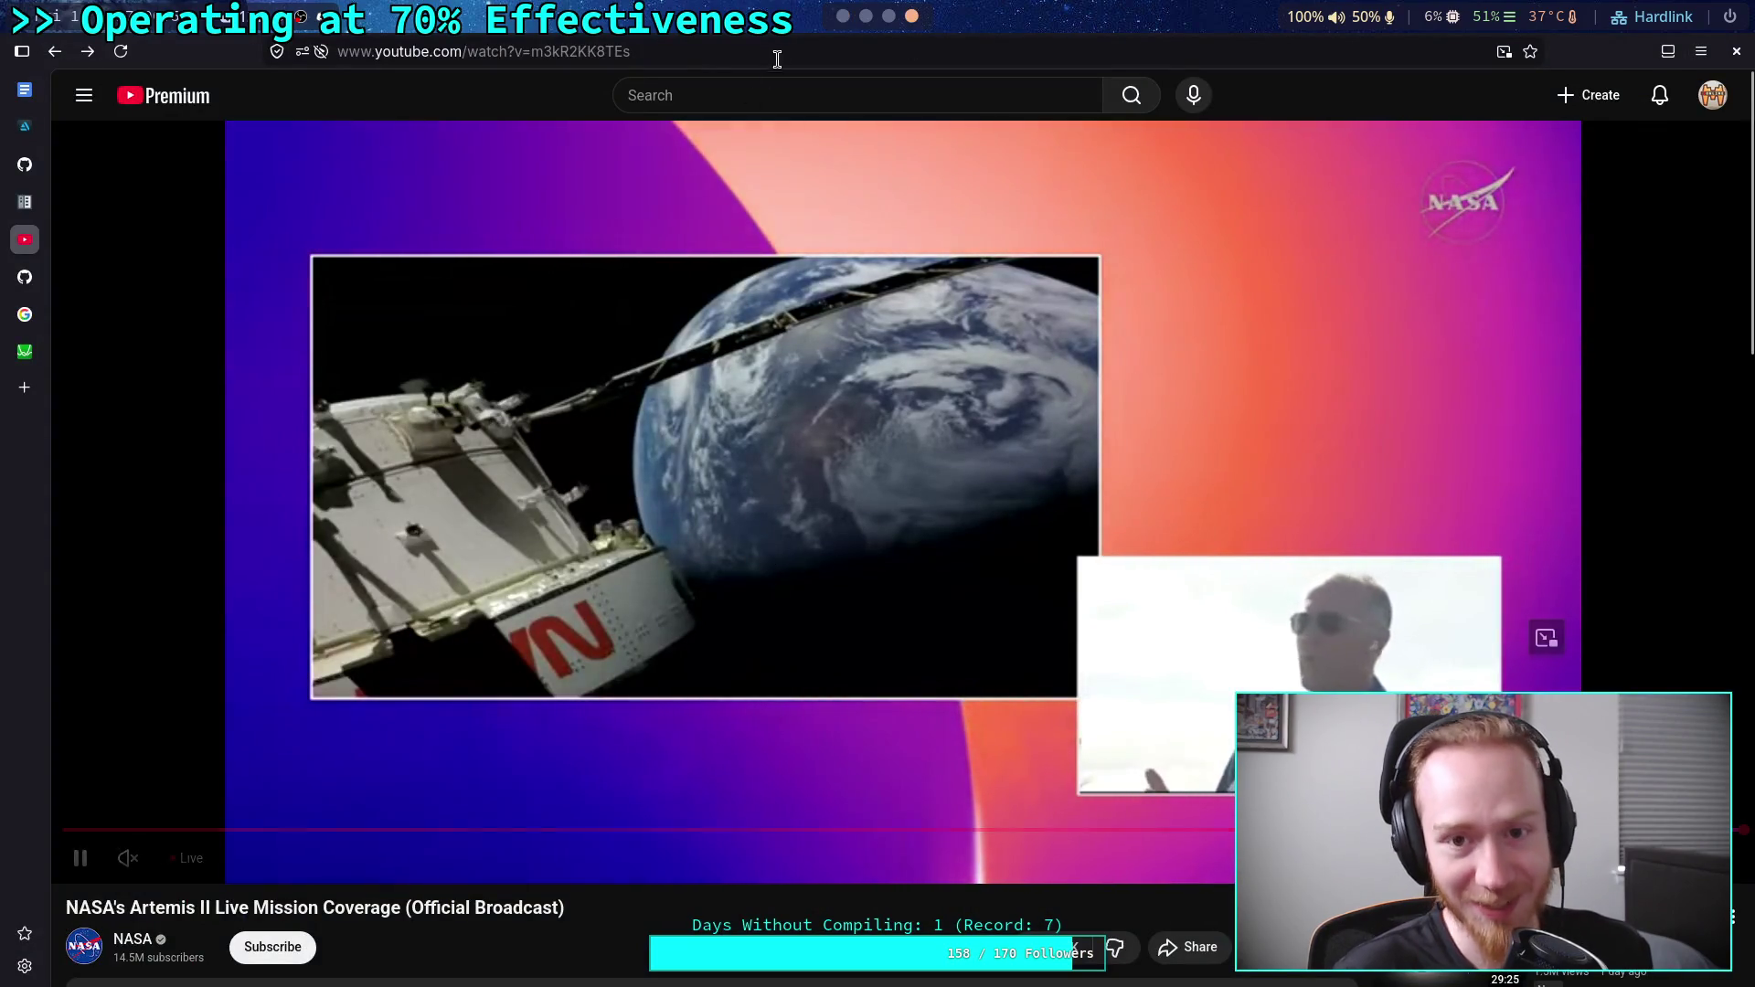
click(843, 17)
key(F5)
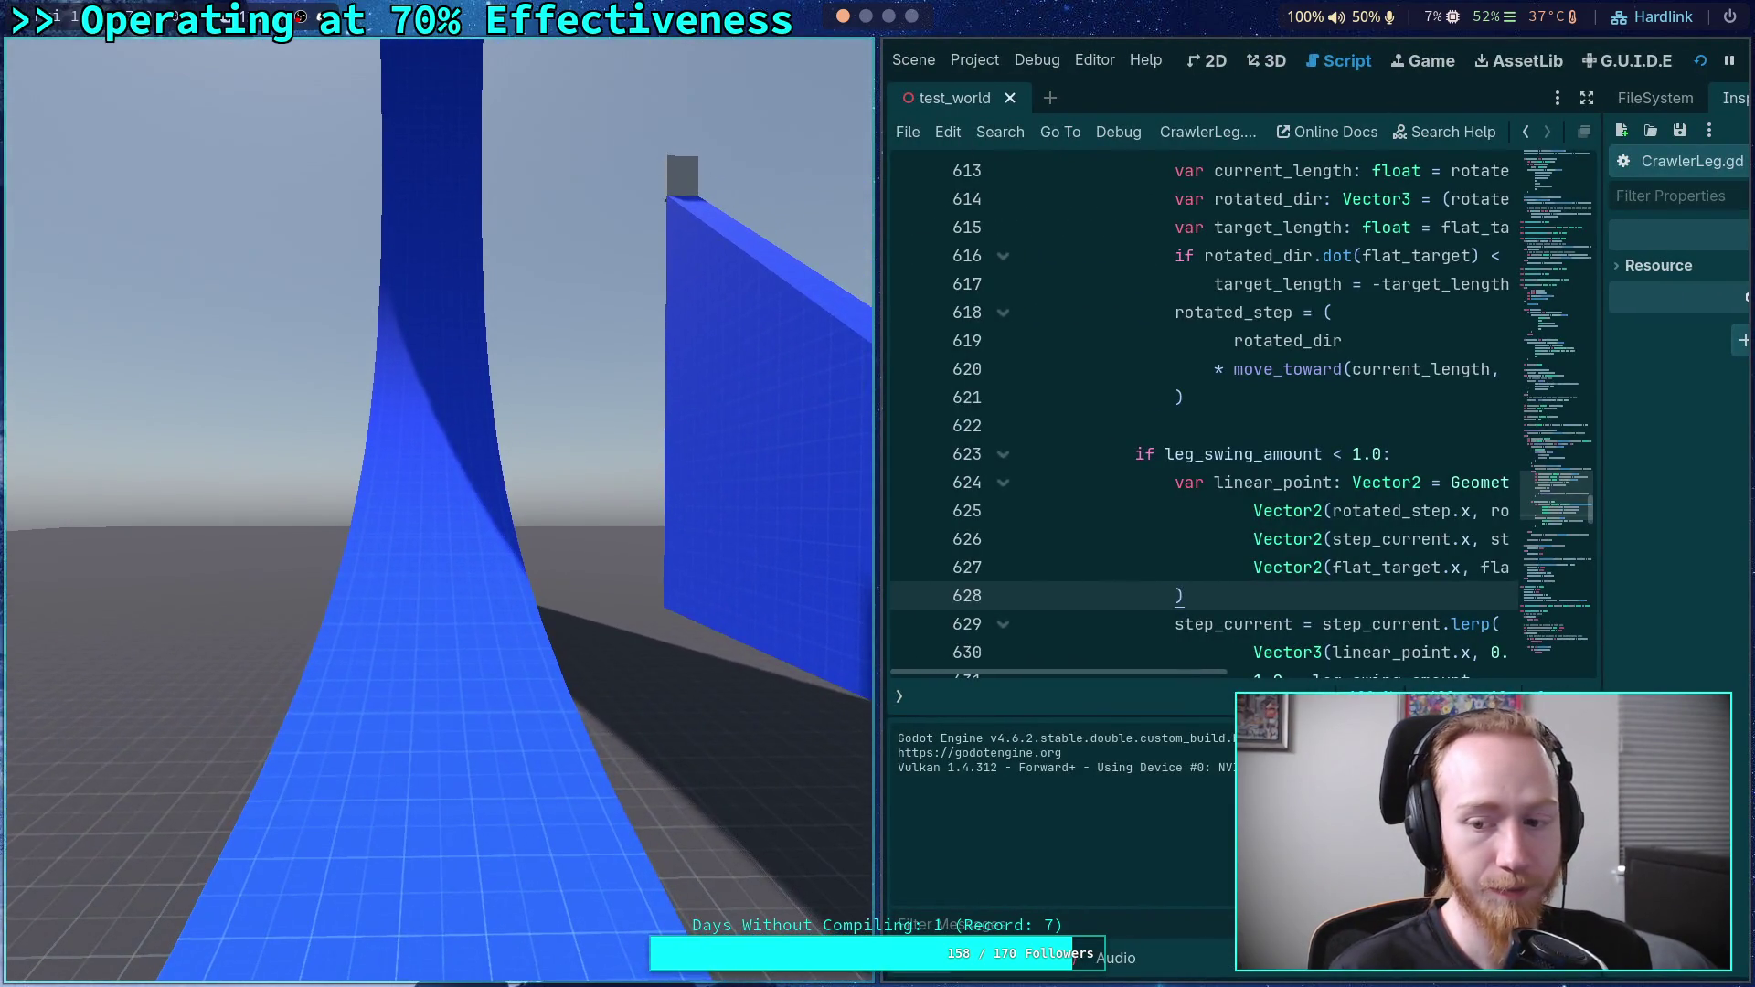
- Remove the line-600 breakpoint, resume and watch the spider crawl, then switch to the NASA stream
click(911, 316)
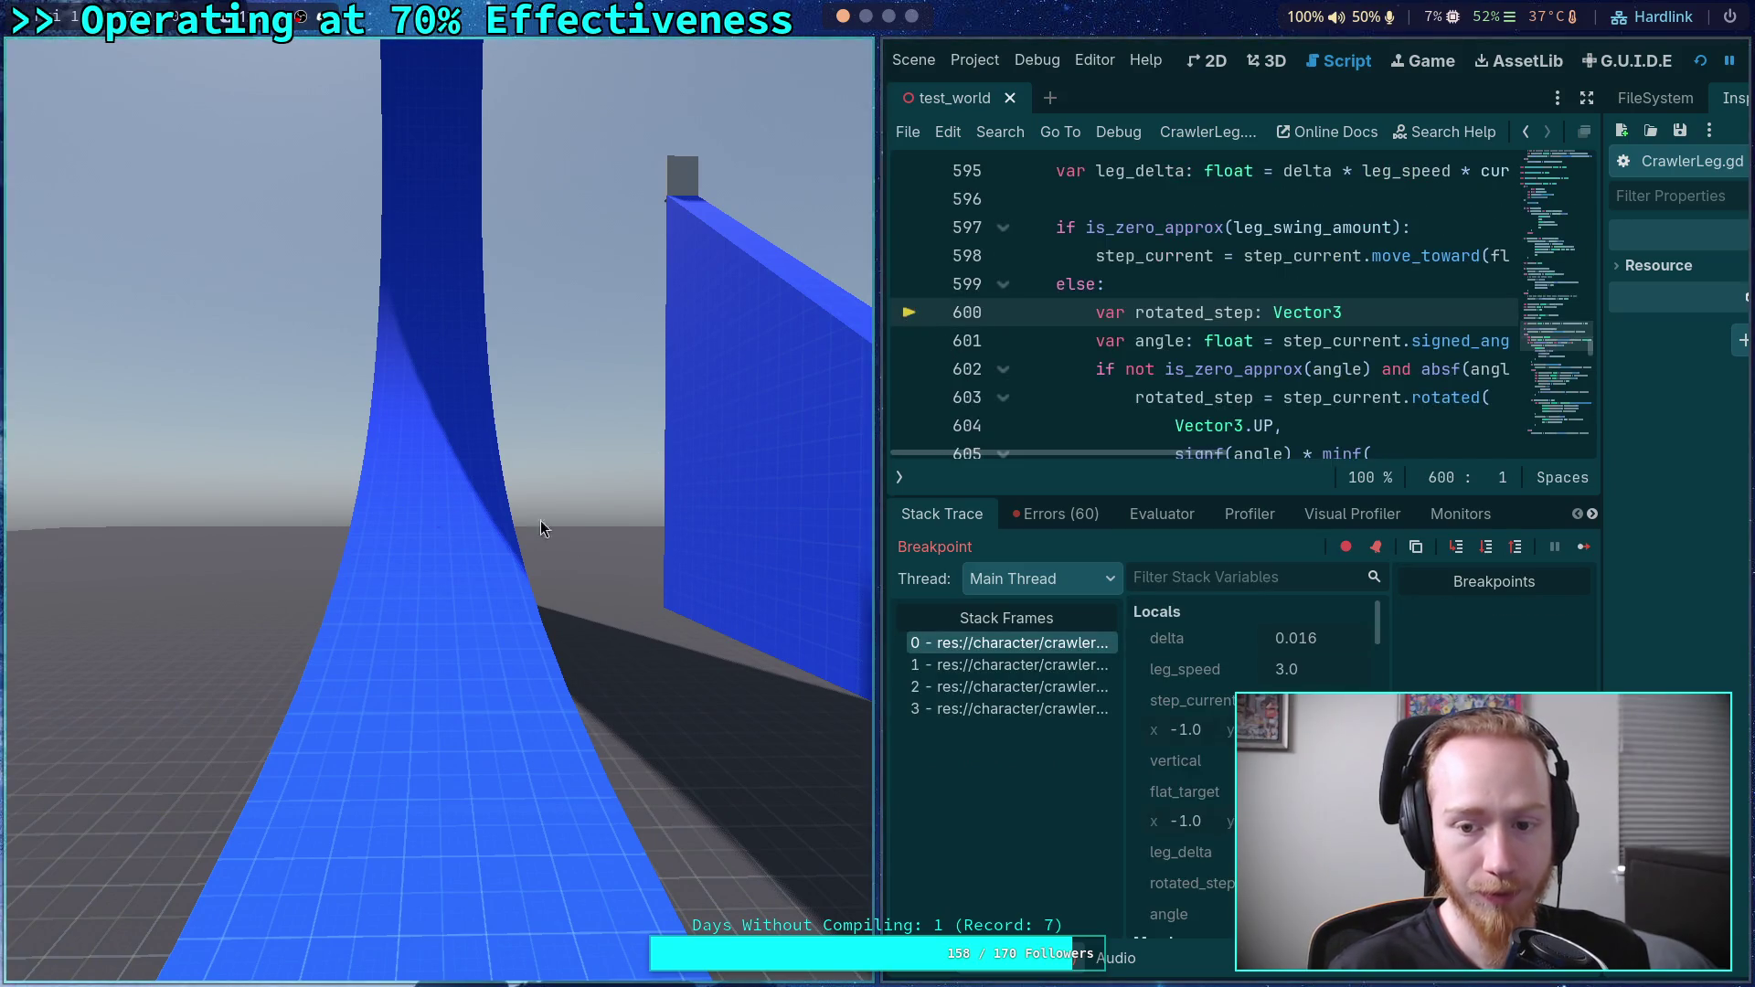
click(1584, 546)
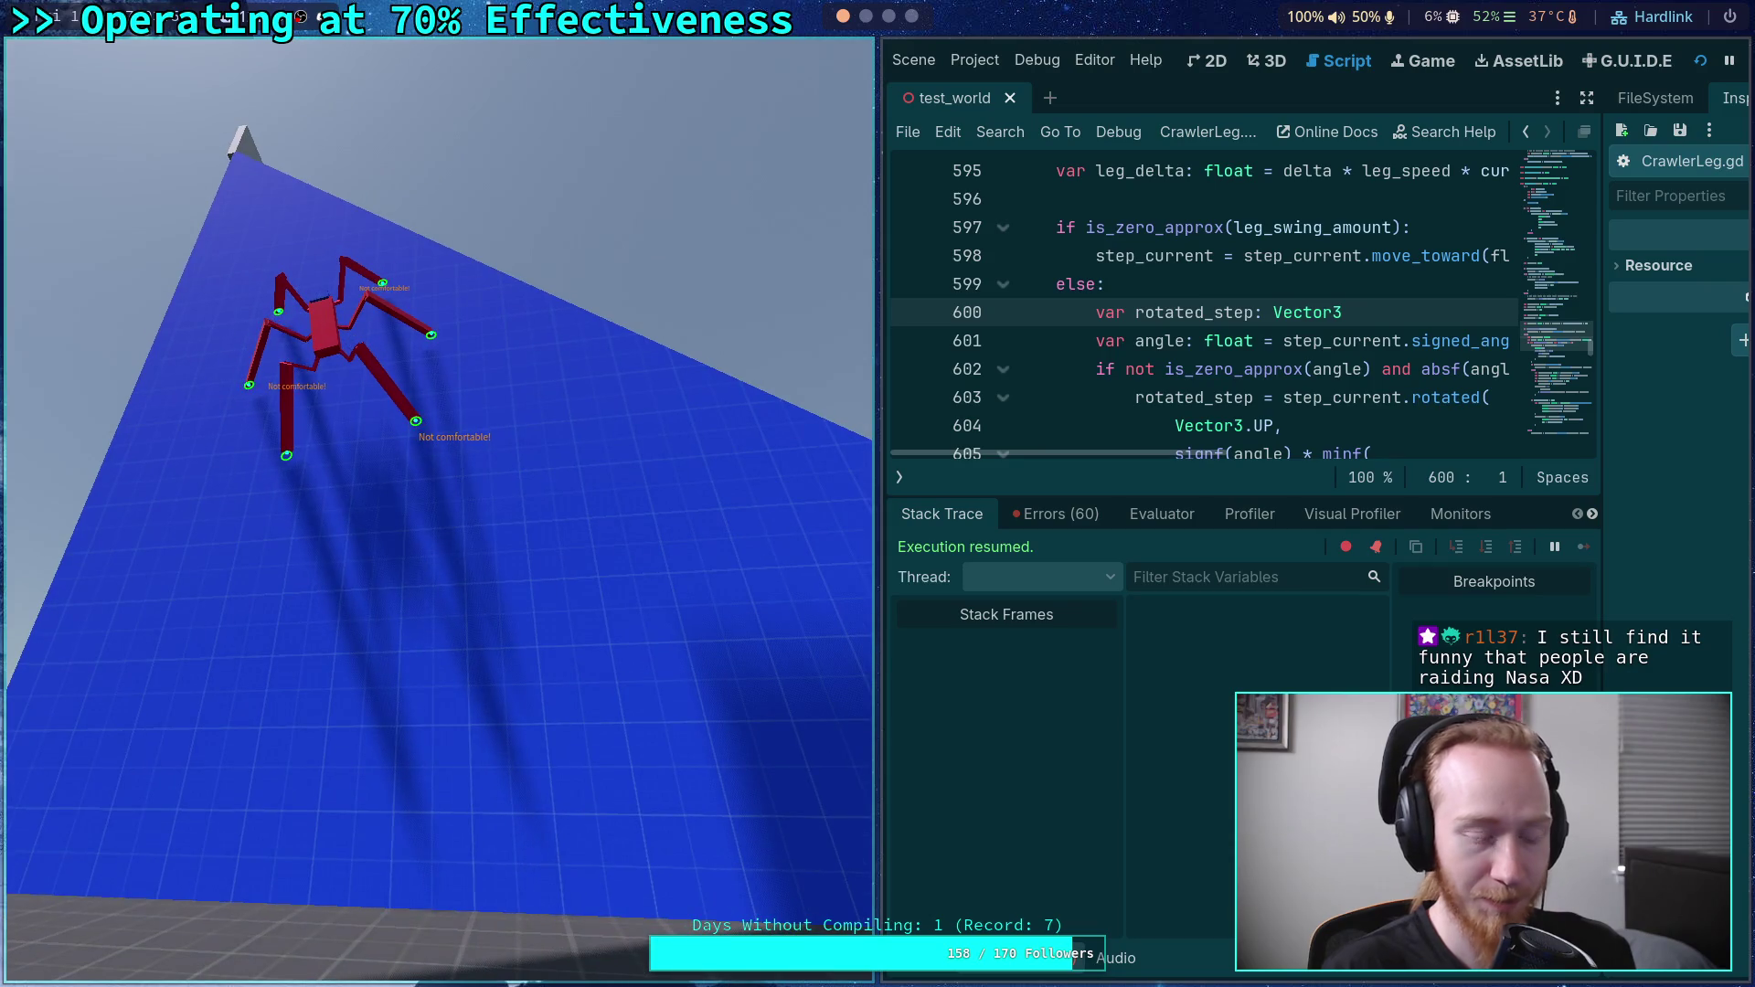
key(super+4)
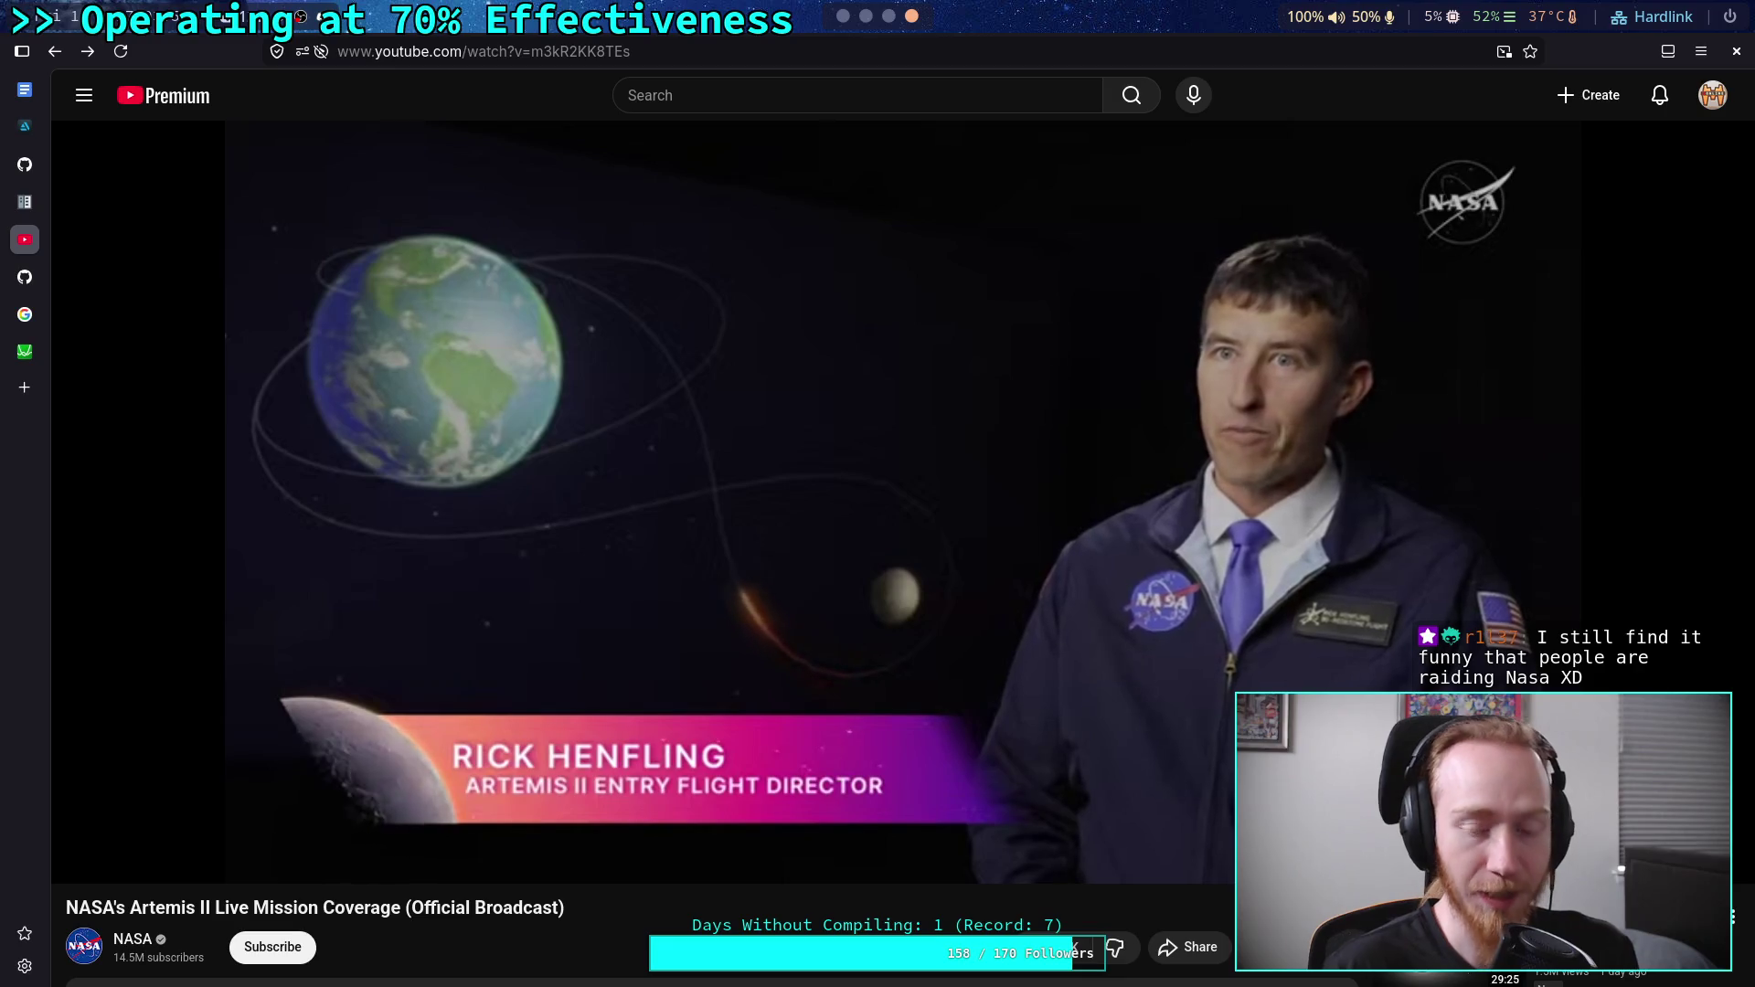
click(842, 16)
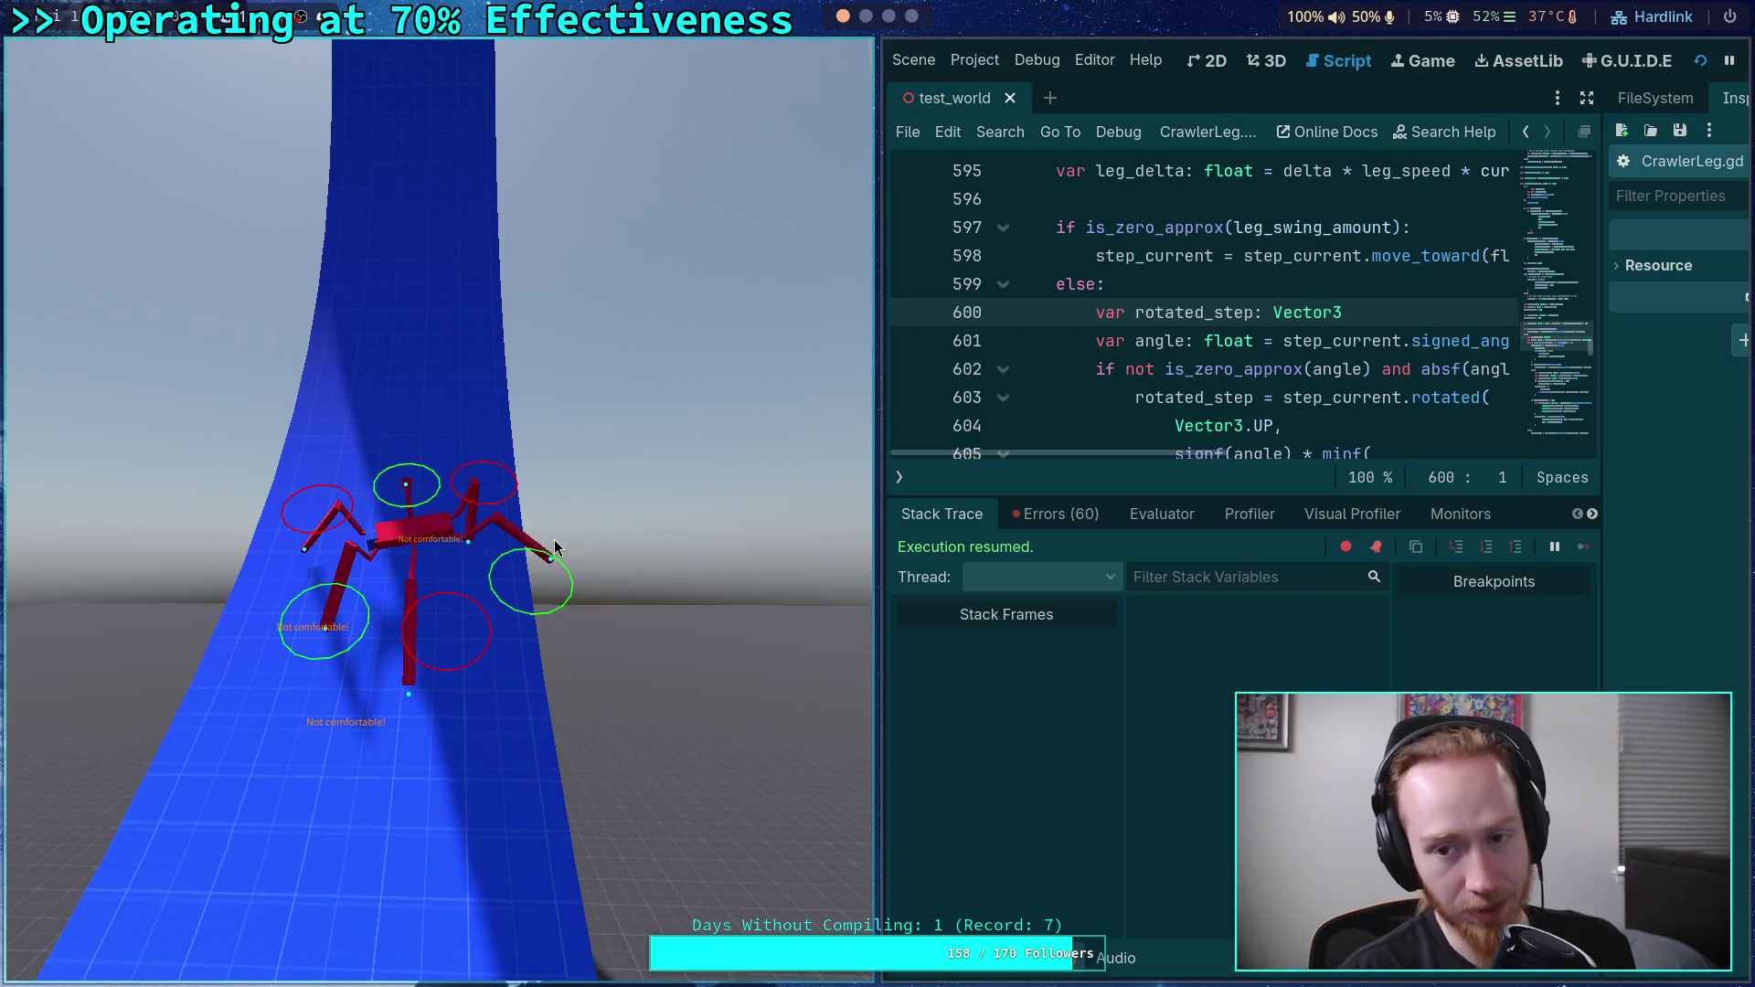
drag(1054, 495, 1054, 645)
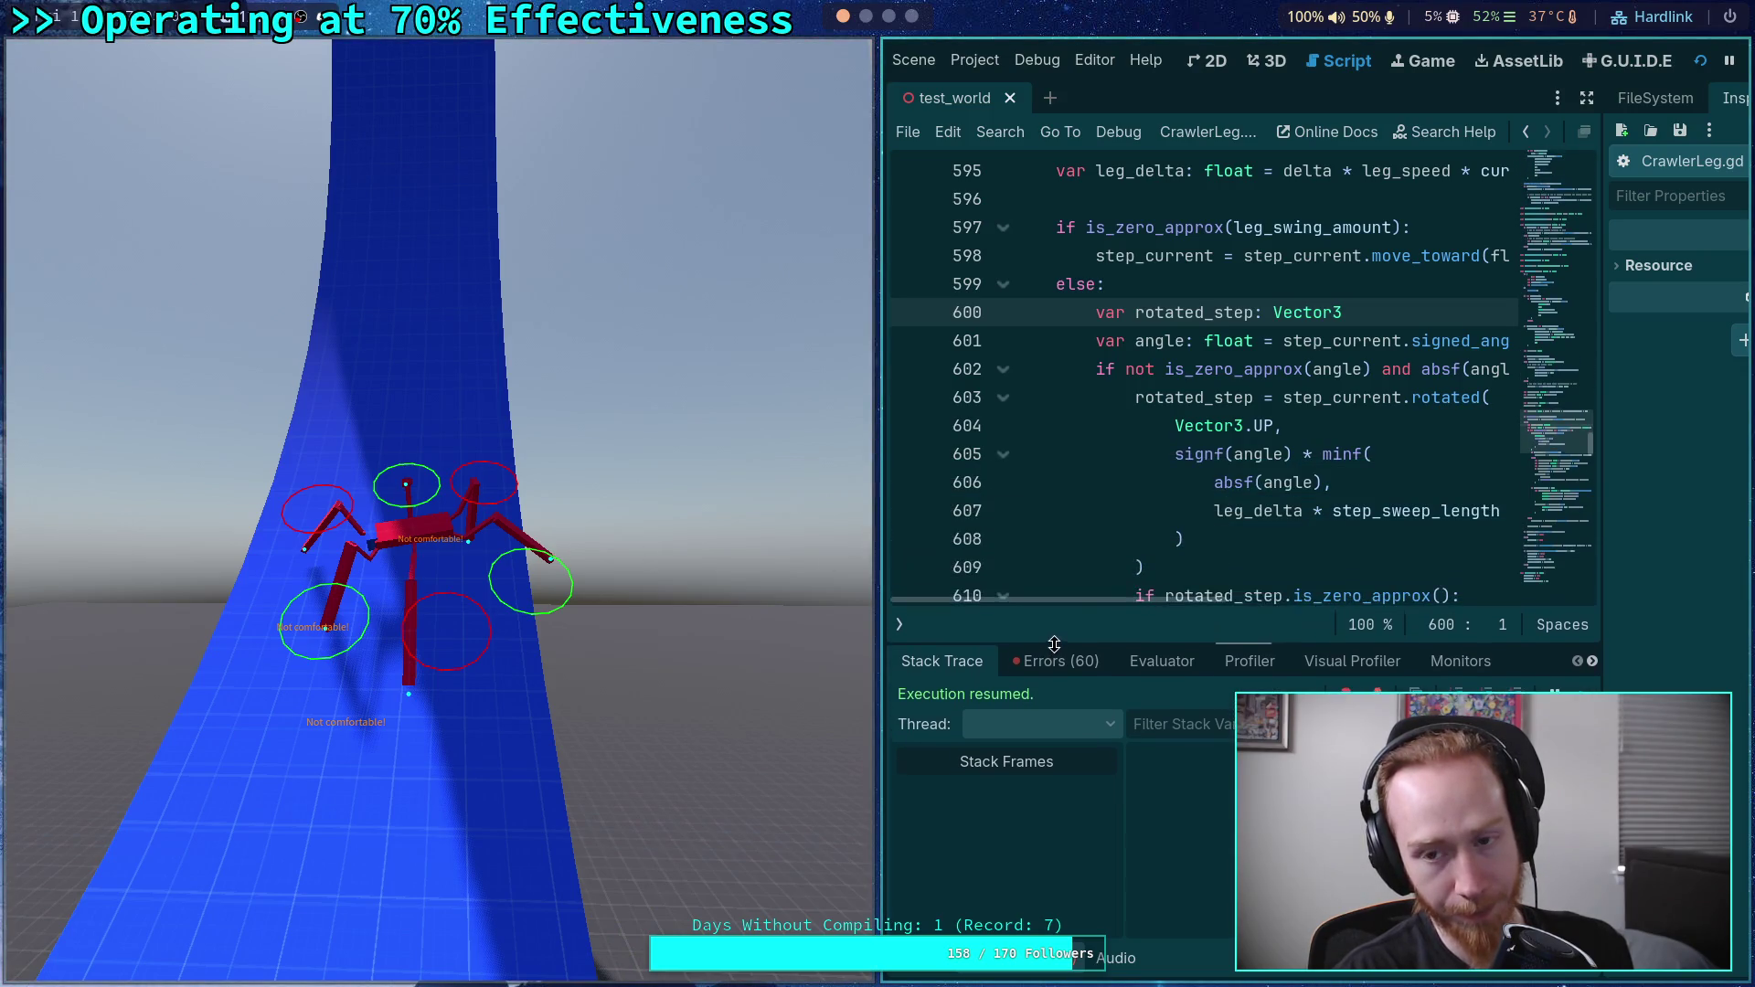
scroll(1234, 479, up, 8)
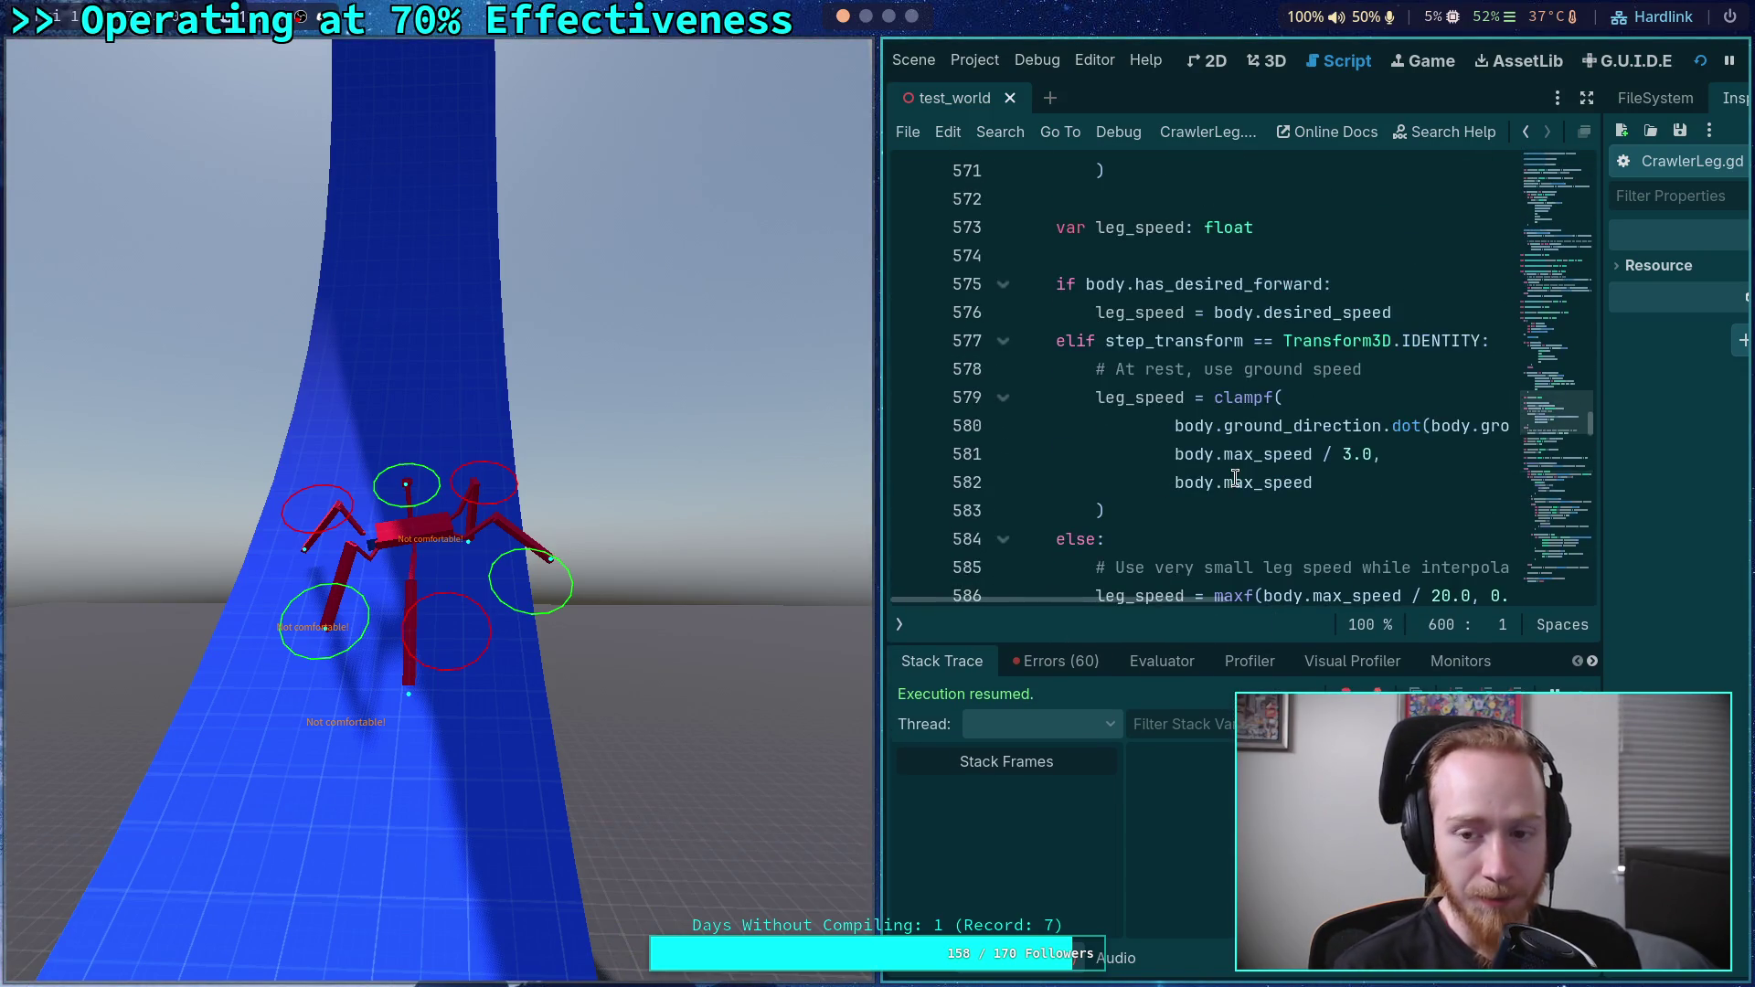
scroll(1235, 478, up, 9)
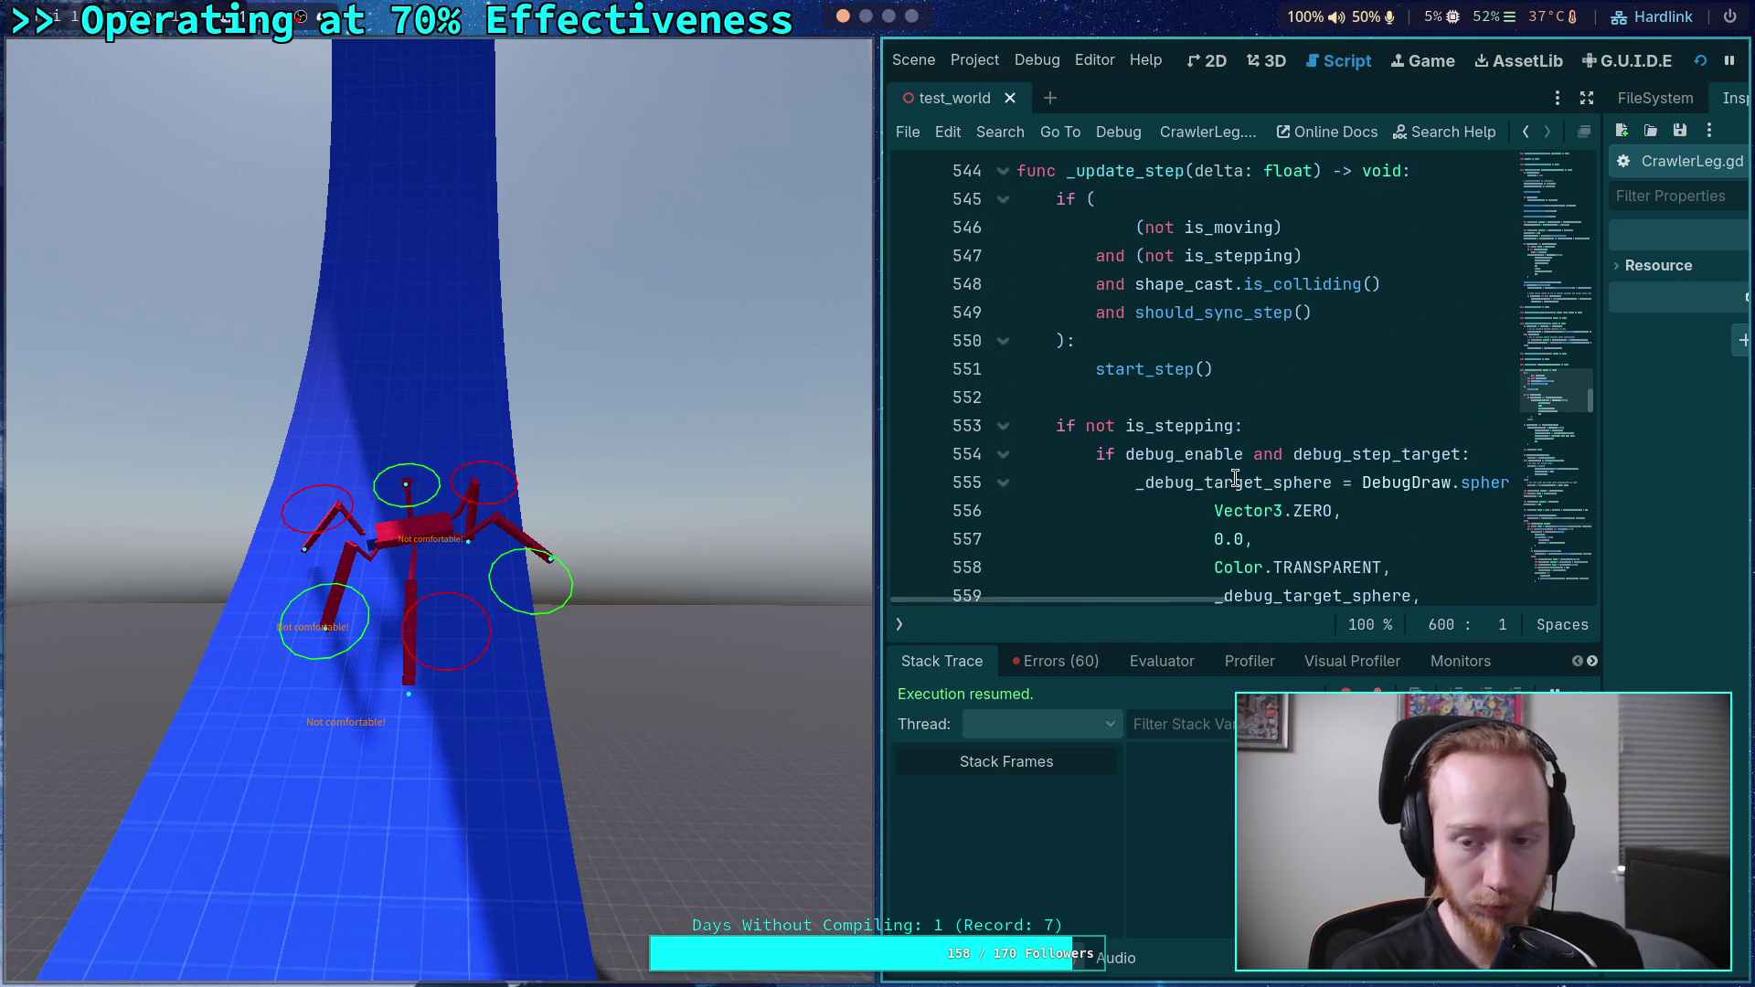
scroll(1235, 479, down, 2)
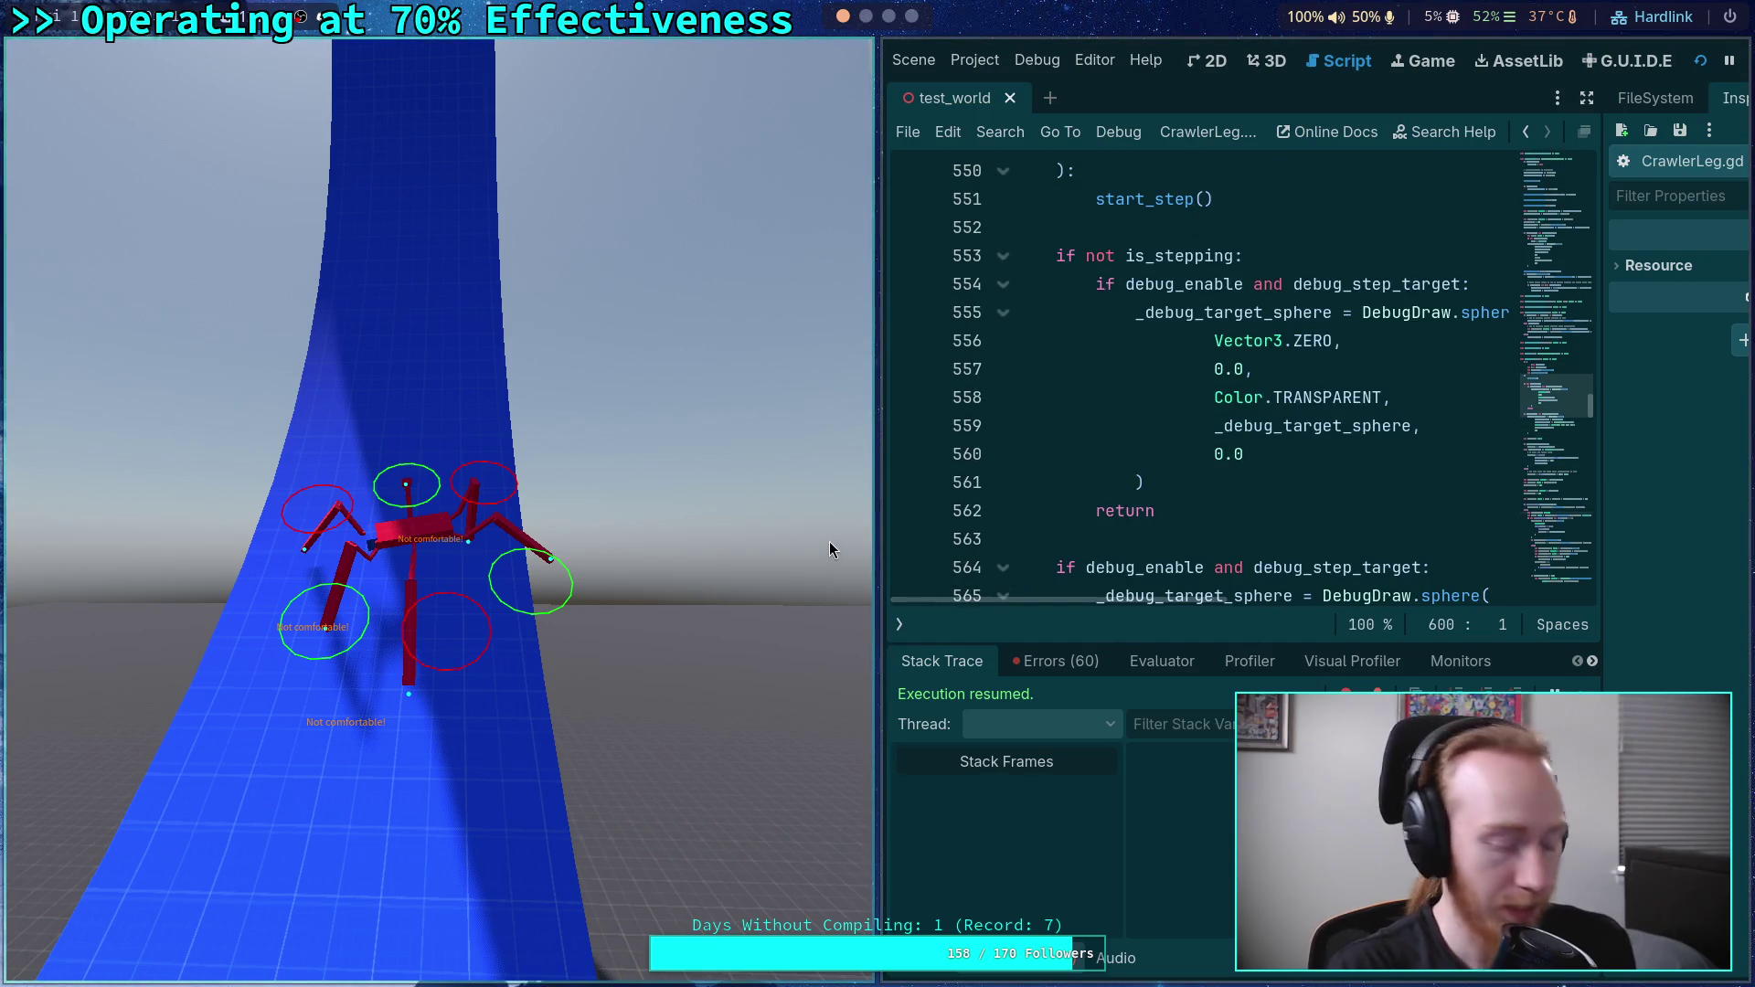
drag(876, 544, 647, 549)
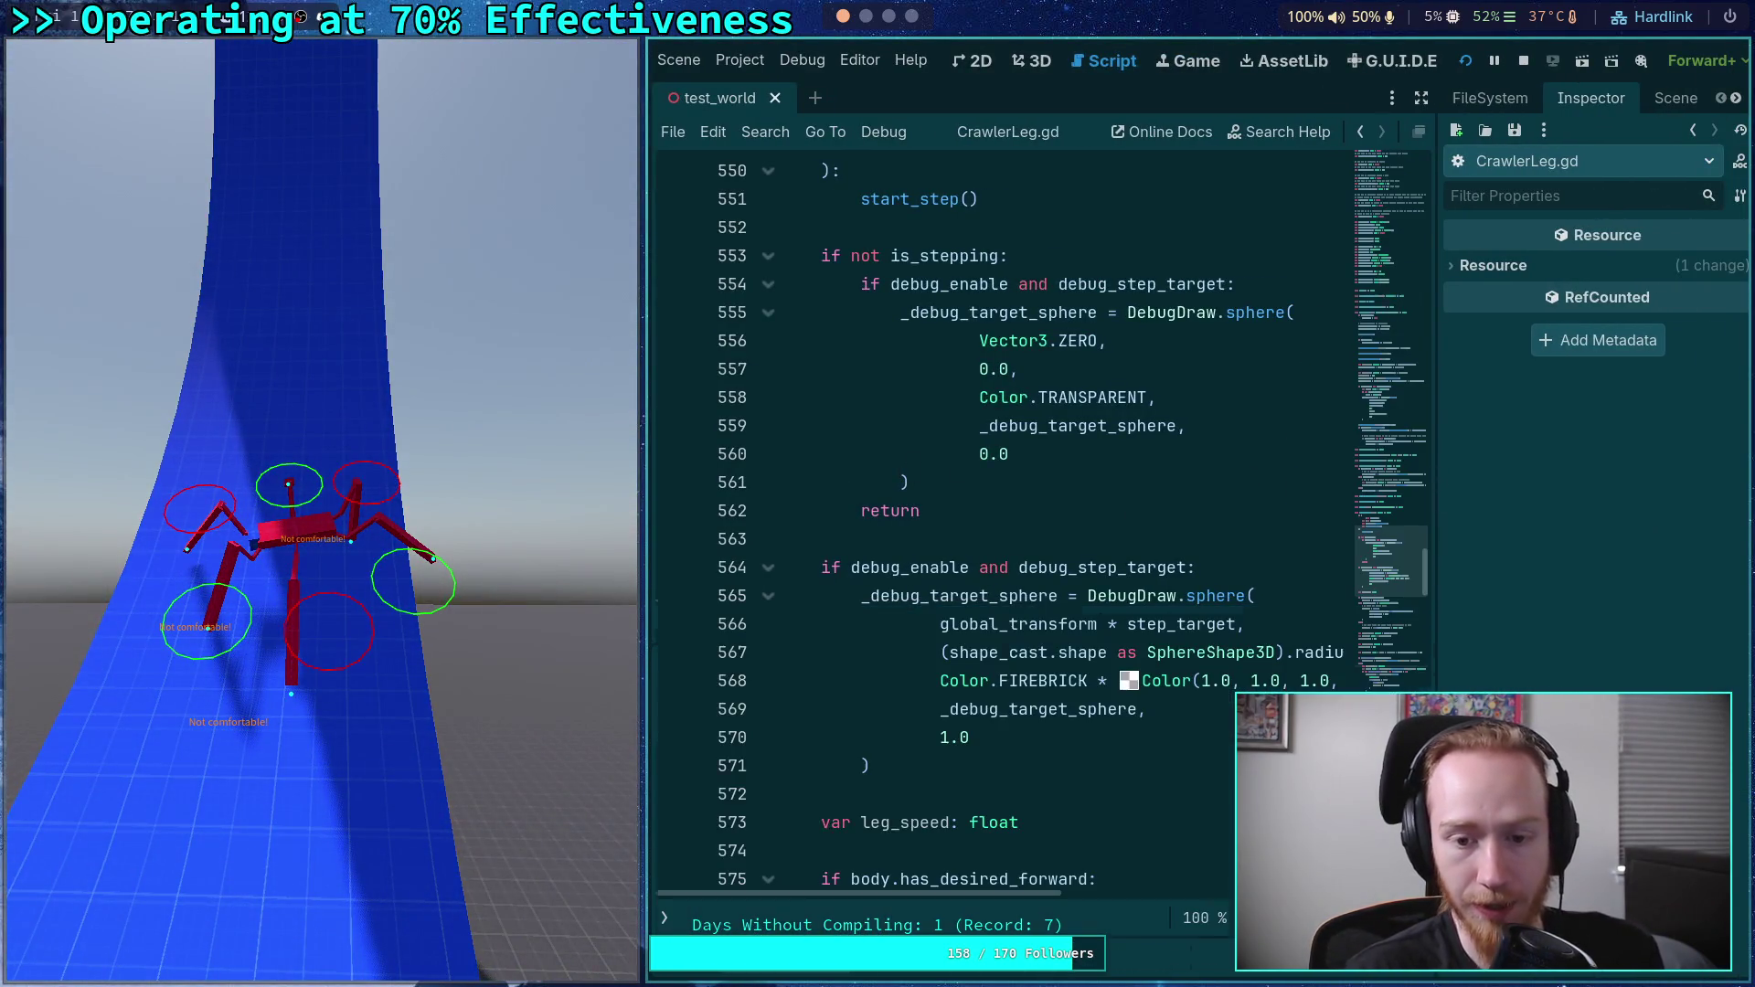
scroll(1014, 544, up, 2)
scroll(1018, 545, up, 5)
click(768, 595)
scroll(820, 501, down, 3)
scroll(820, 501, down, 7)
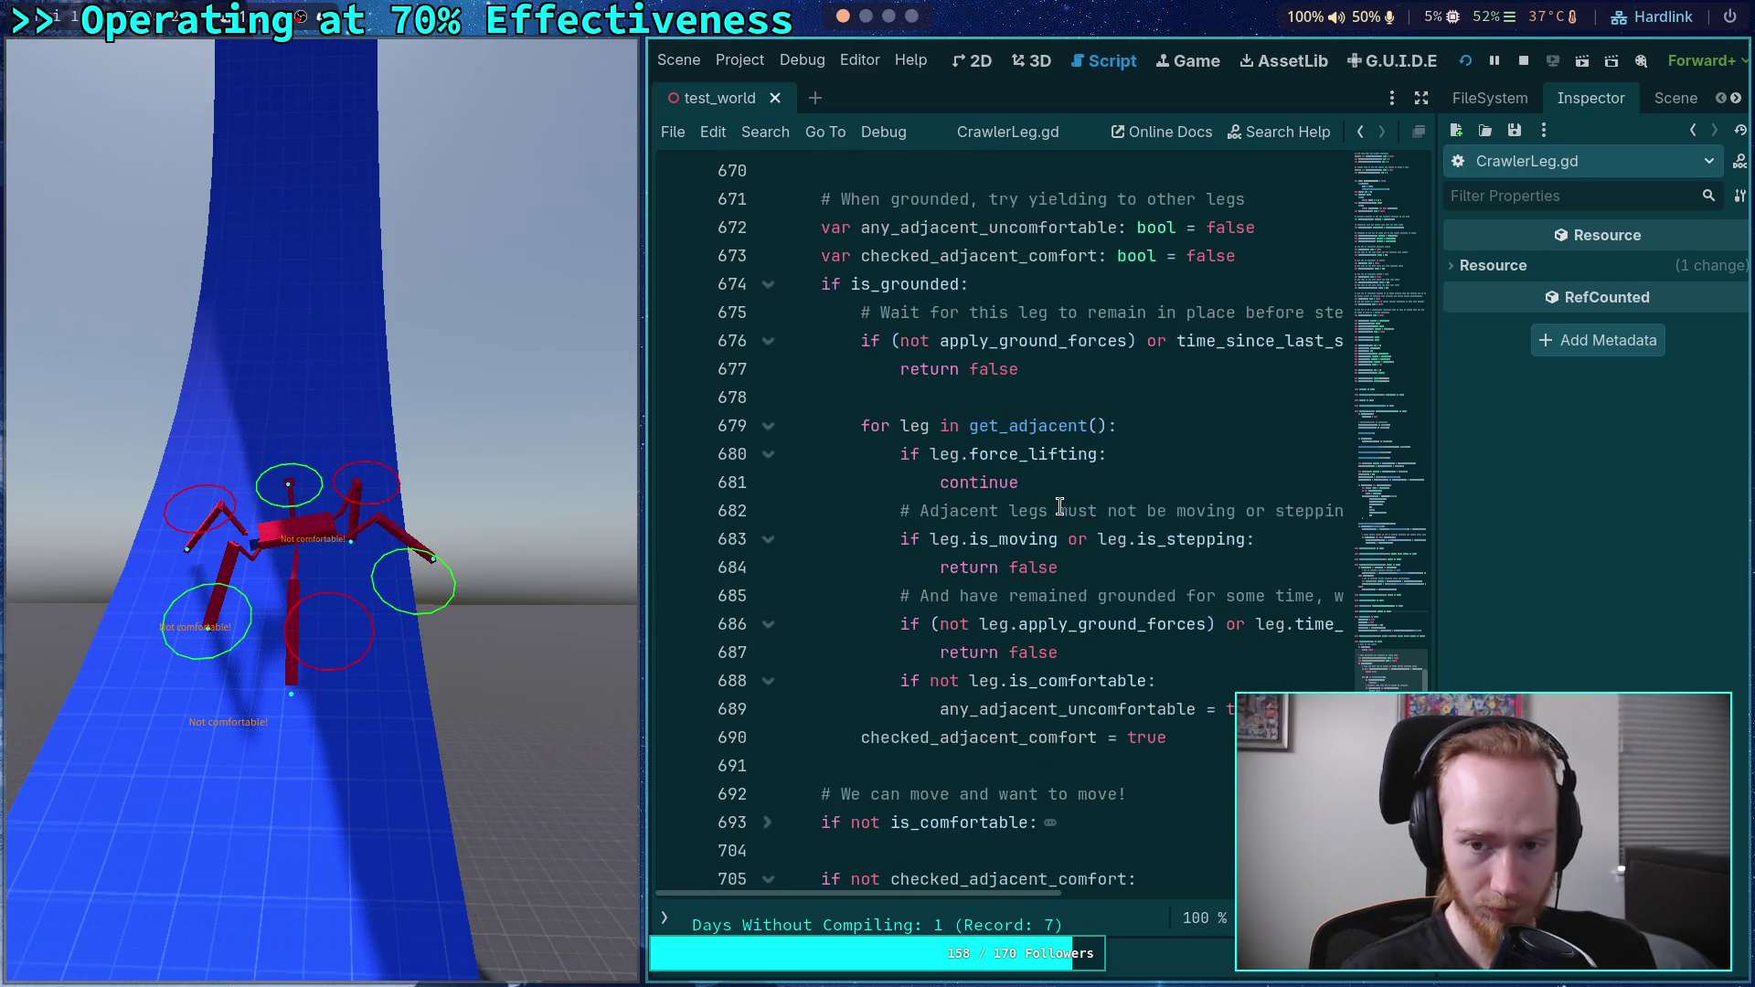
mouse_move(822, 285)
mouse_down()
mouse_move(908, 293)
mouse_move(1000, 342)
mouse_up()
scroll(967, 652, down, 3)
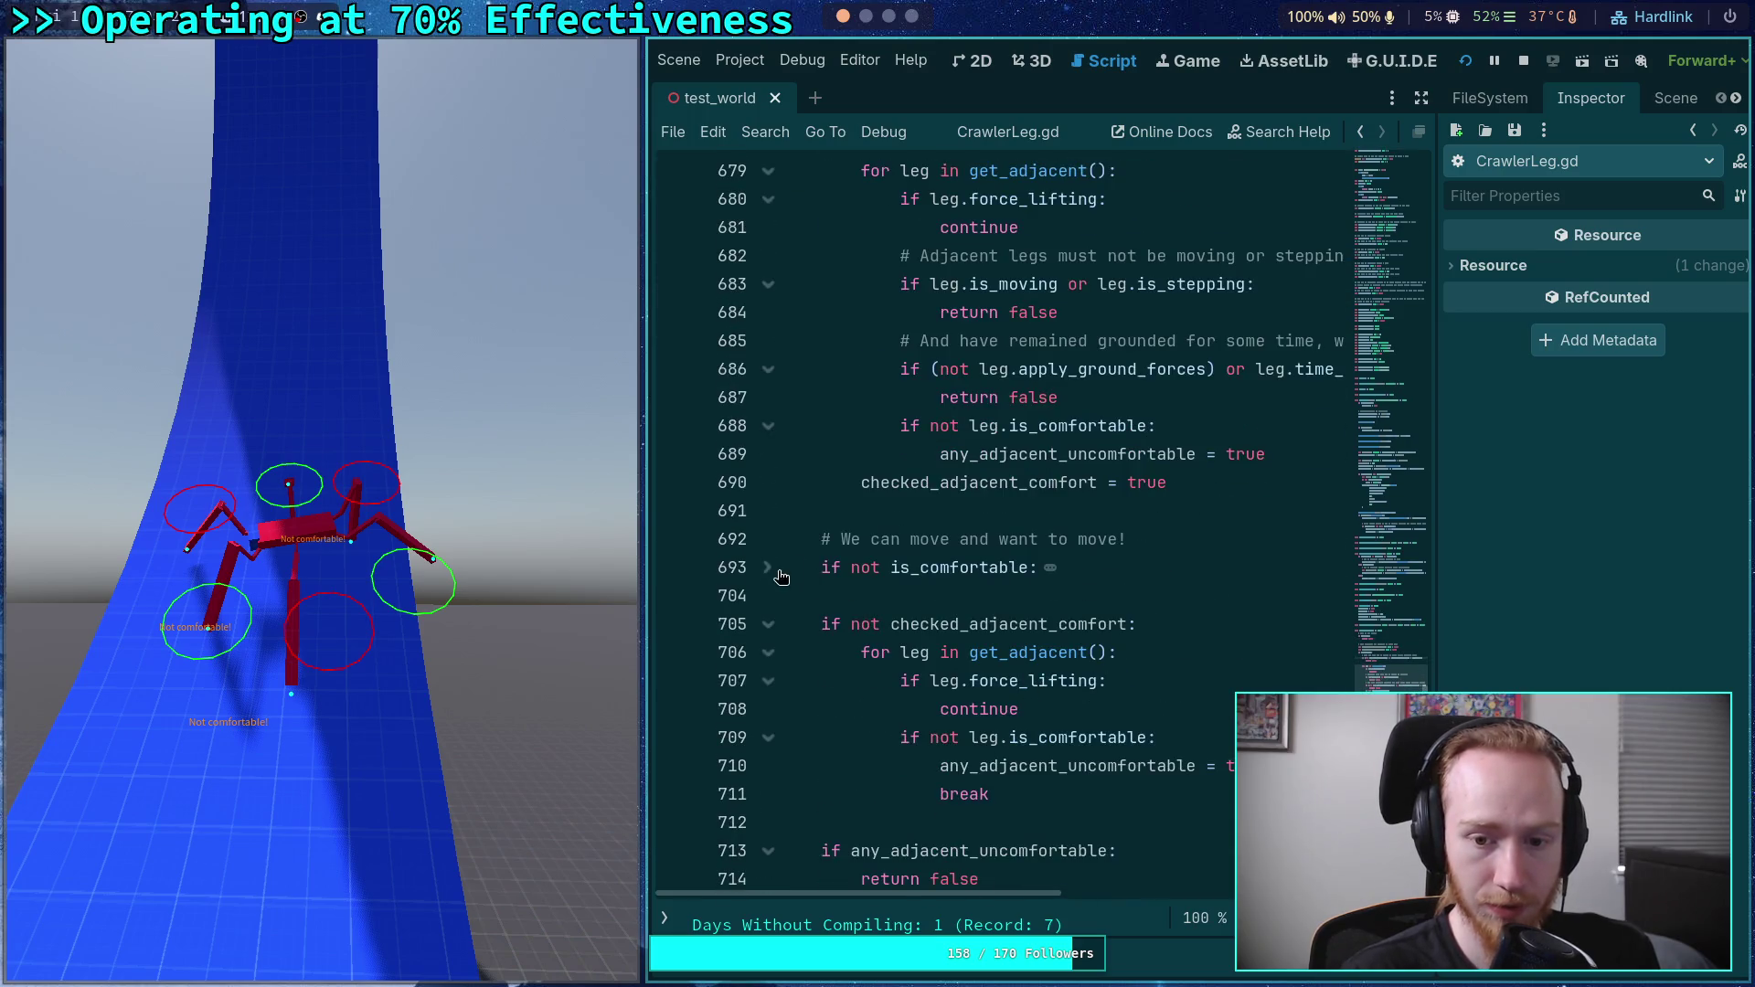
scroll(923, 589, up, 4)
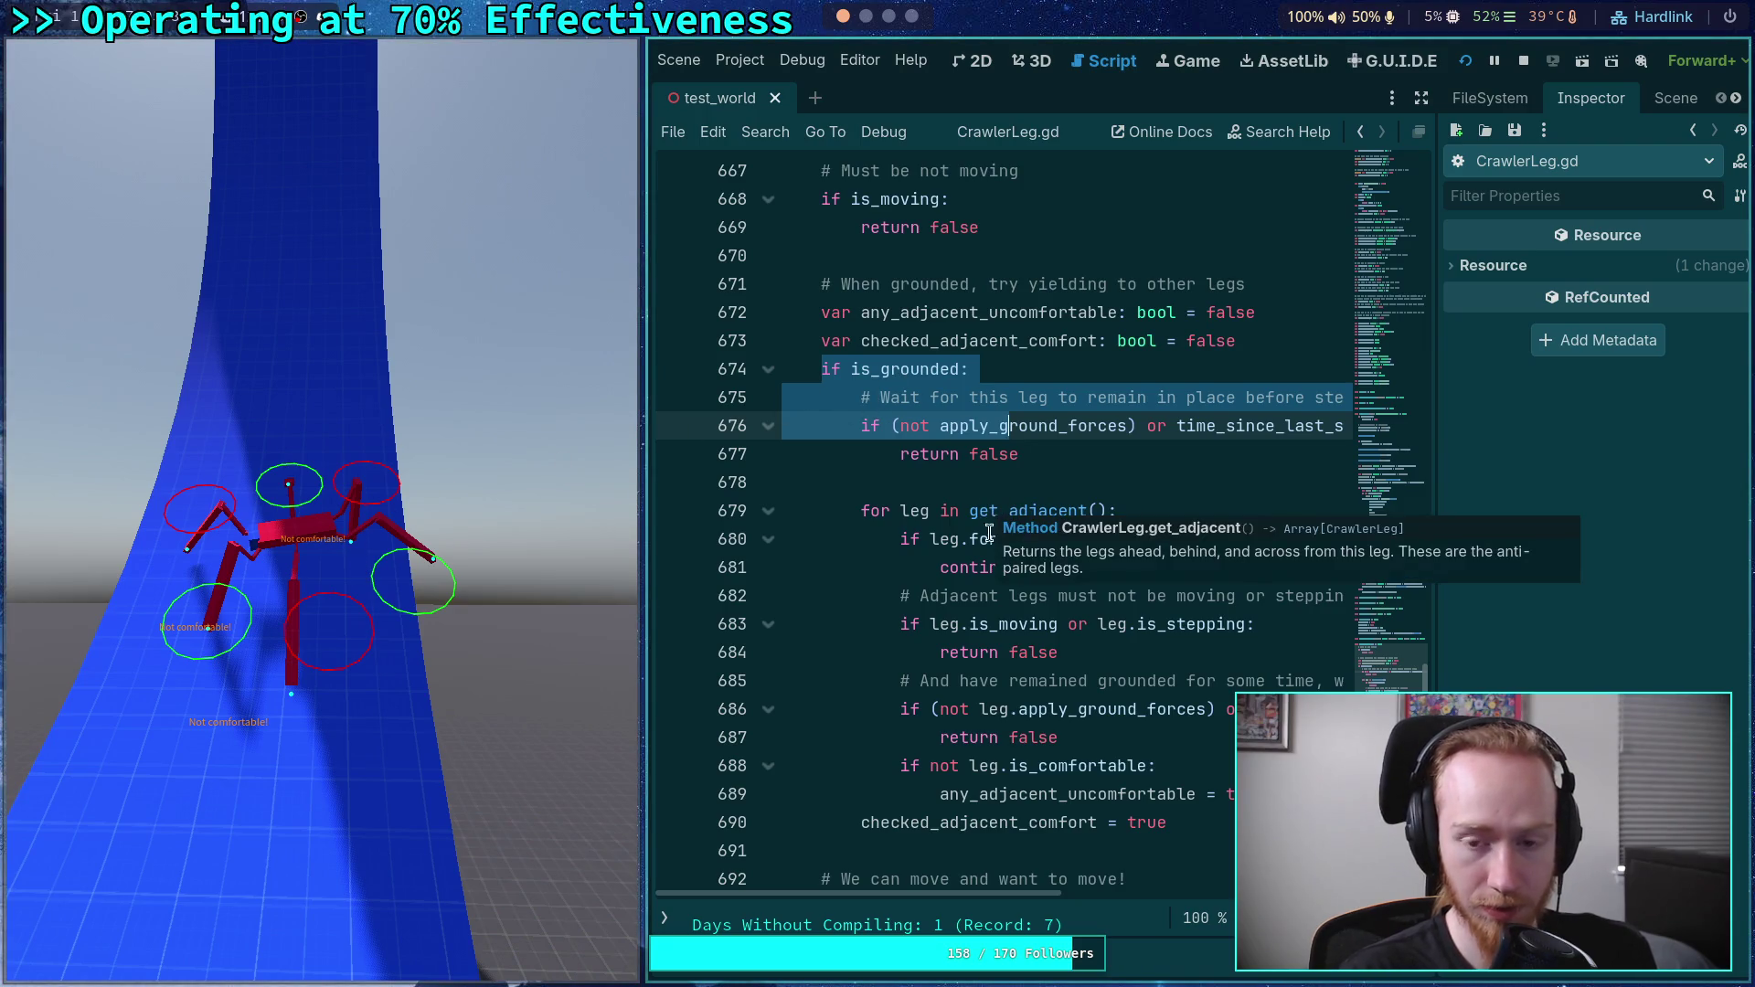
click(950, 539)
scroll(1043, 567, down, 2)
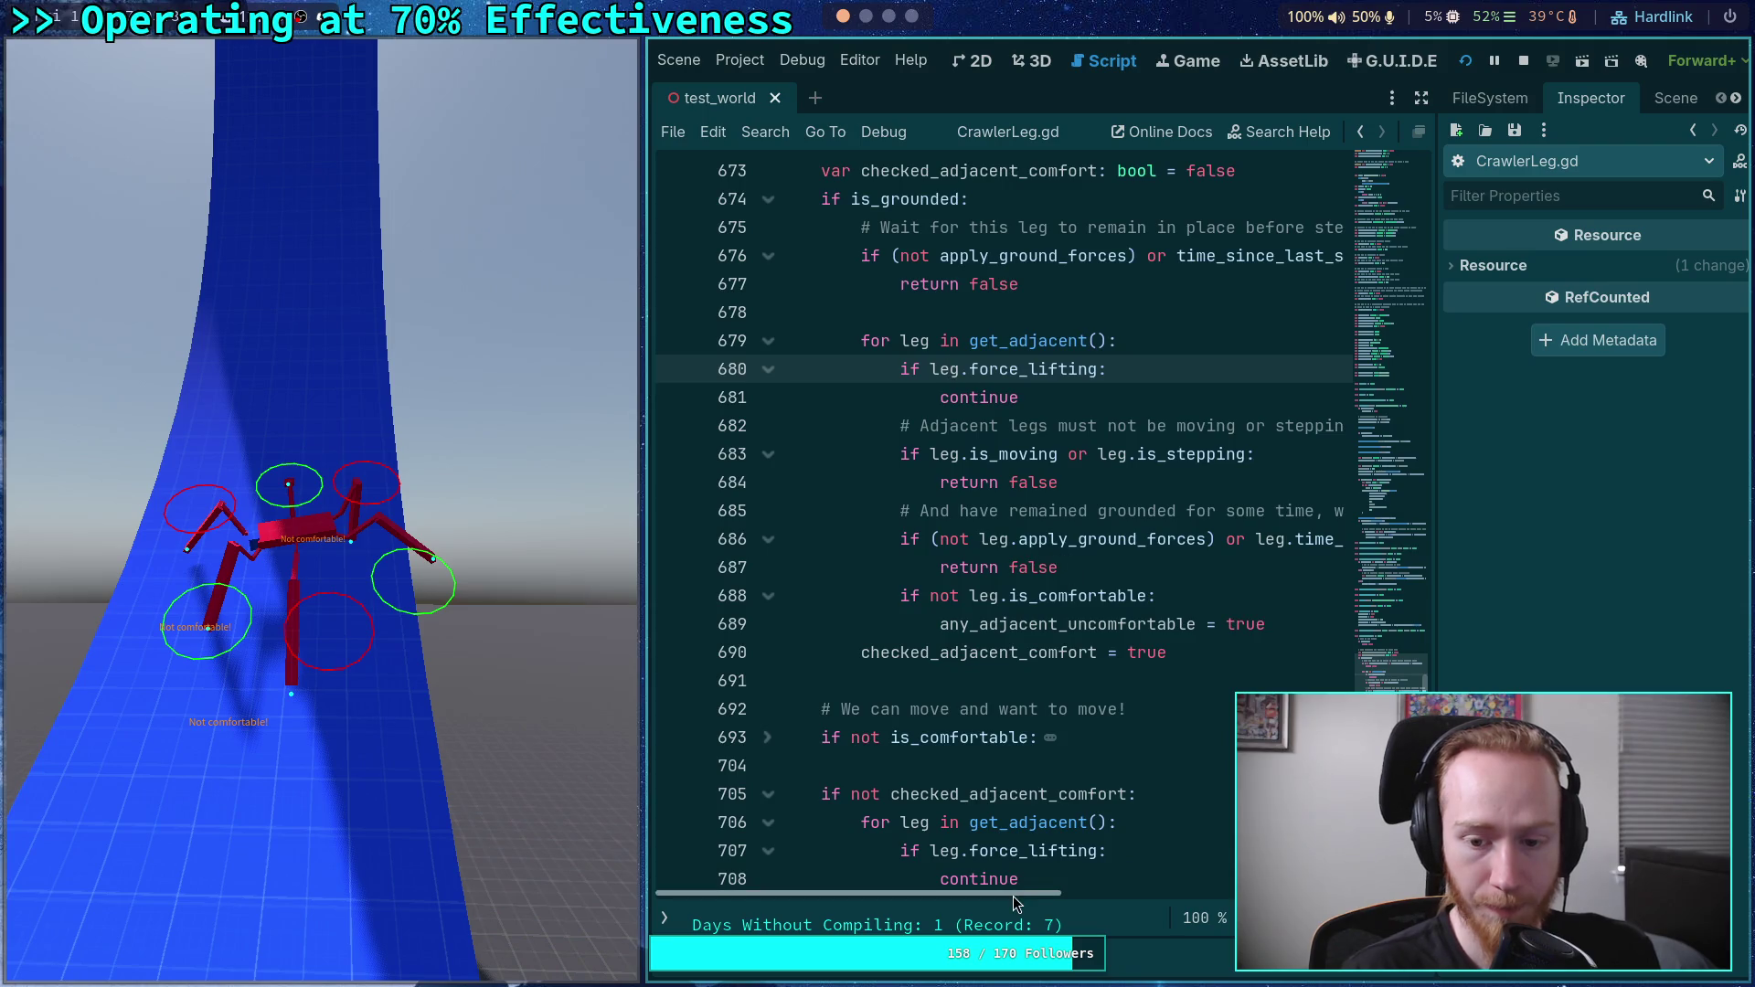
scroll(1036, 552, down, 2)
scroll(1038, 665, up, 3)
click(1079, 729)
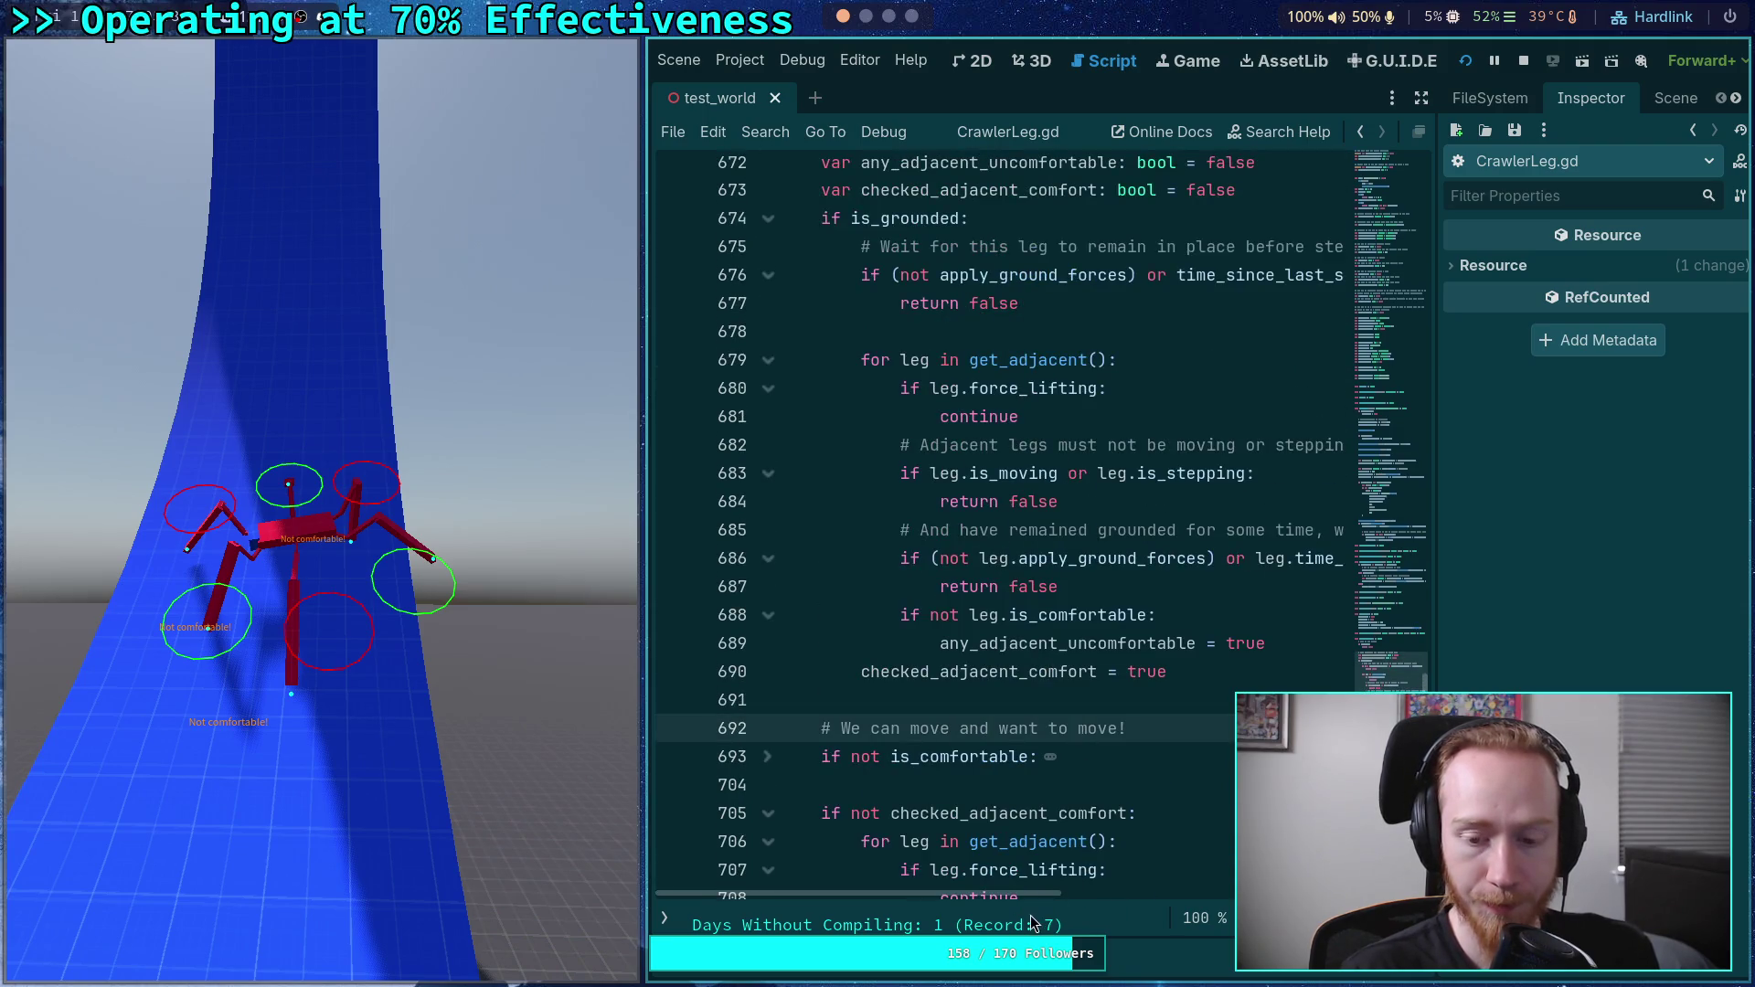
mouse_move(1030, 896)
mouse_down()
mouse_move(1146, 899)
mouse_move(1024, 898)
mouse_move(1059, 898)
mouse_up()
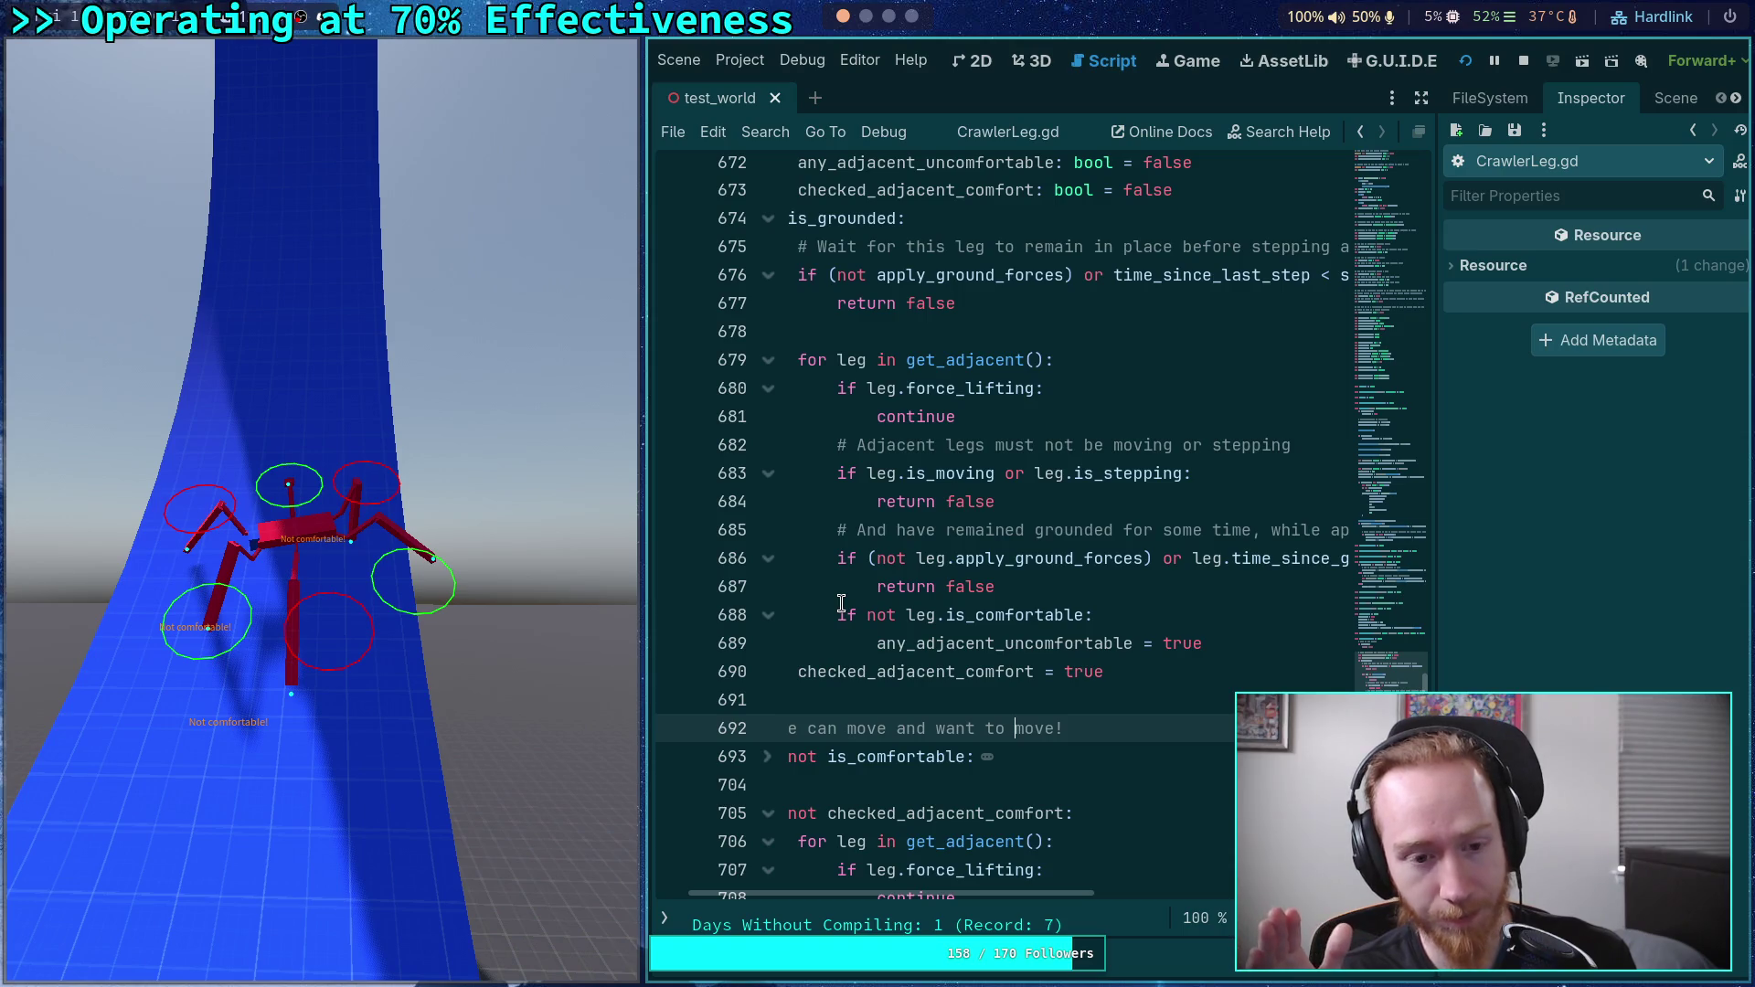
drag(910, 609, 1081, 613)
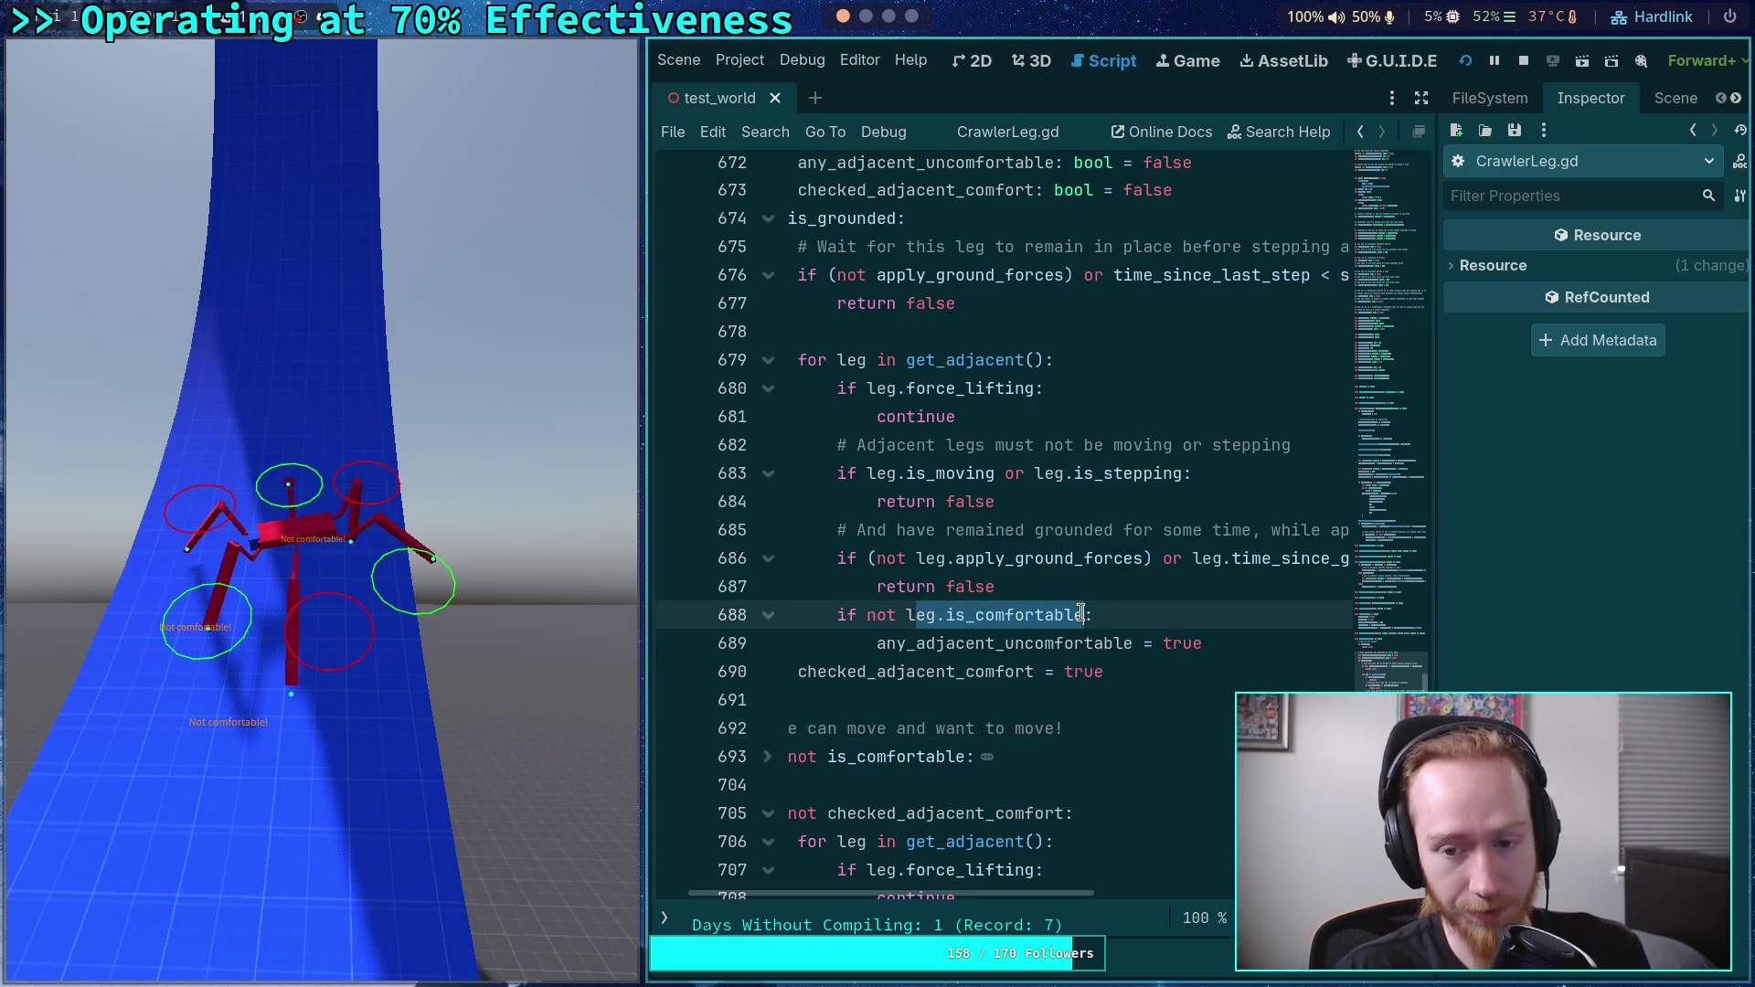
click(1092, 502)
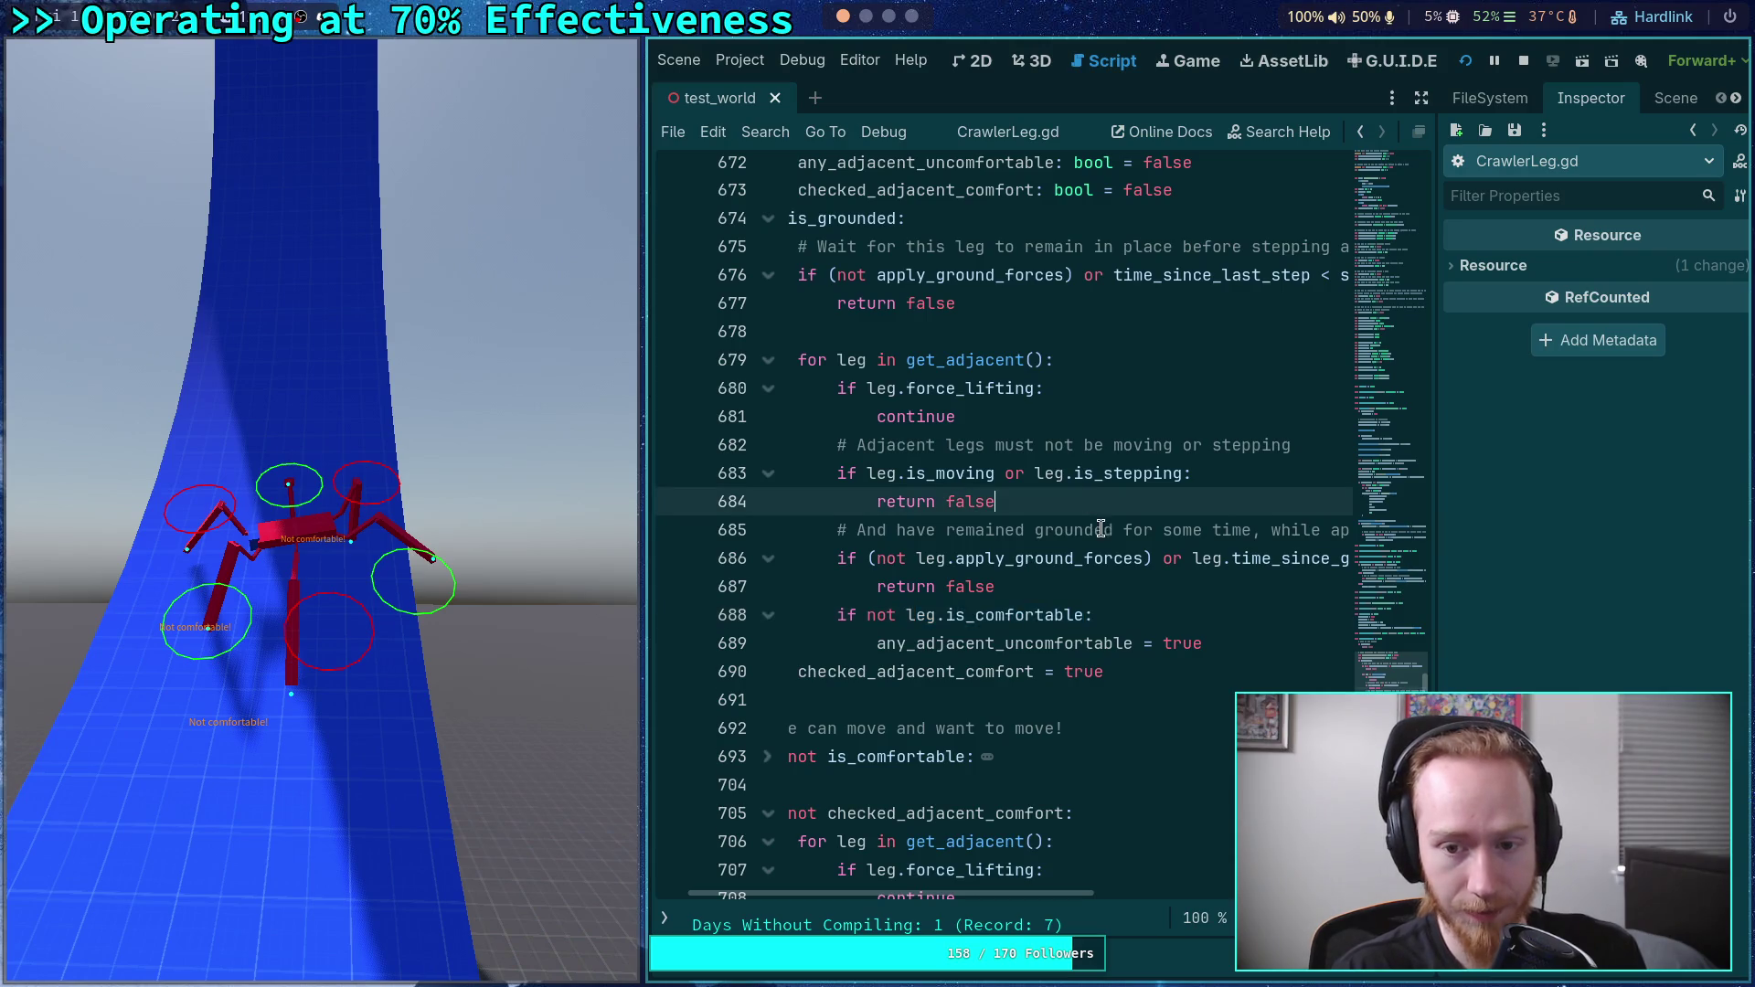
drag(1196, 474, 837, 475)
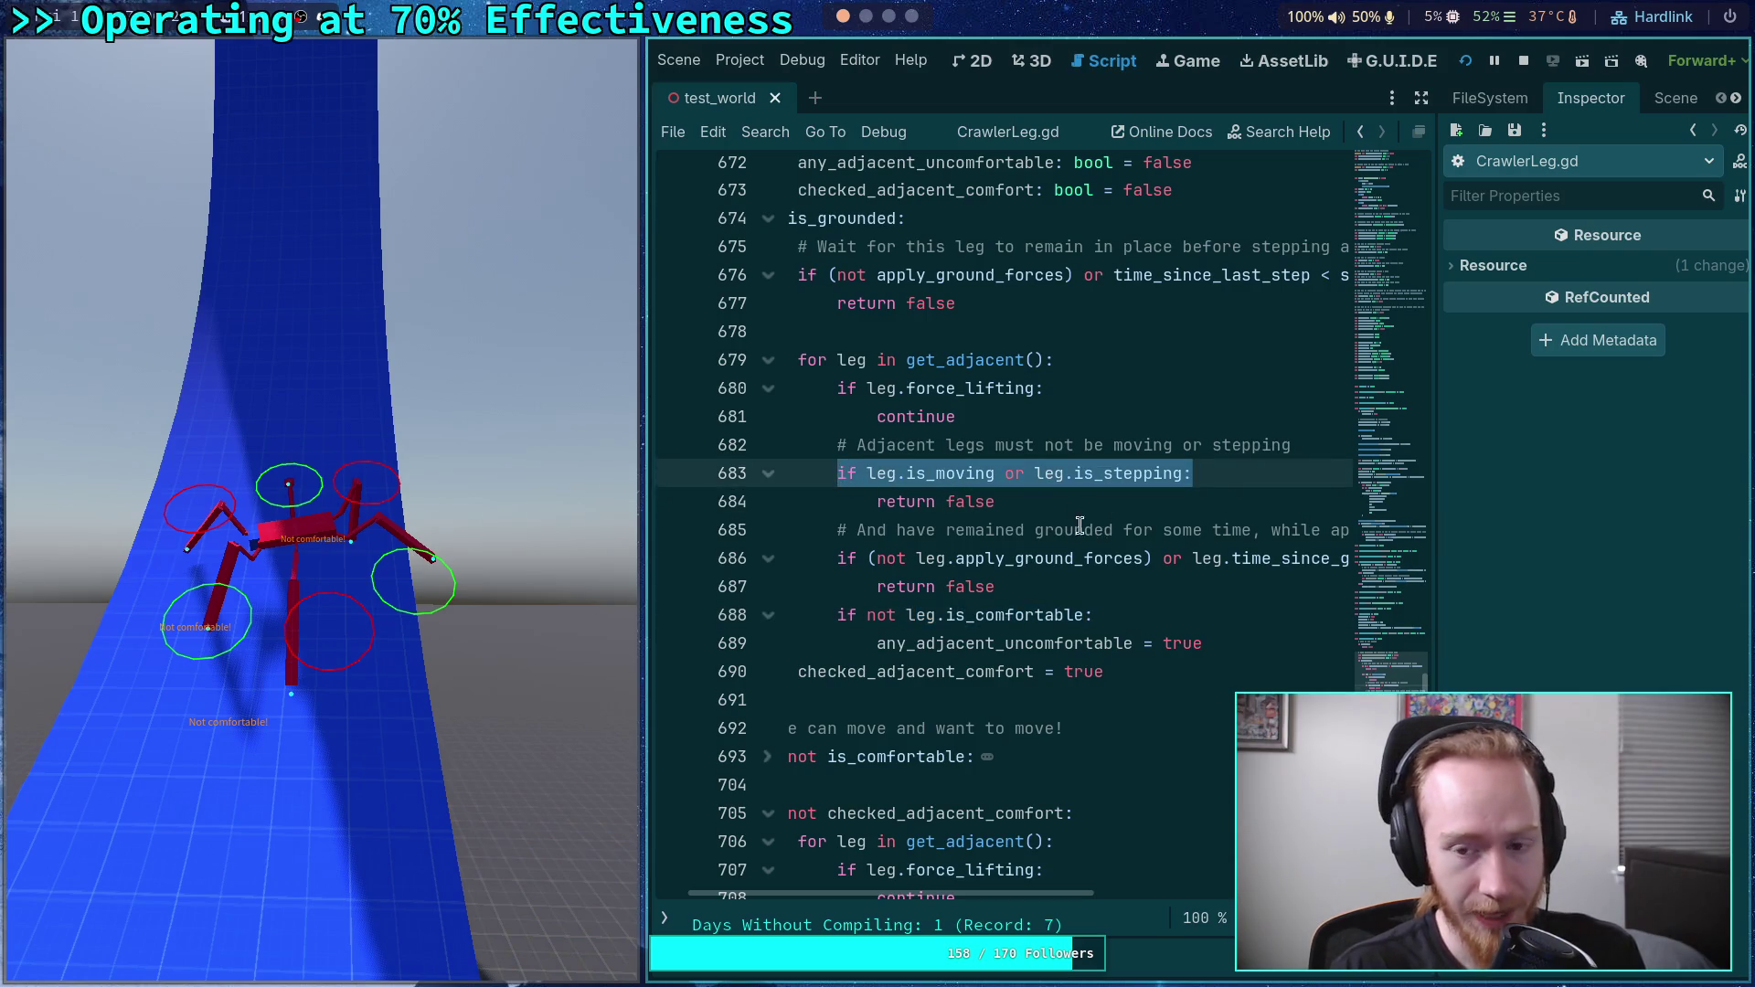
click(1108, 500)
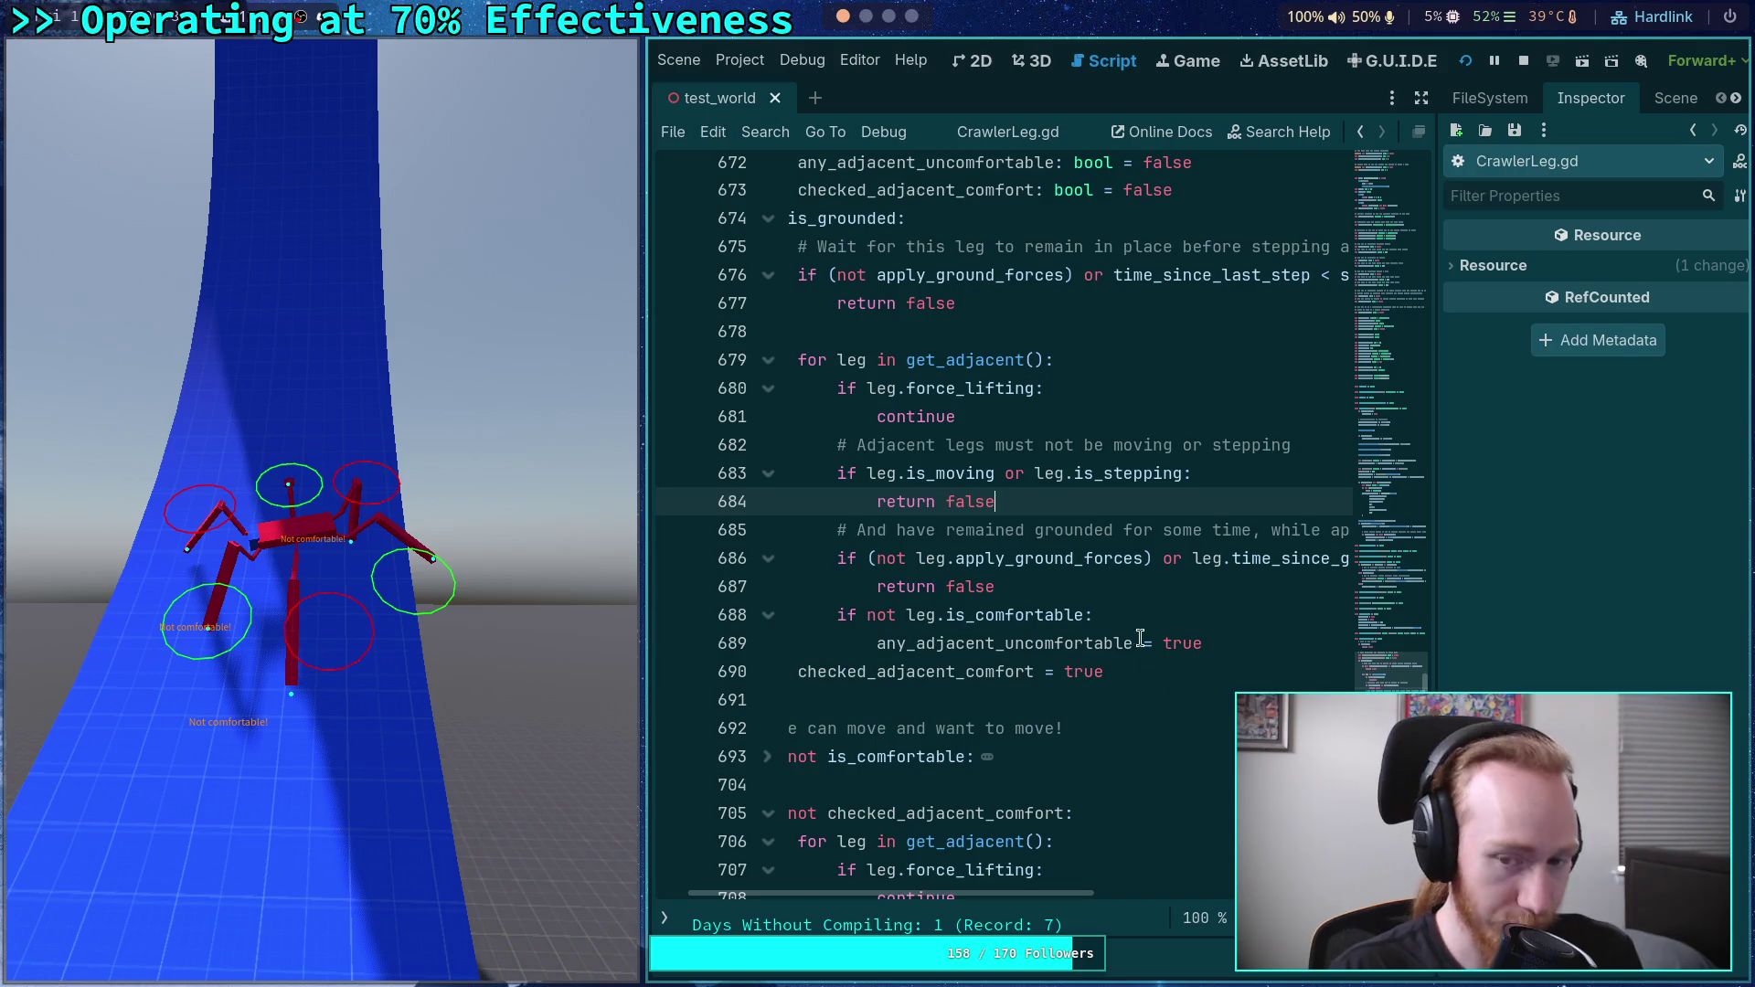
key(shift+Up)
key(shift+Home)
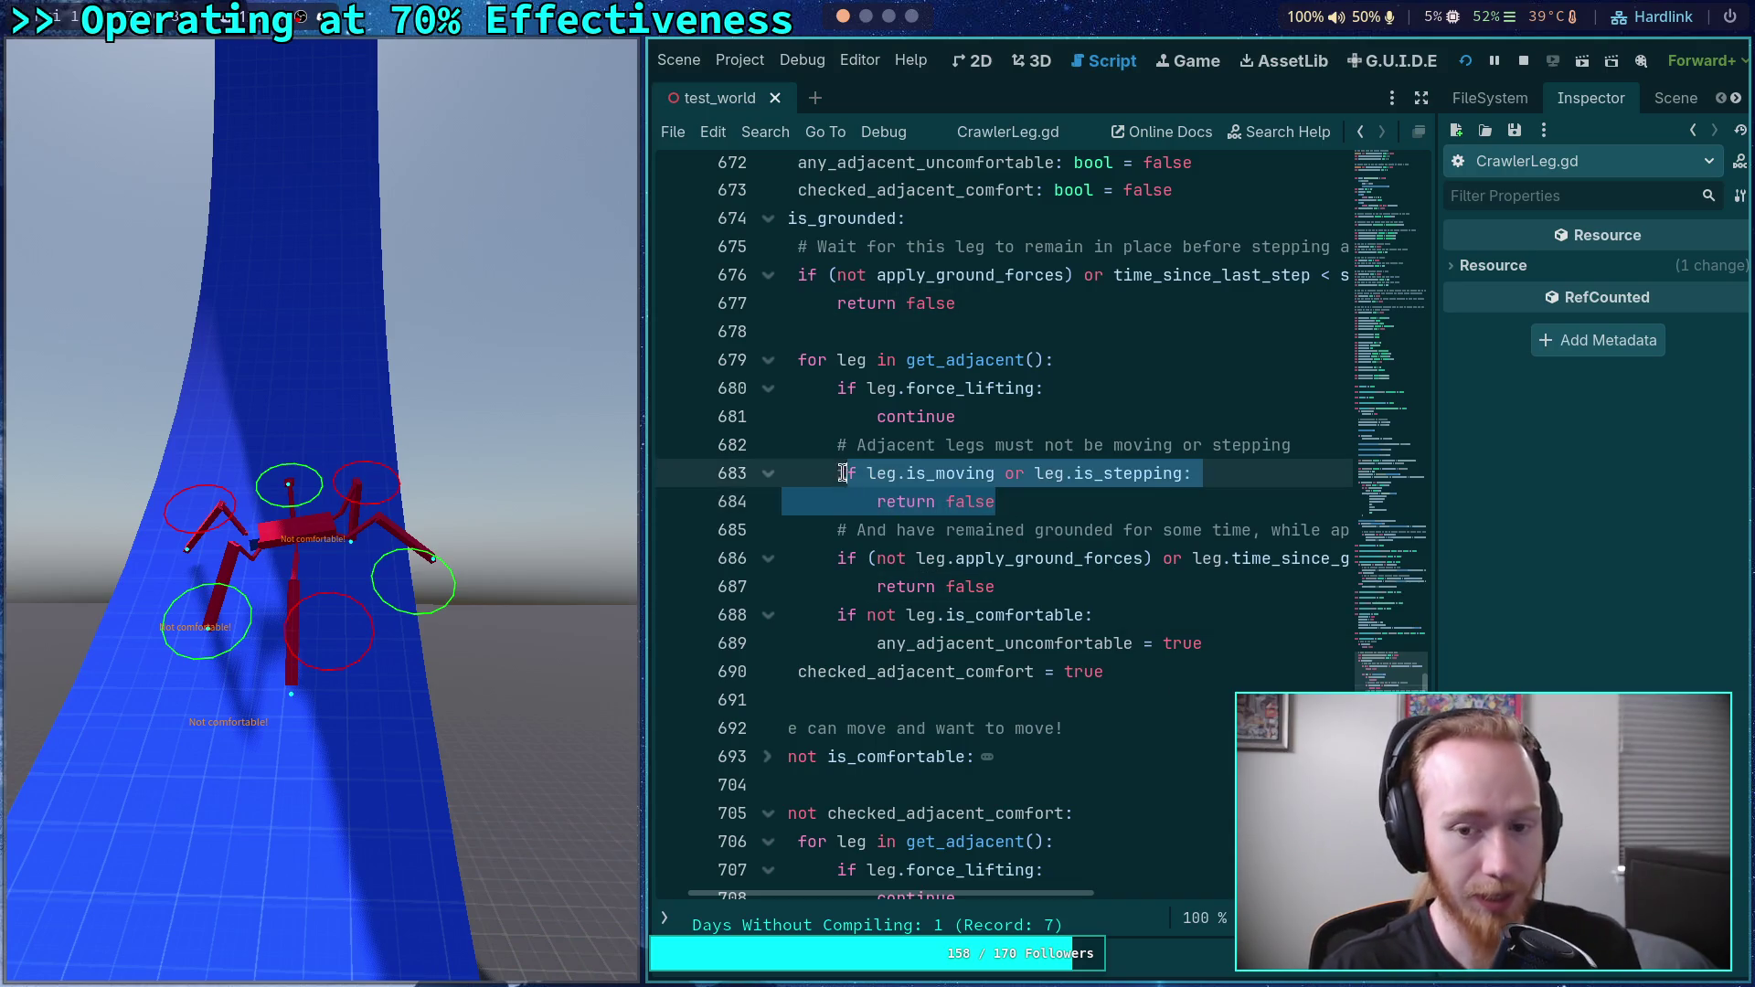
- Add an 'if not leg.apply_ground_forces: continue' check after line 684
click(1043, 500)
key(Return)
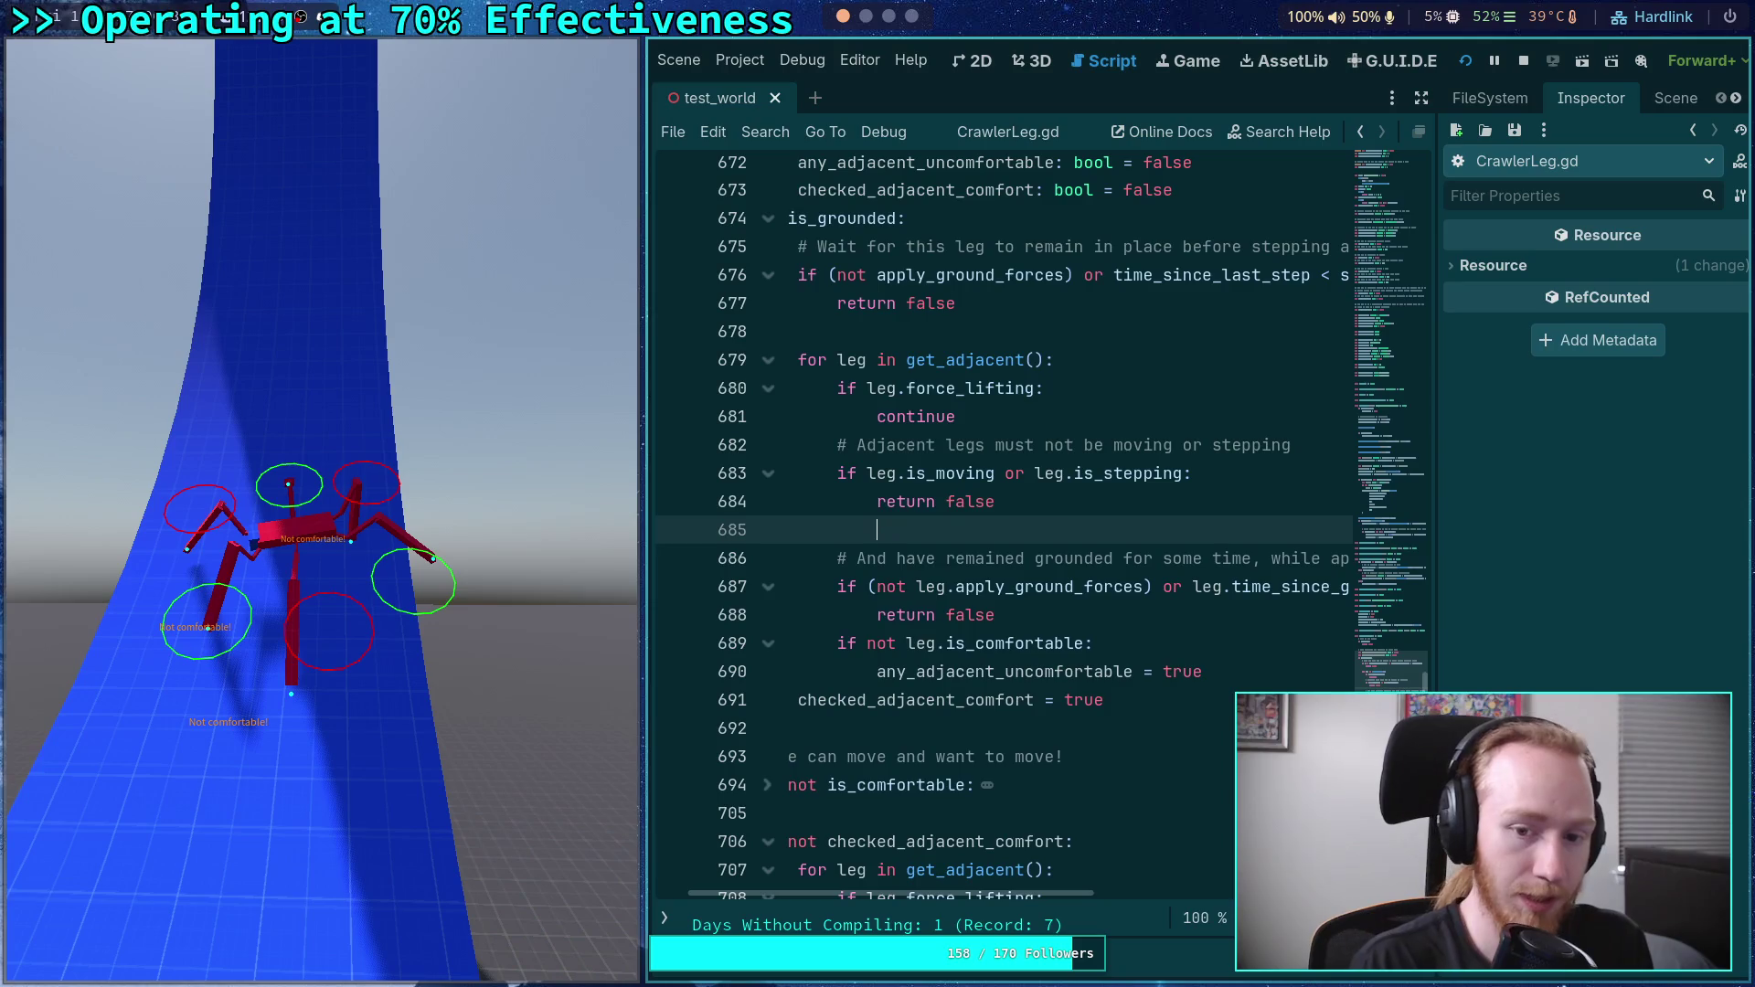
text(if leg.)
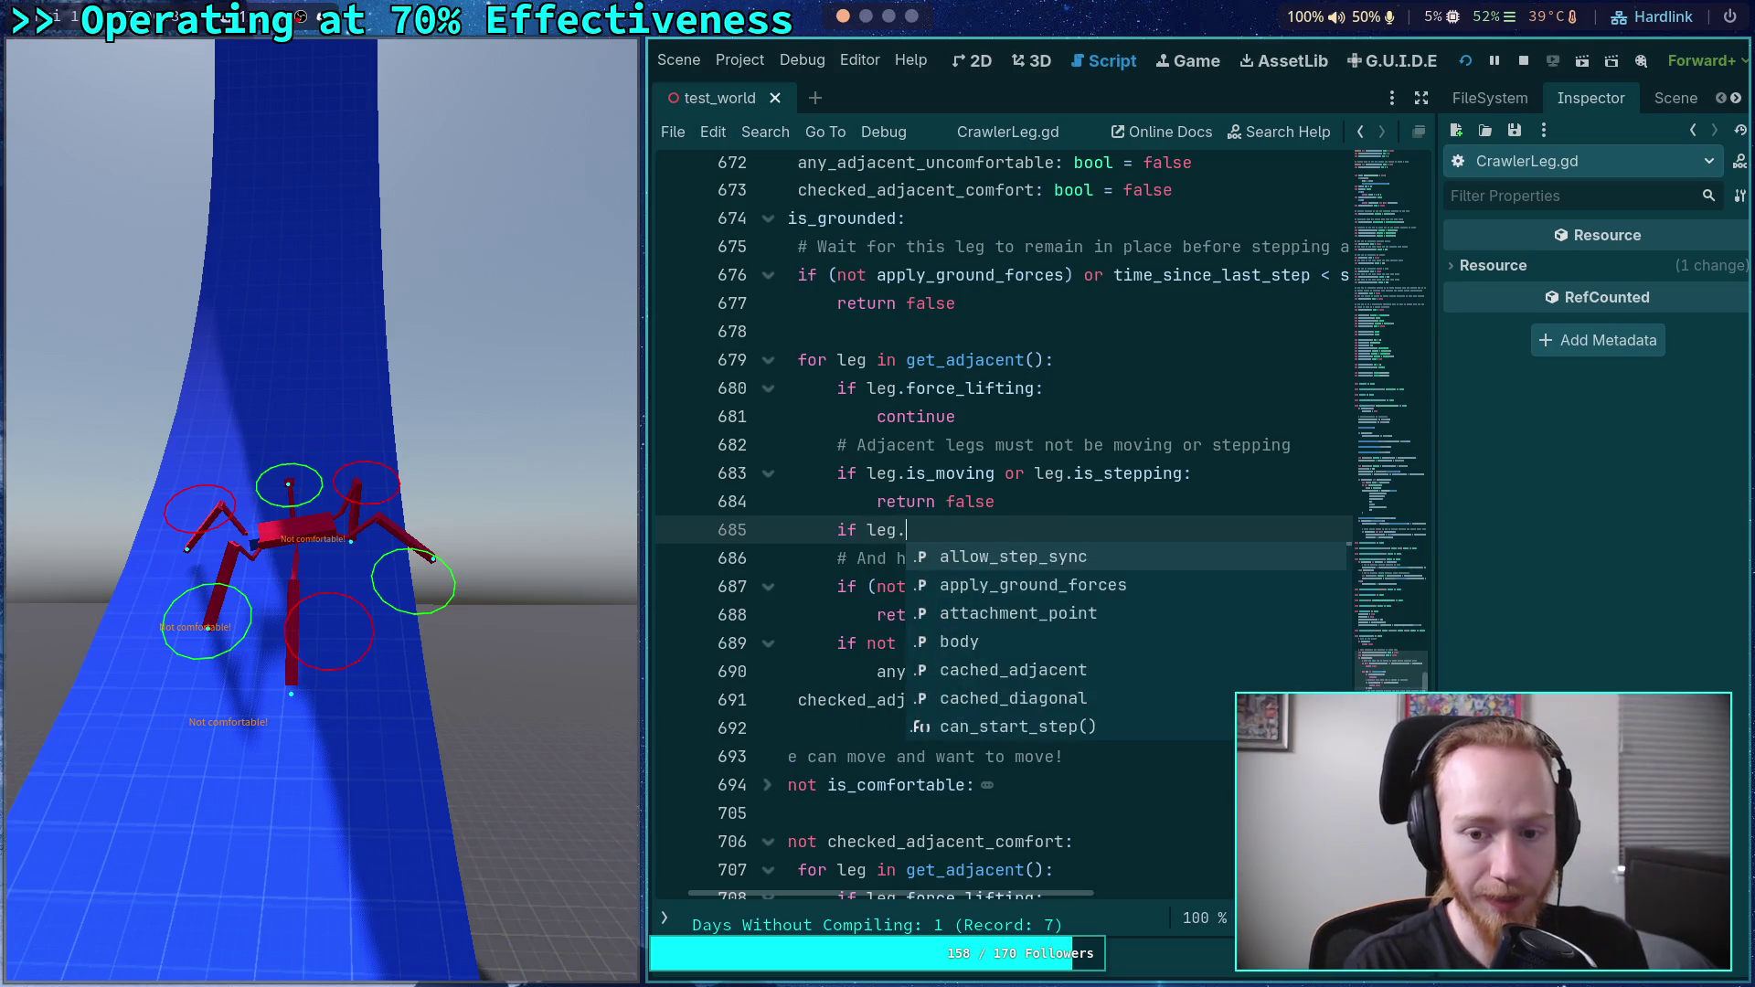
text(app)
key(Return)
click(872, 531)
text(not)
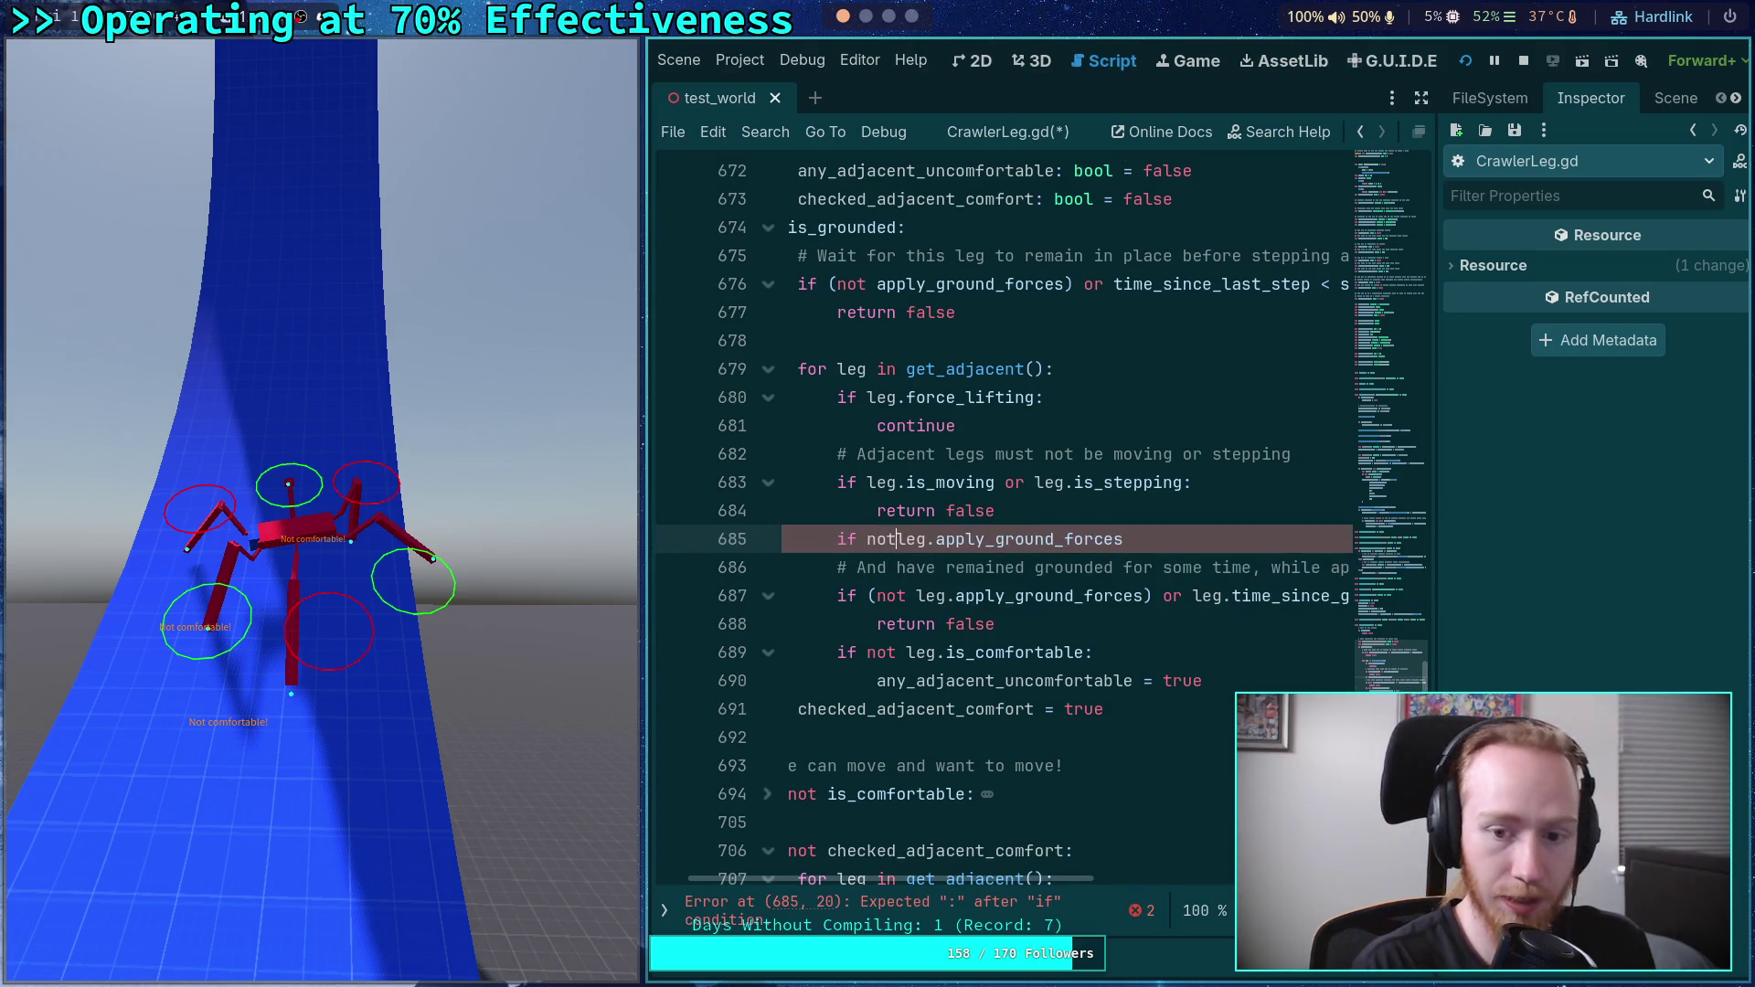
click(1256, 536)
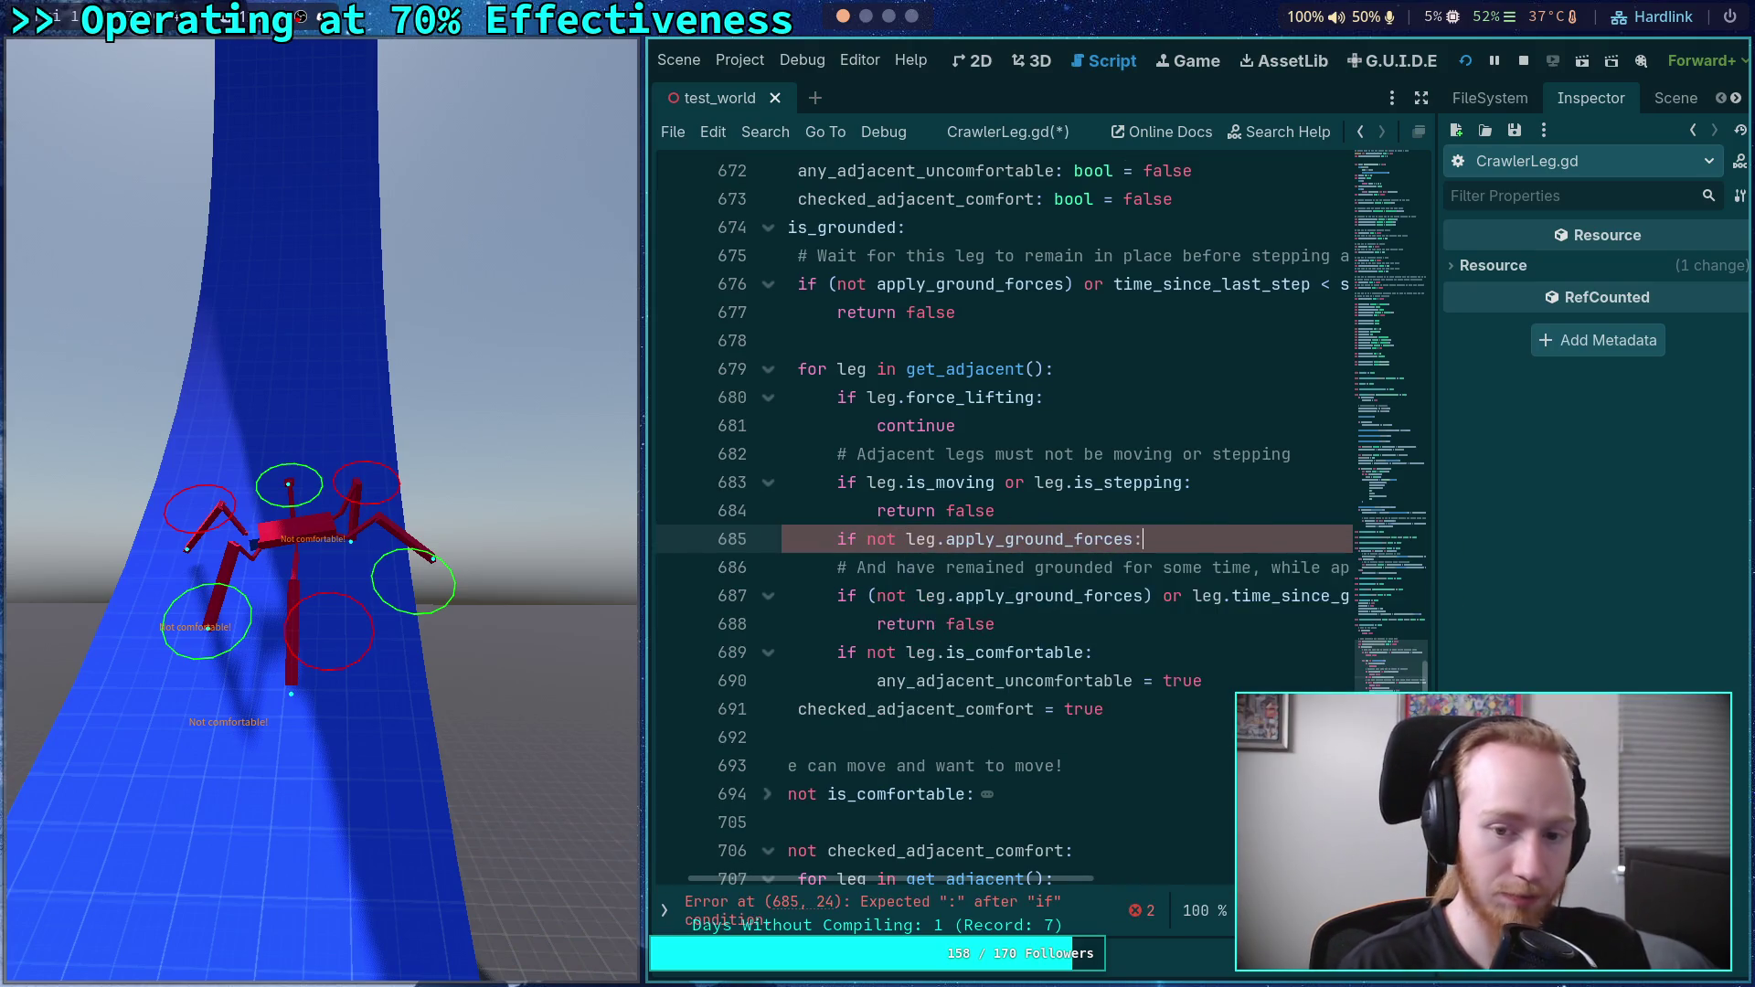
key(Return)
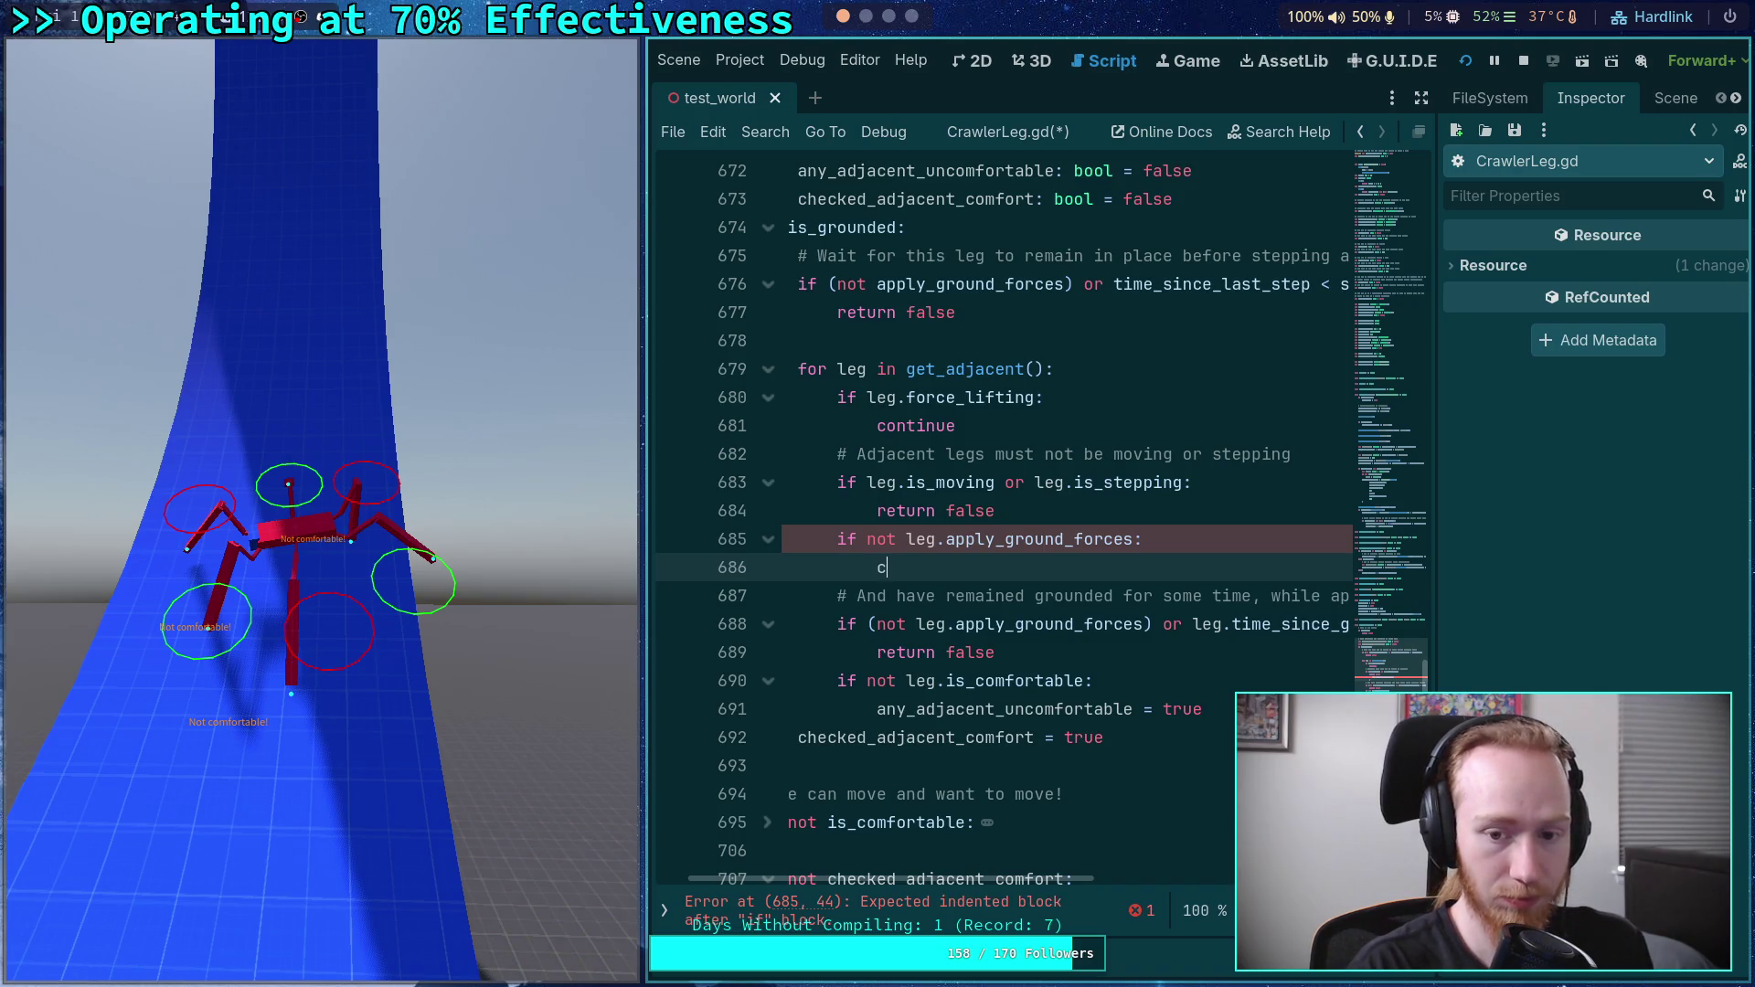
- Add the comment '# Ignore legs that are not grounding and not moving' above it and save
click(997, 510)
key(Return)
text(# Ignore legs that are not grounding and not mo)
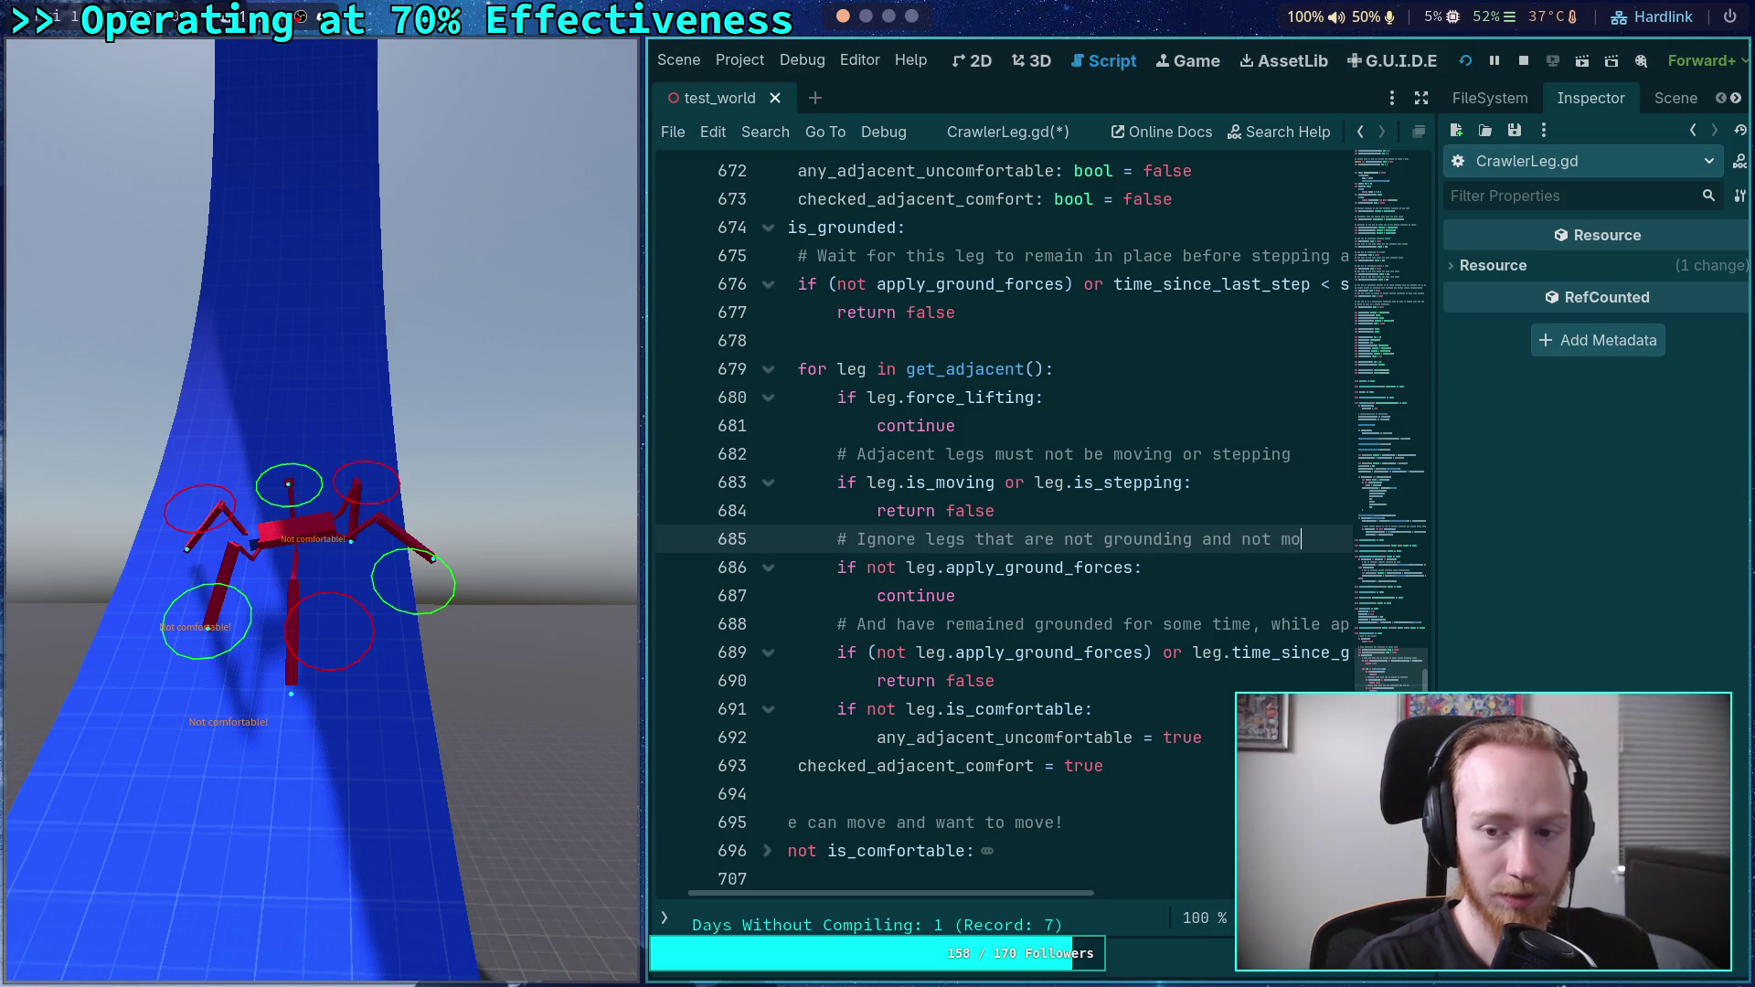
text(ving)
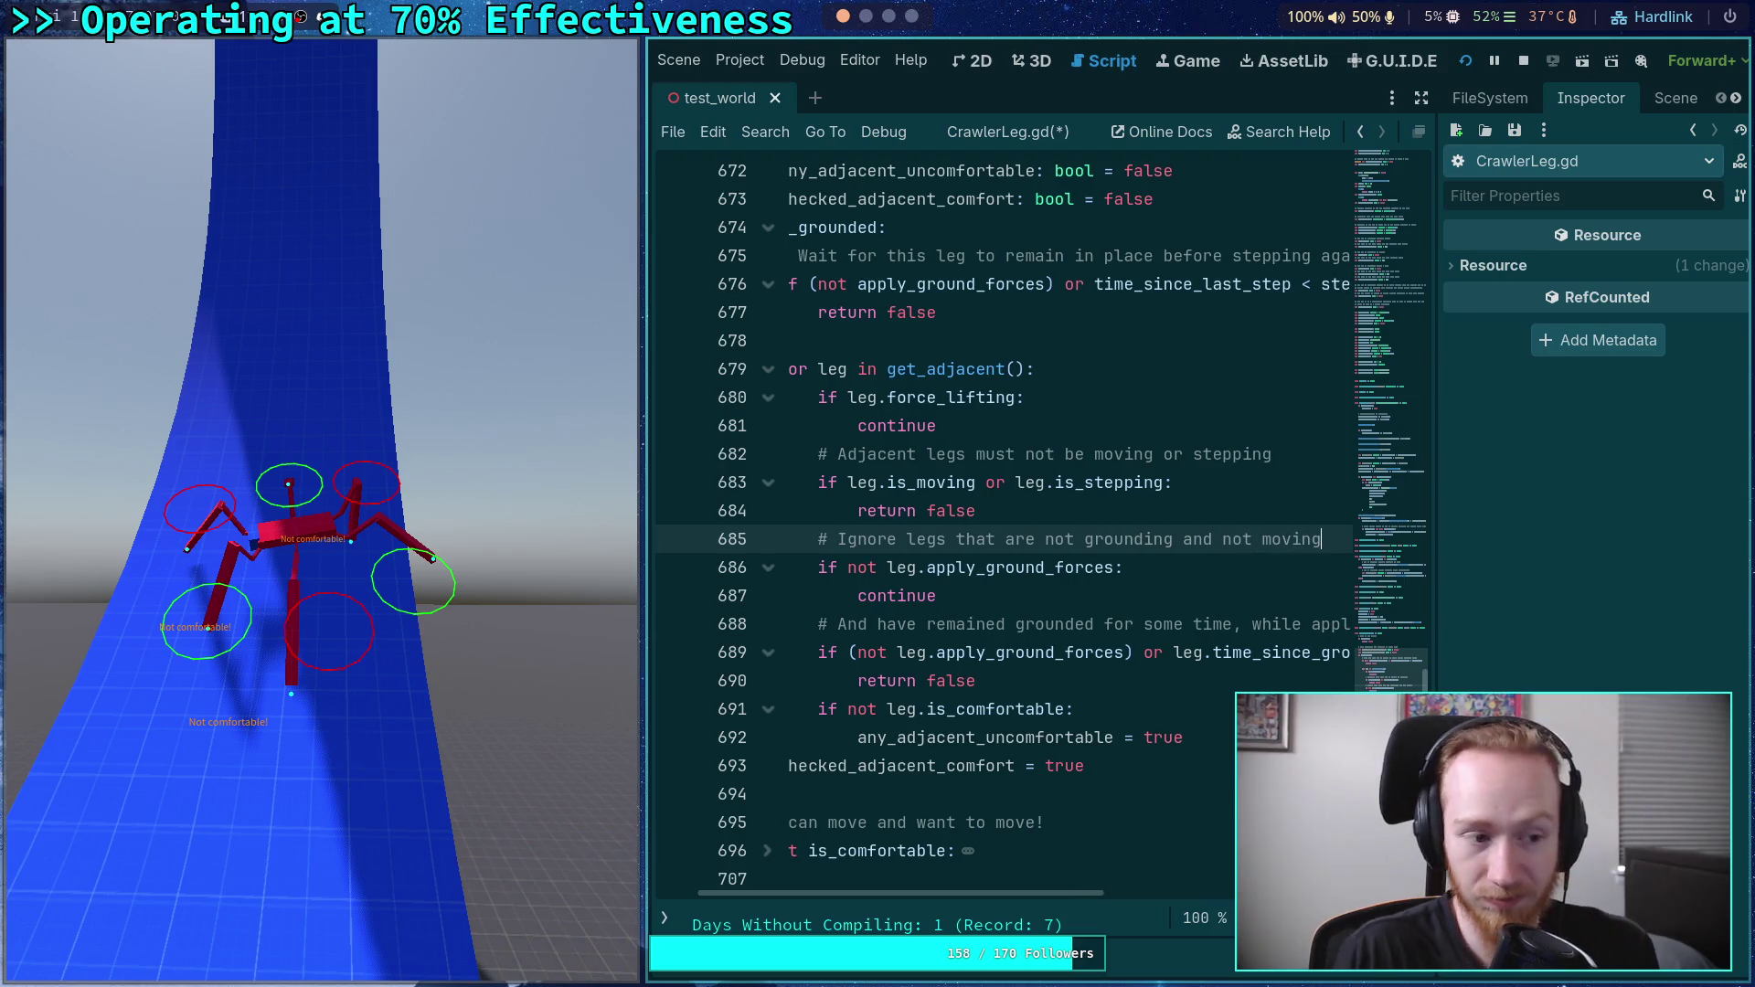
key(Down)
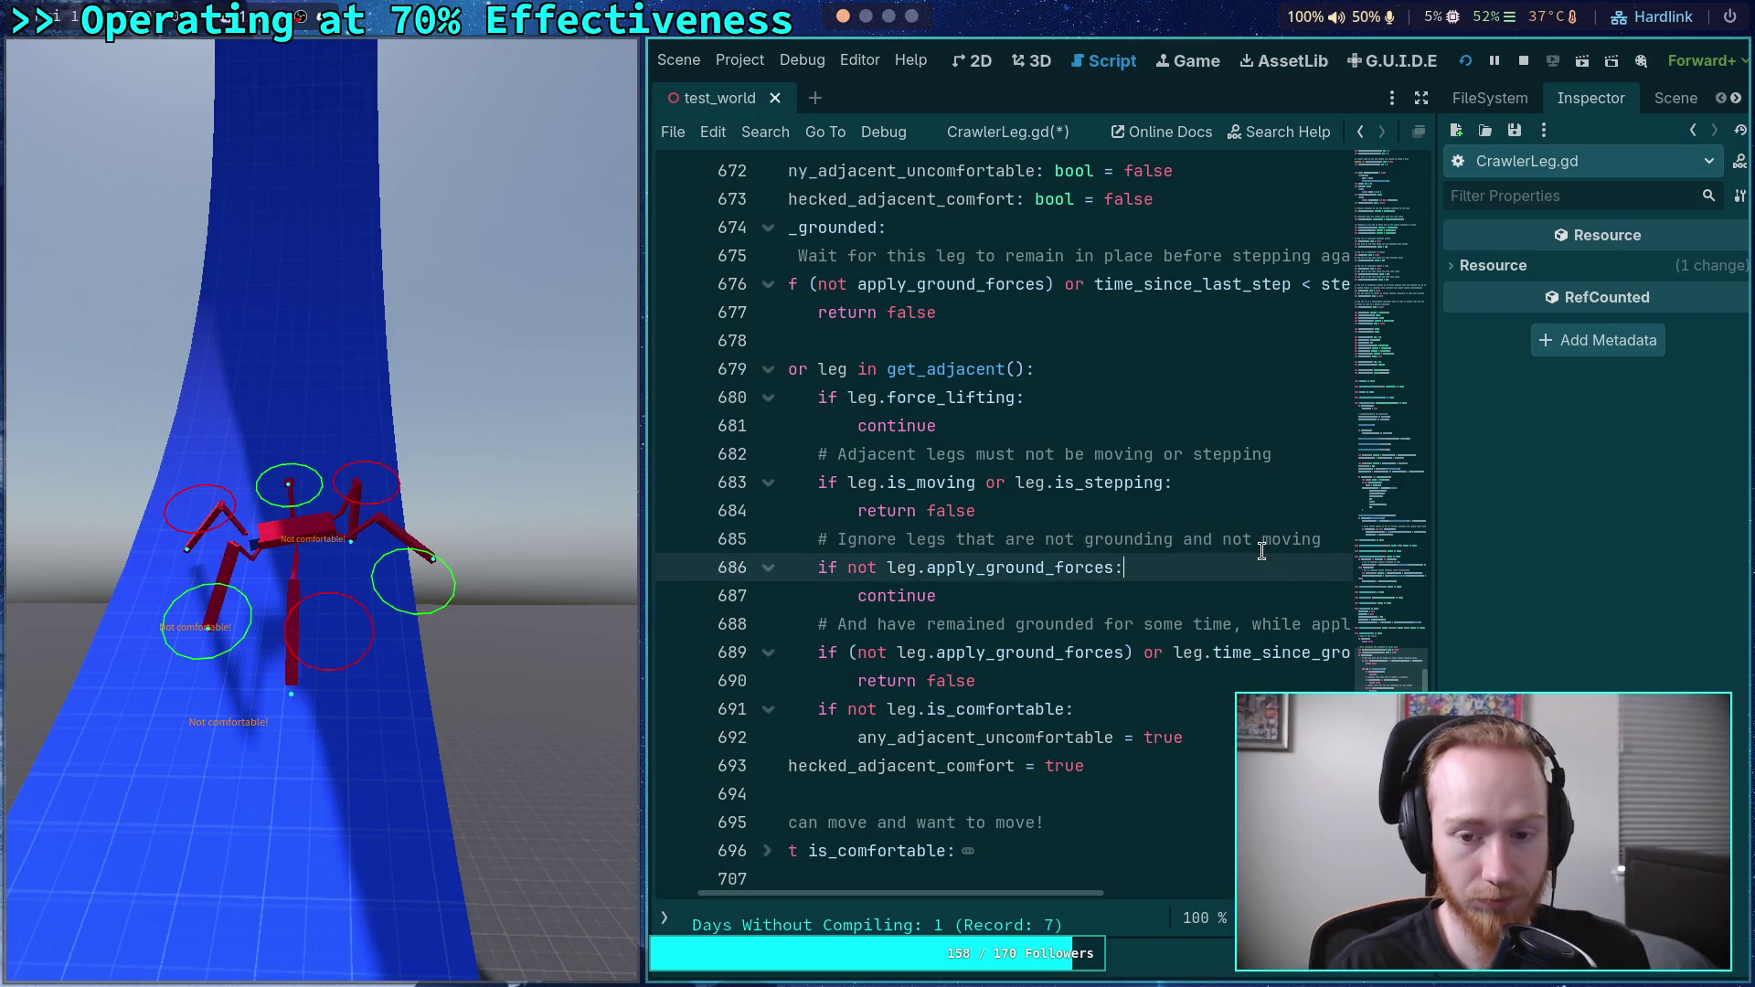
key(ctrl+s)
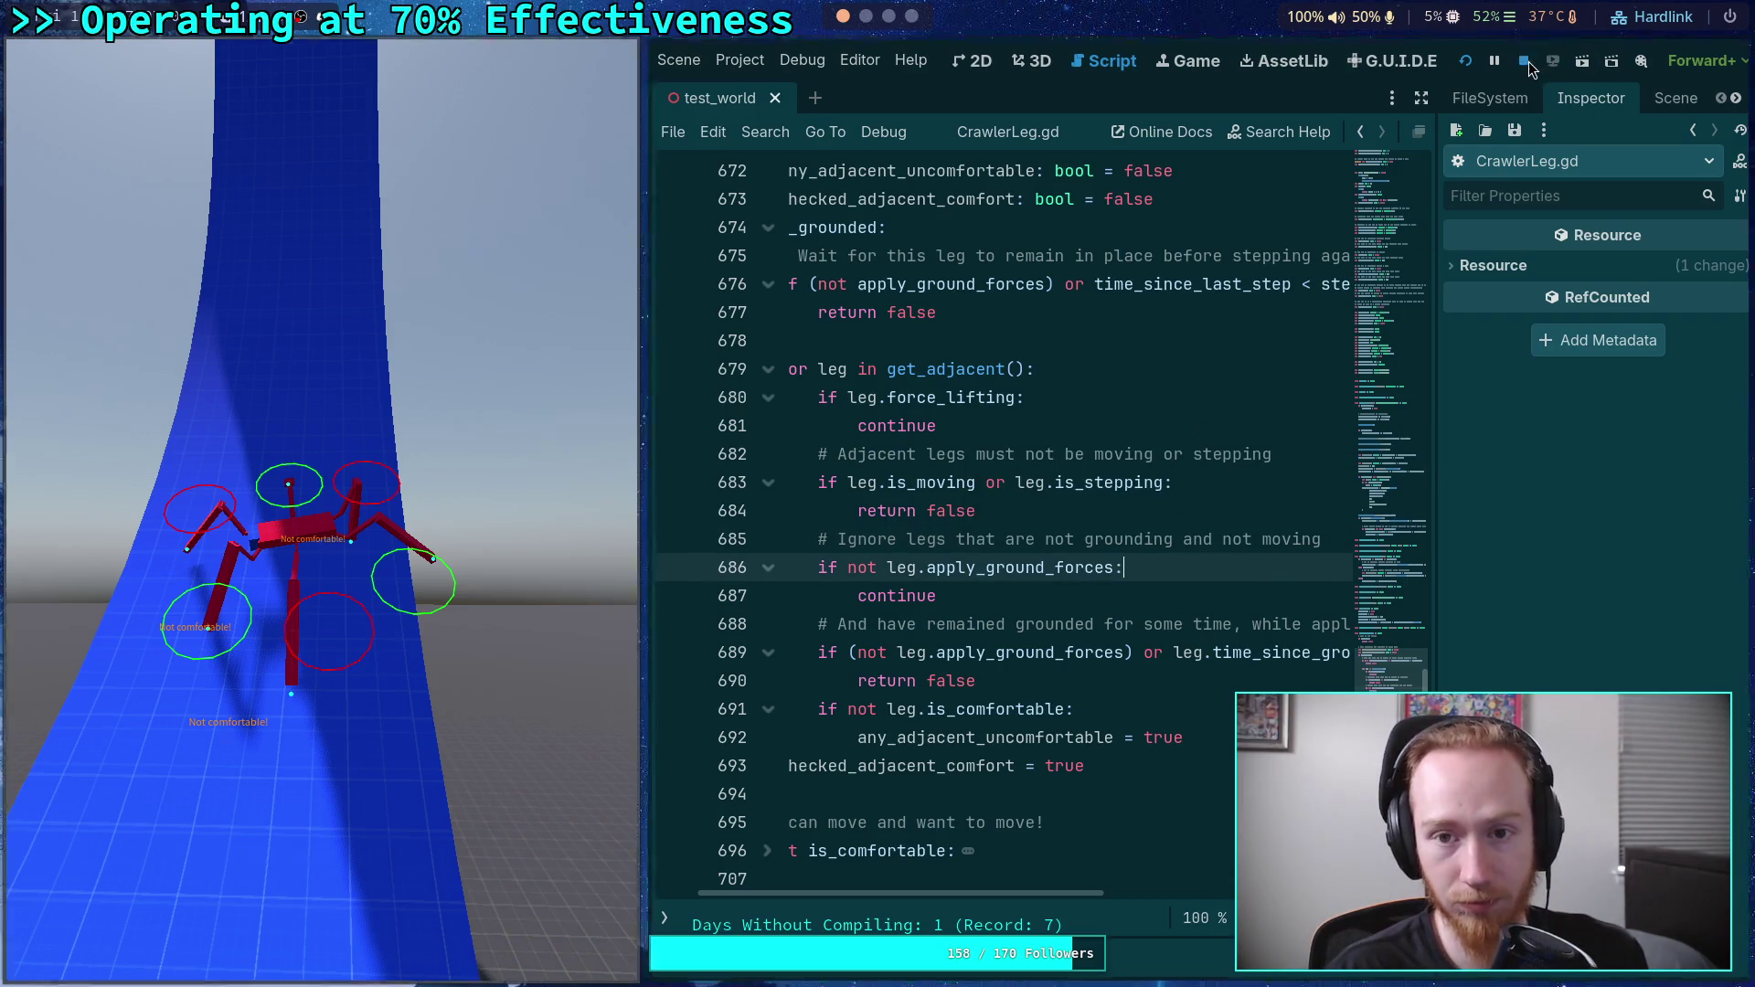
- Restart the game with the updated CrawlerLeg.gd, watch the spider, then stop it
click(1466, 60)
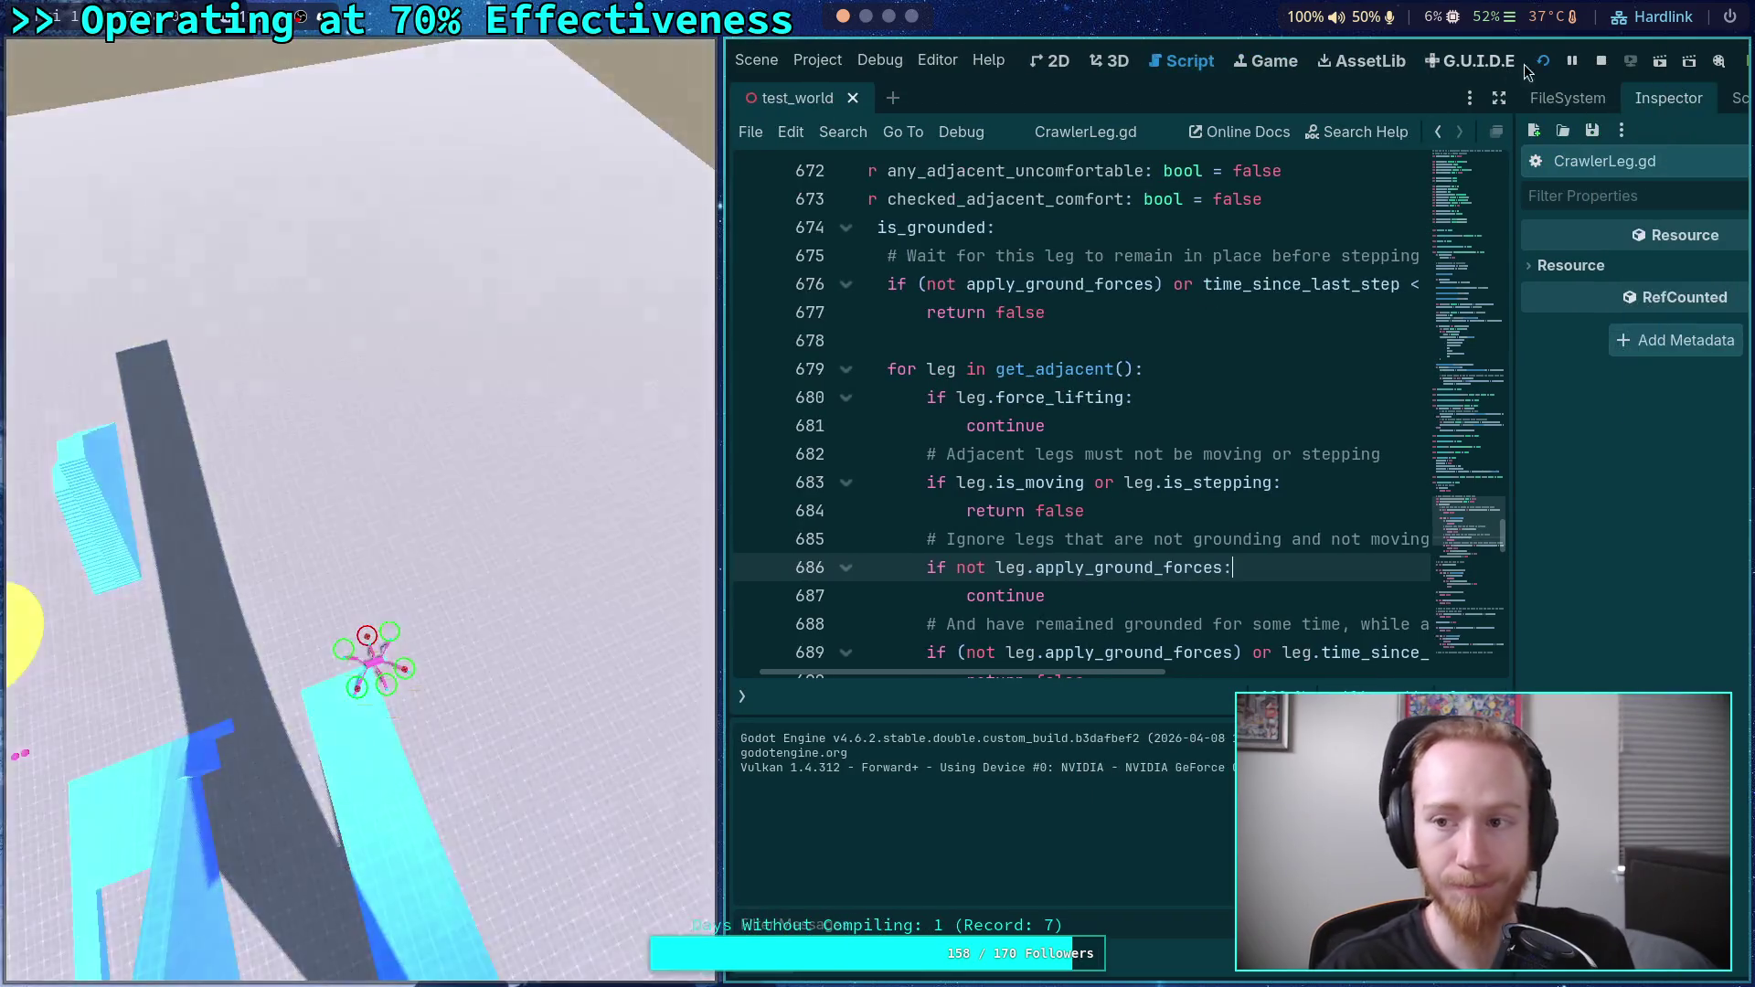
click(1601, 61)
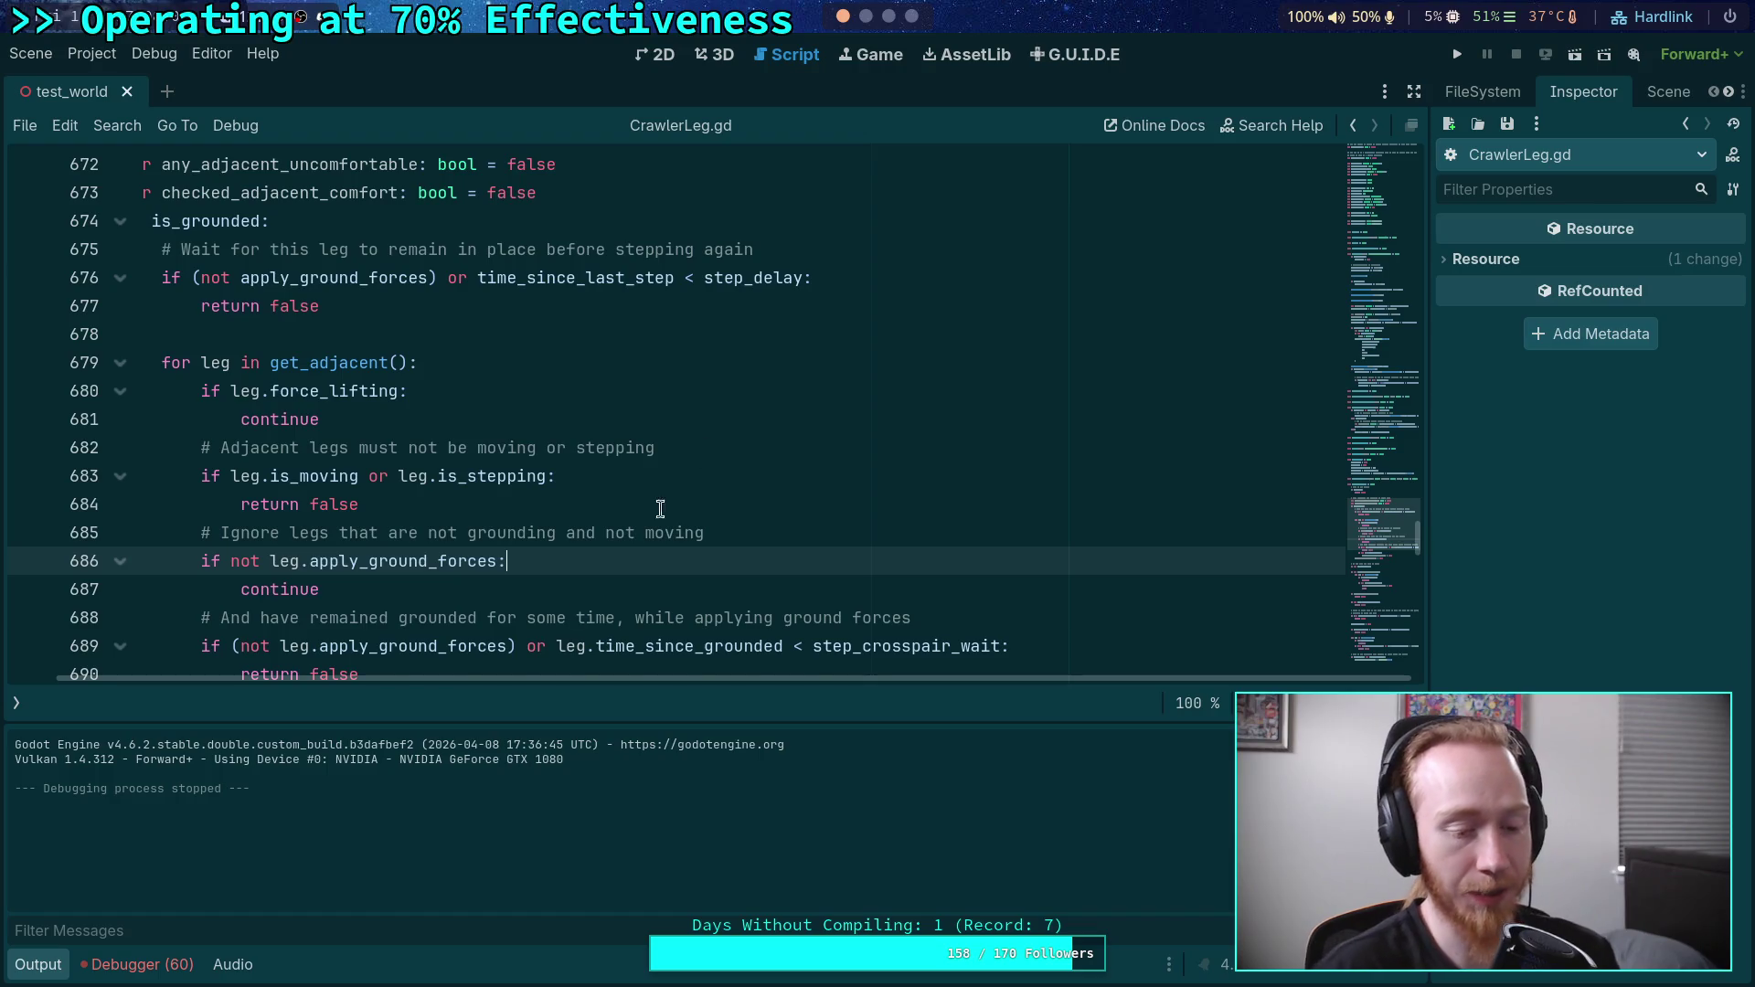
- Collapse the Output panel and move to the terminal workspace
click(38, 964)
mouse_move(304, 657)
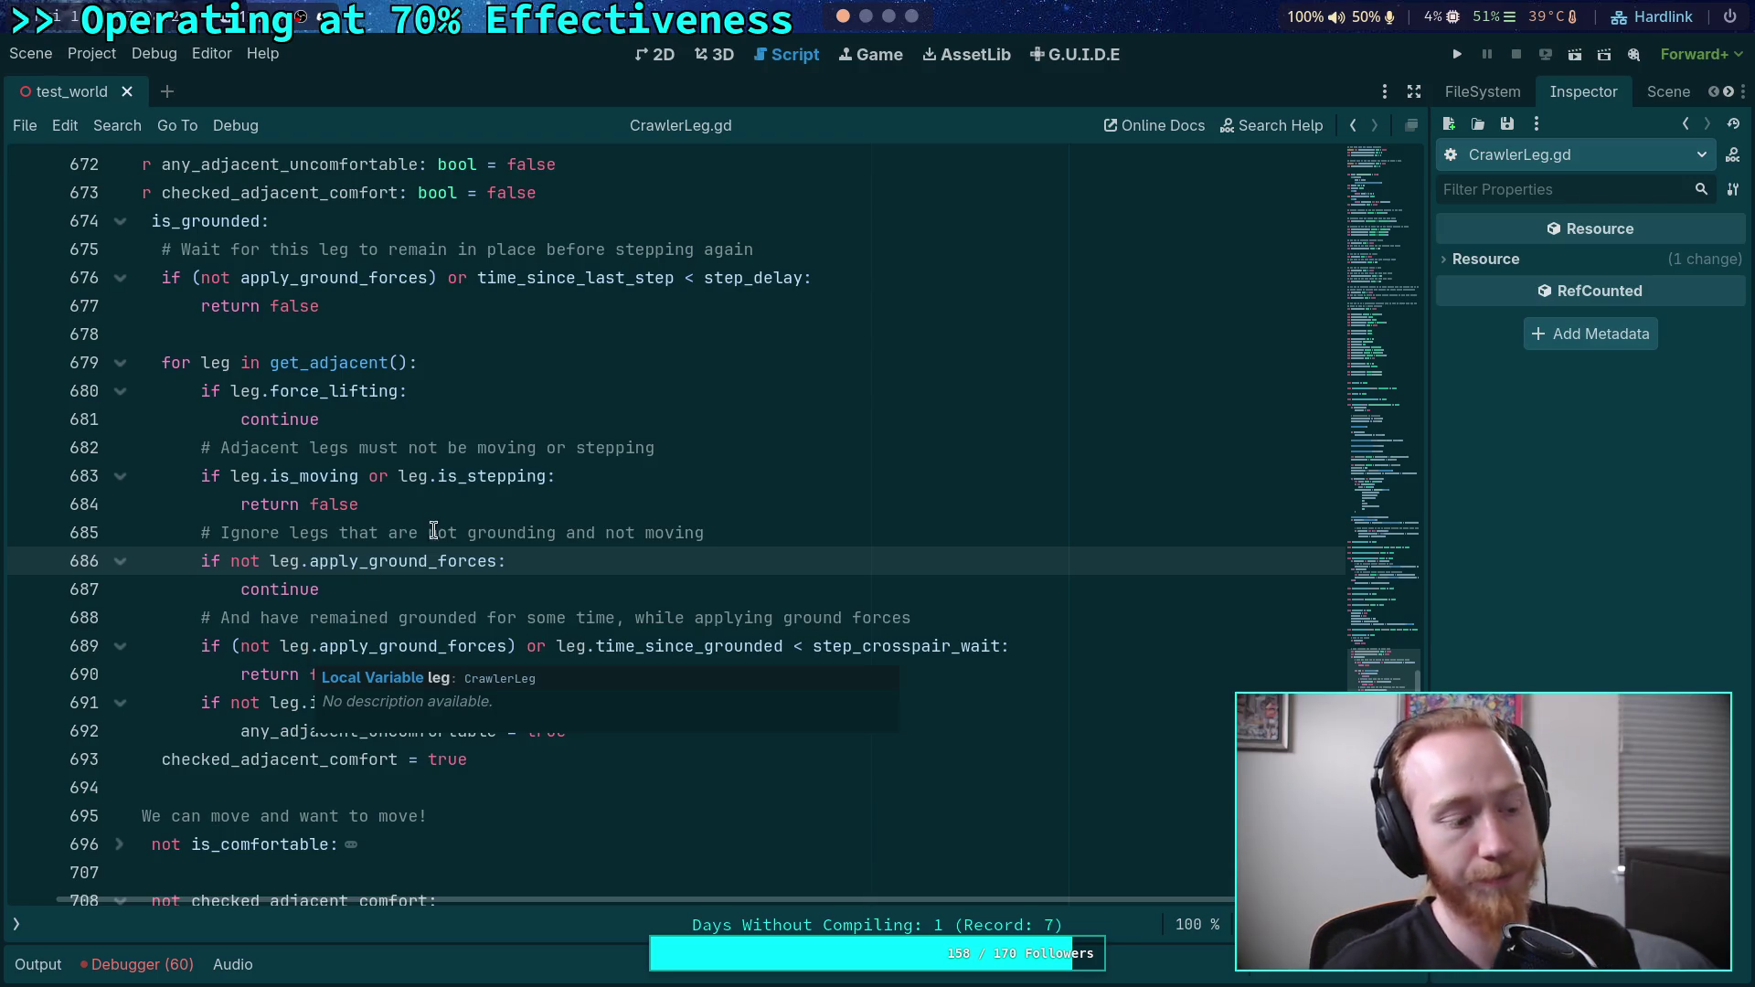
click(866, 15)
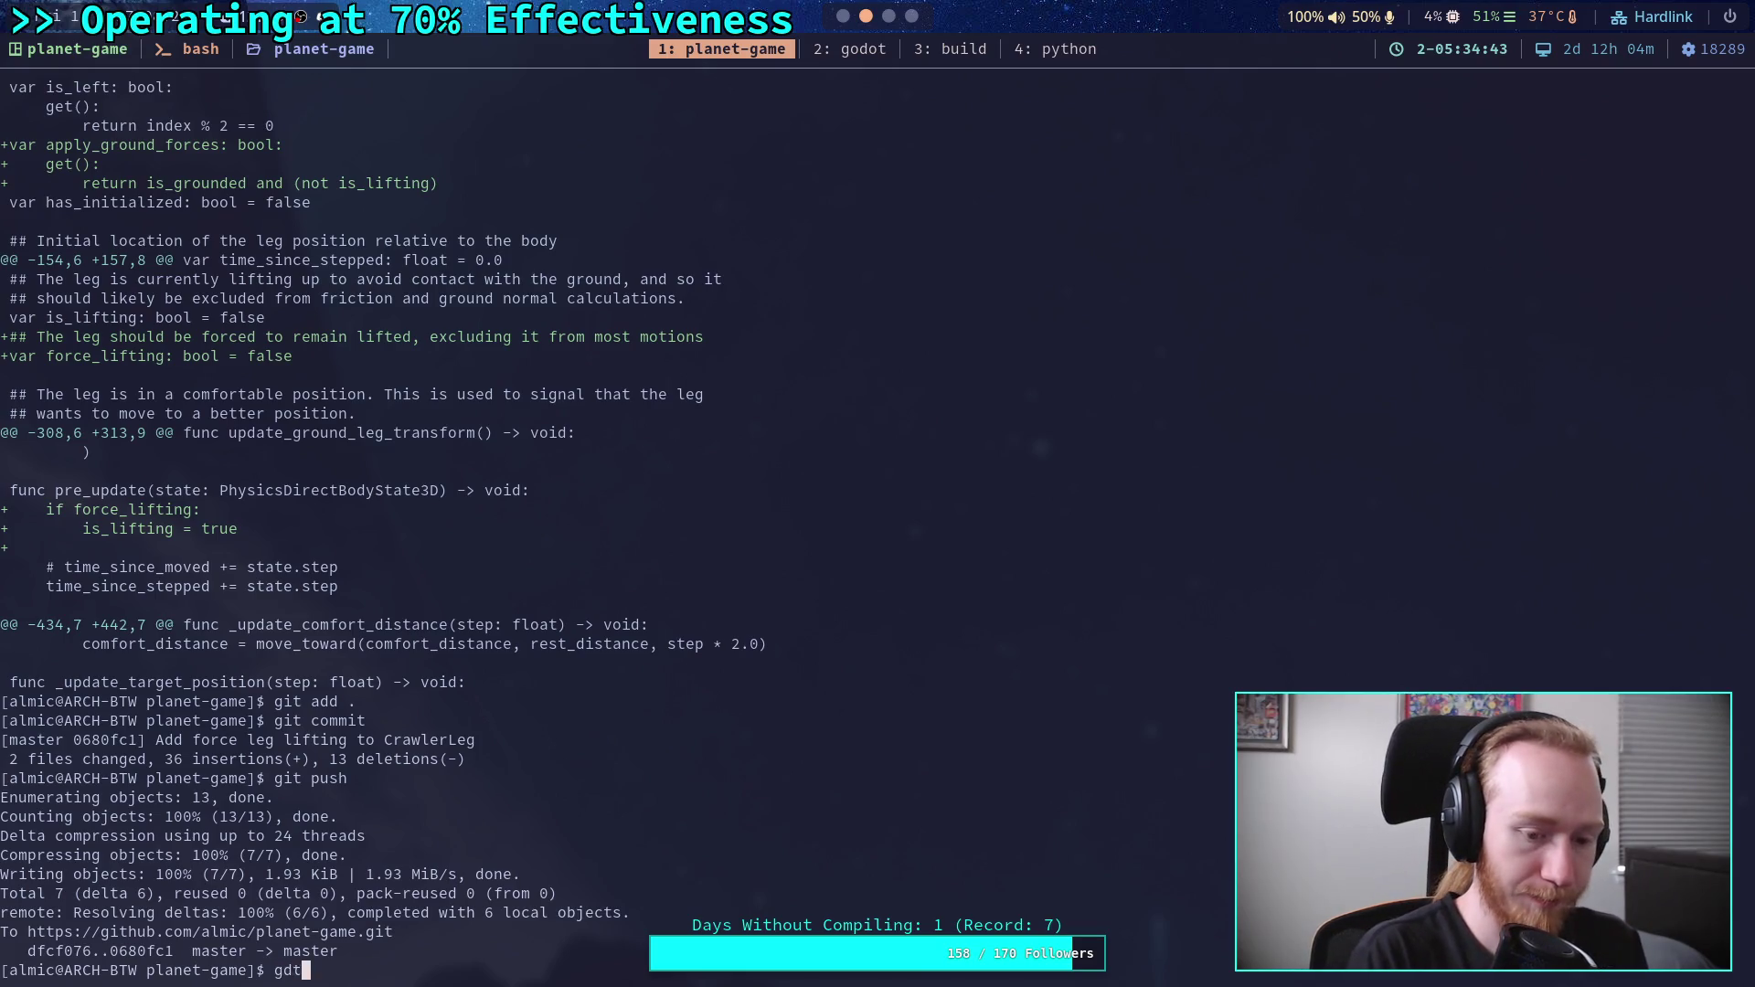
- Run git status showing CrawlerCharacter.gd and CrawlerLeg.gd modified, then return to Godot
key(BackSpace)
key(BackSpace)
text(it status)
key(Return)
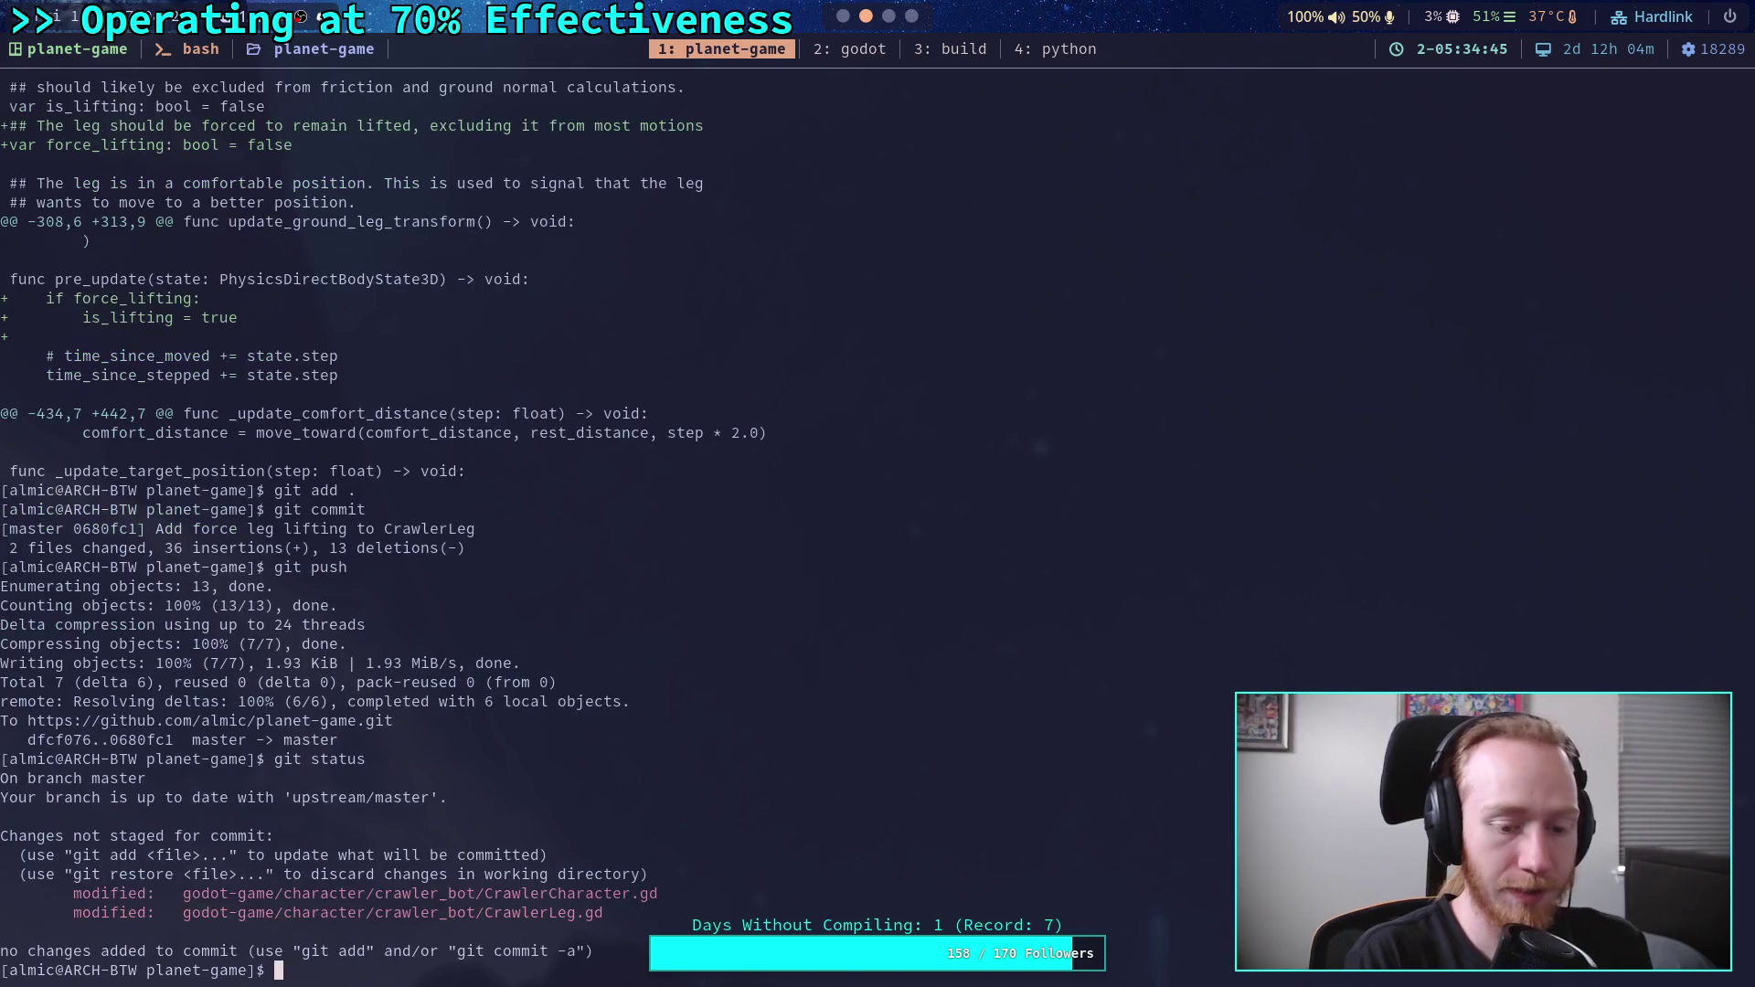
text(git)
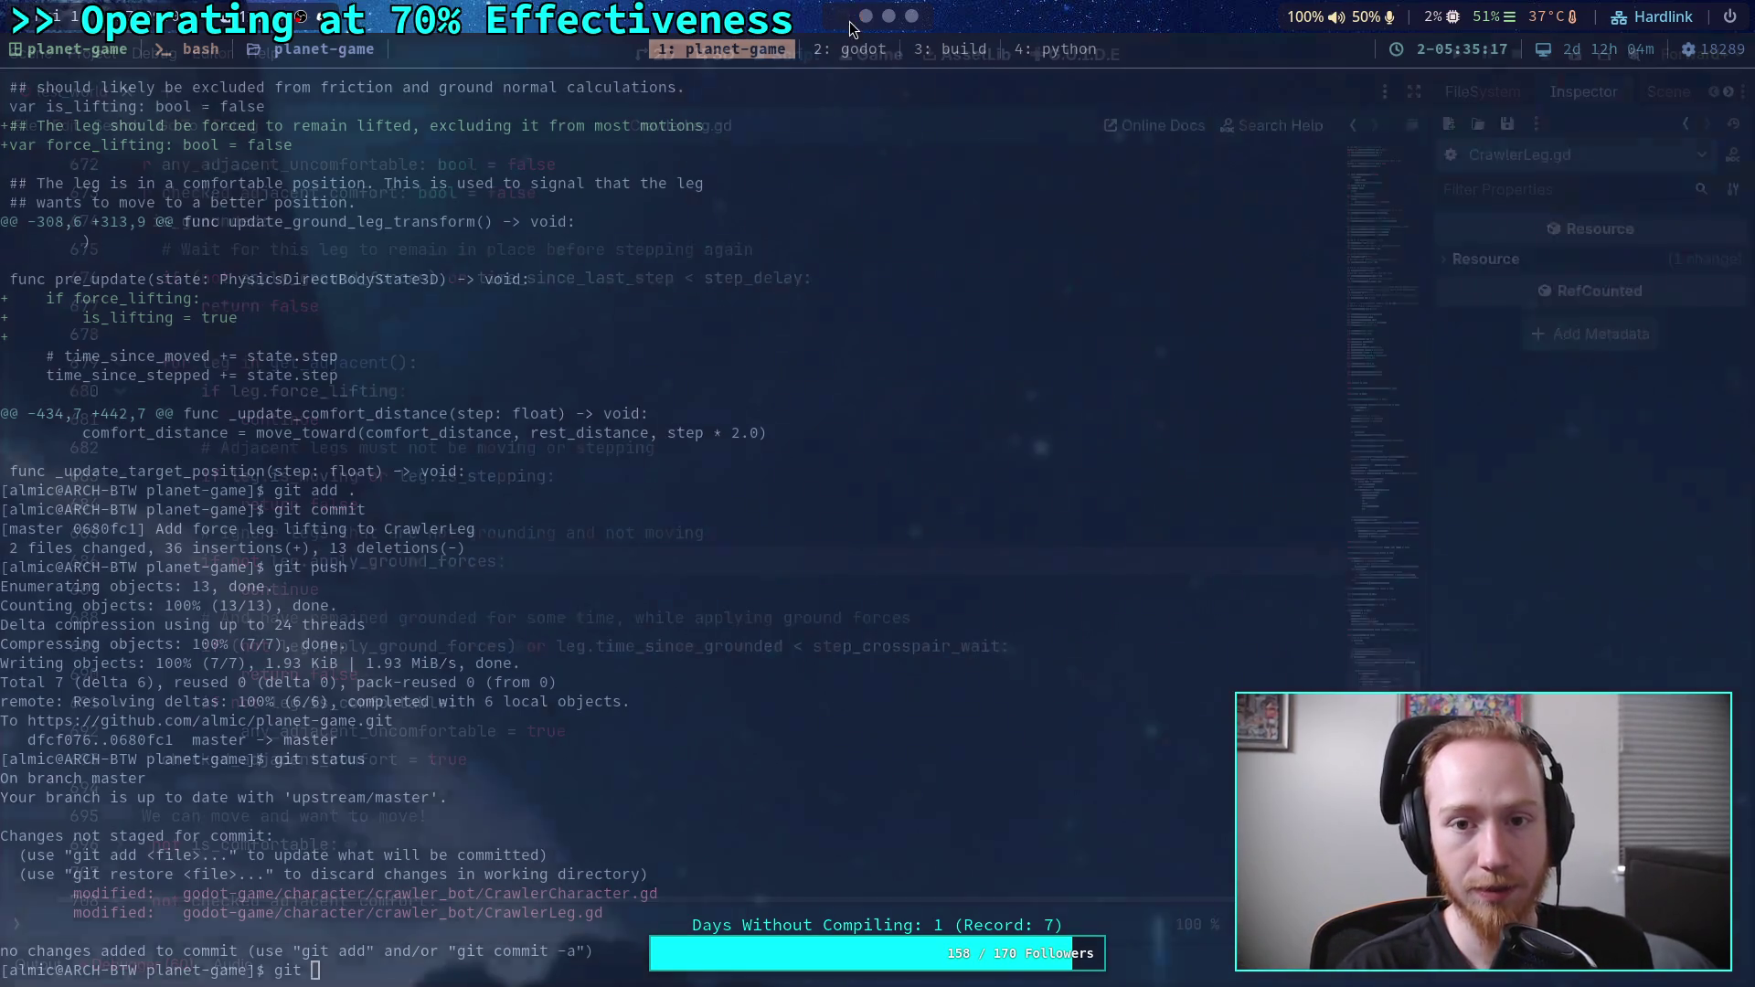
key(super+1)
scroll(1002, 901, left, 2)
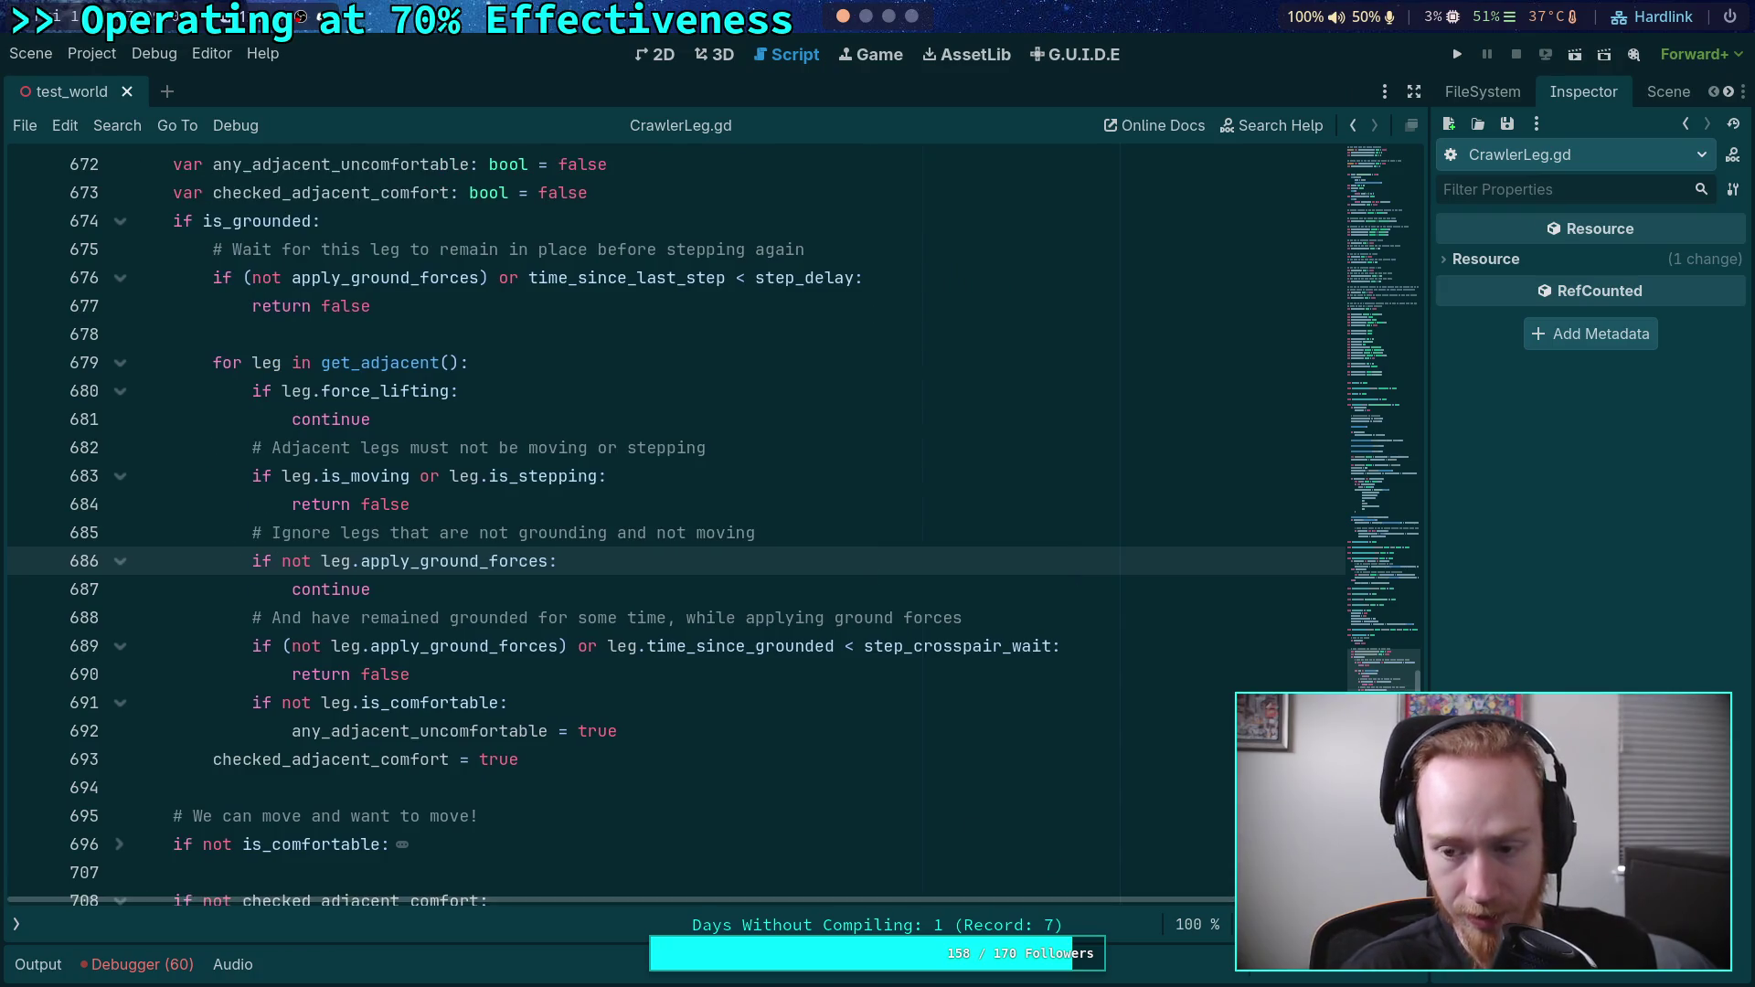
- Change leg_swing_amount on line 66 from 0.8 to 0.0, then run the project
click(1375, 344)
drag(1376, 344, 1380, 279)
scroll(731, 512, up, 9)
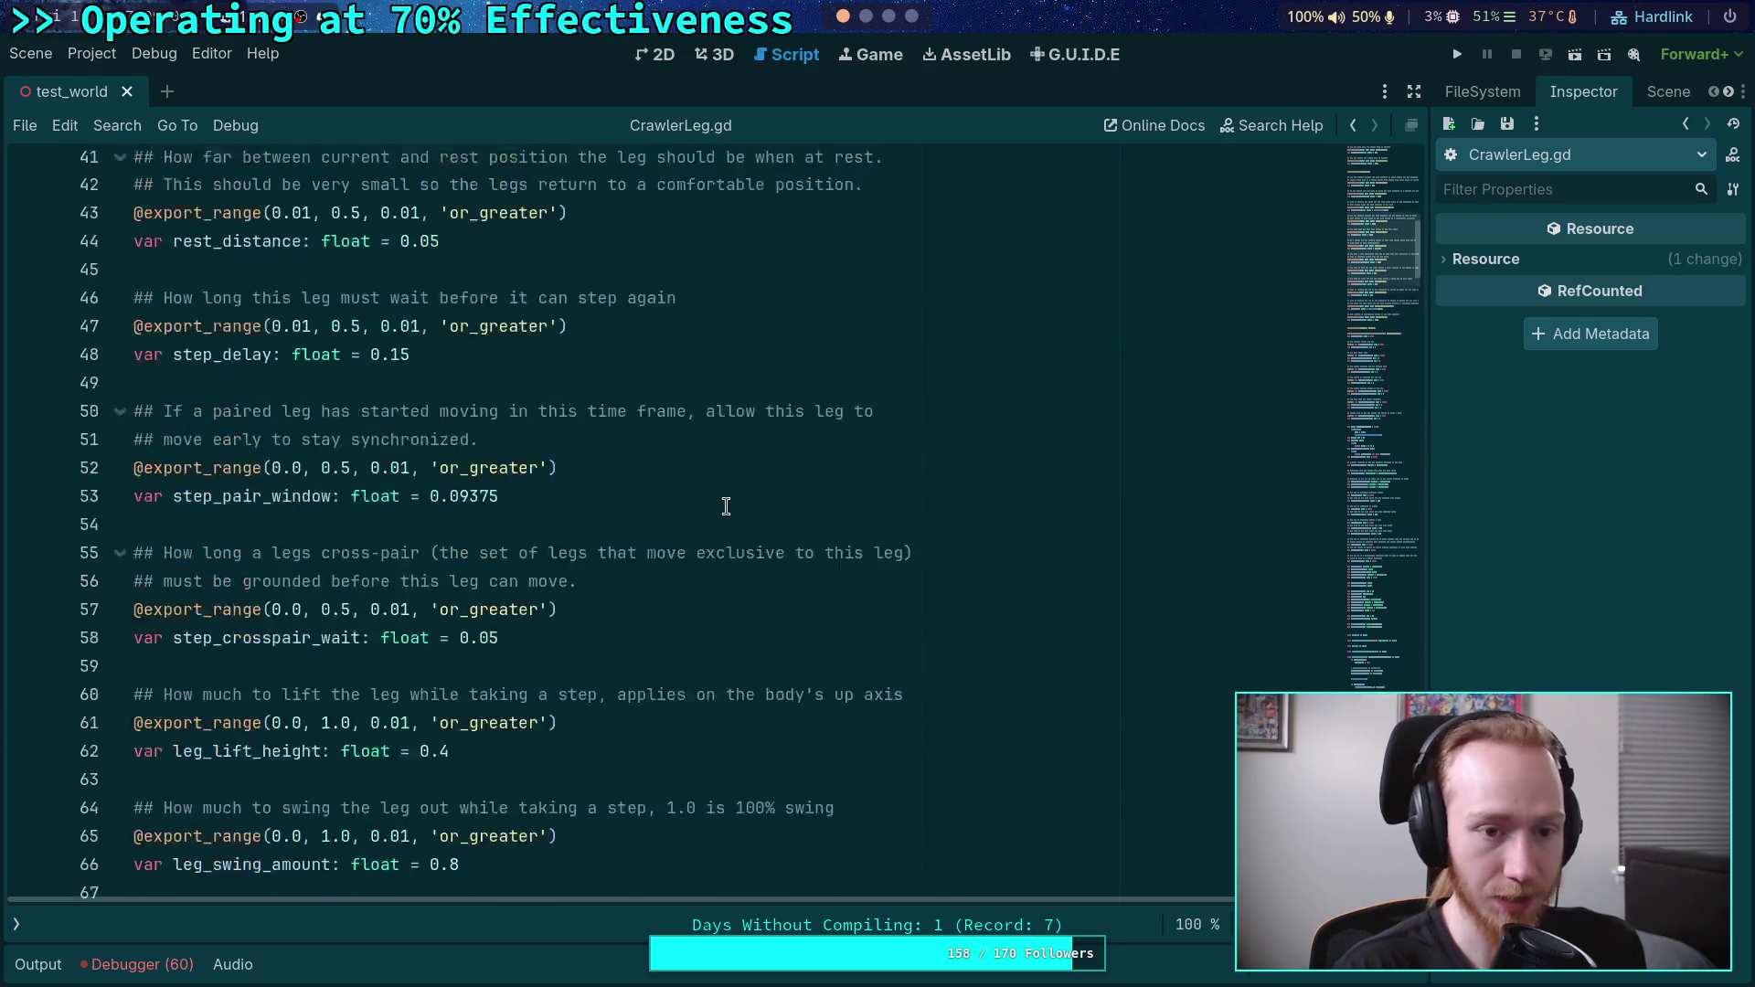
scroll(446, 611, up, 4)
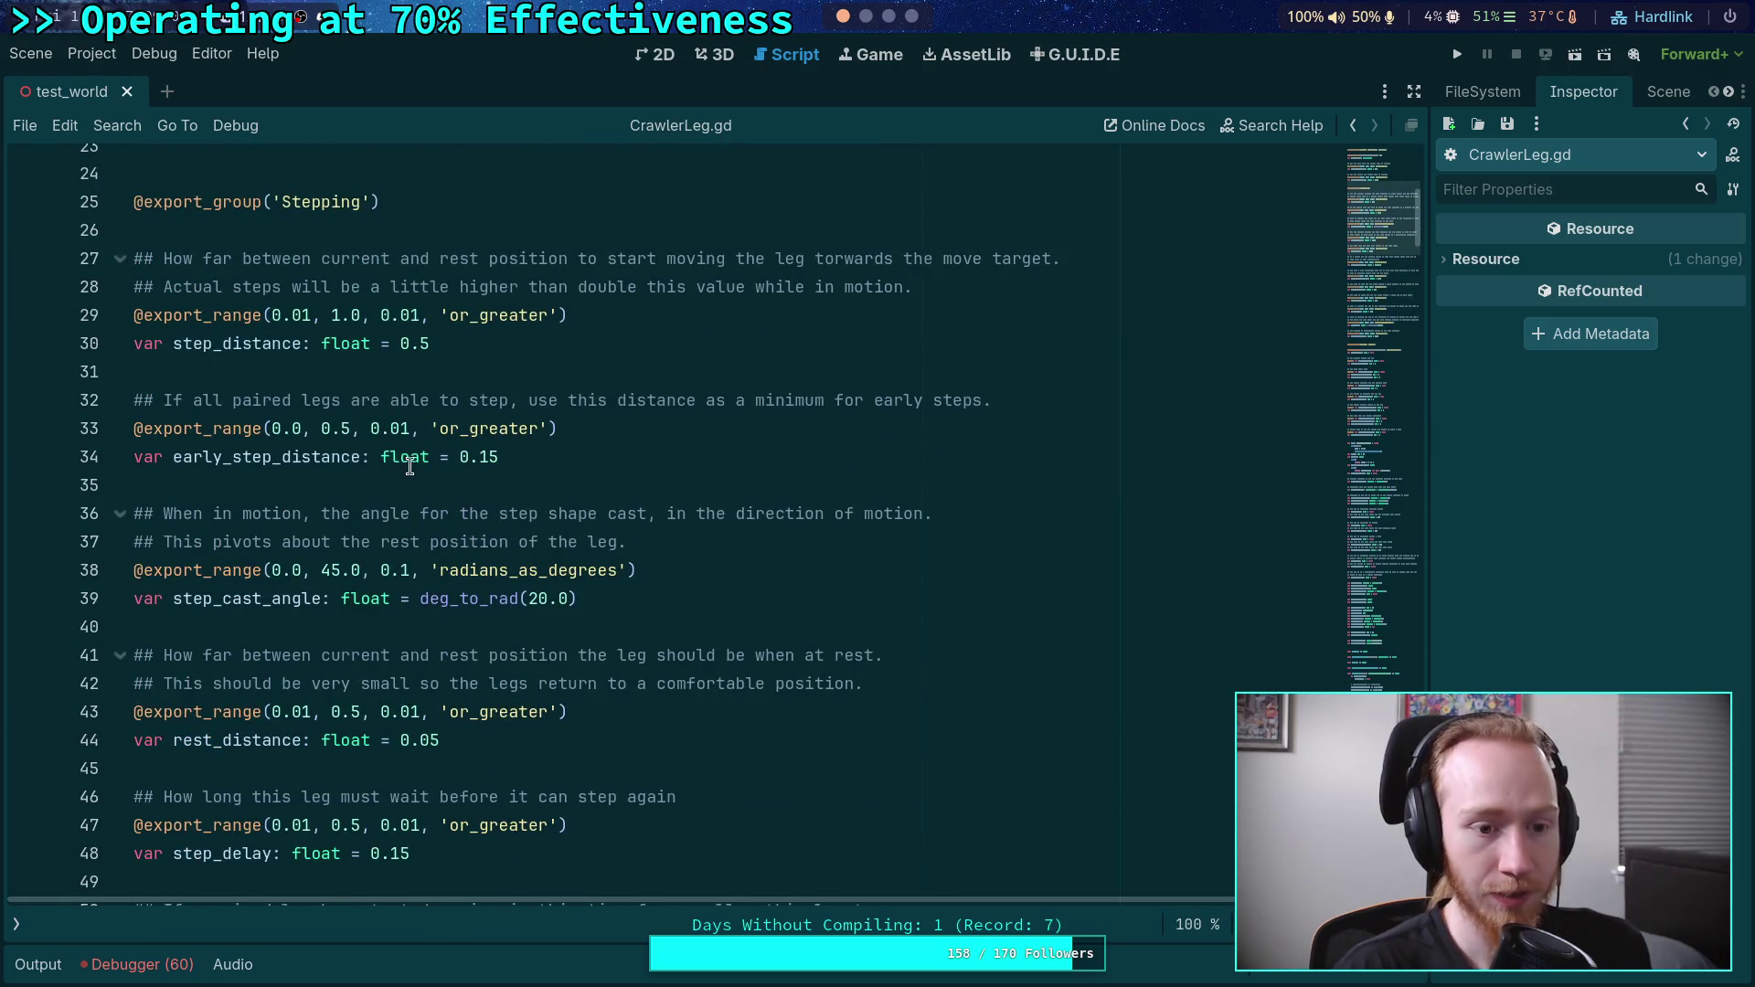
scroll(409, 464, down, 2)
scroll(402, 635, down, 5)
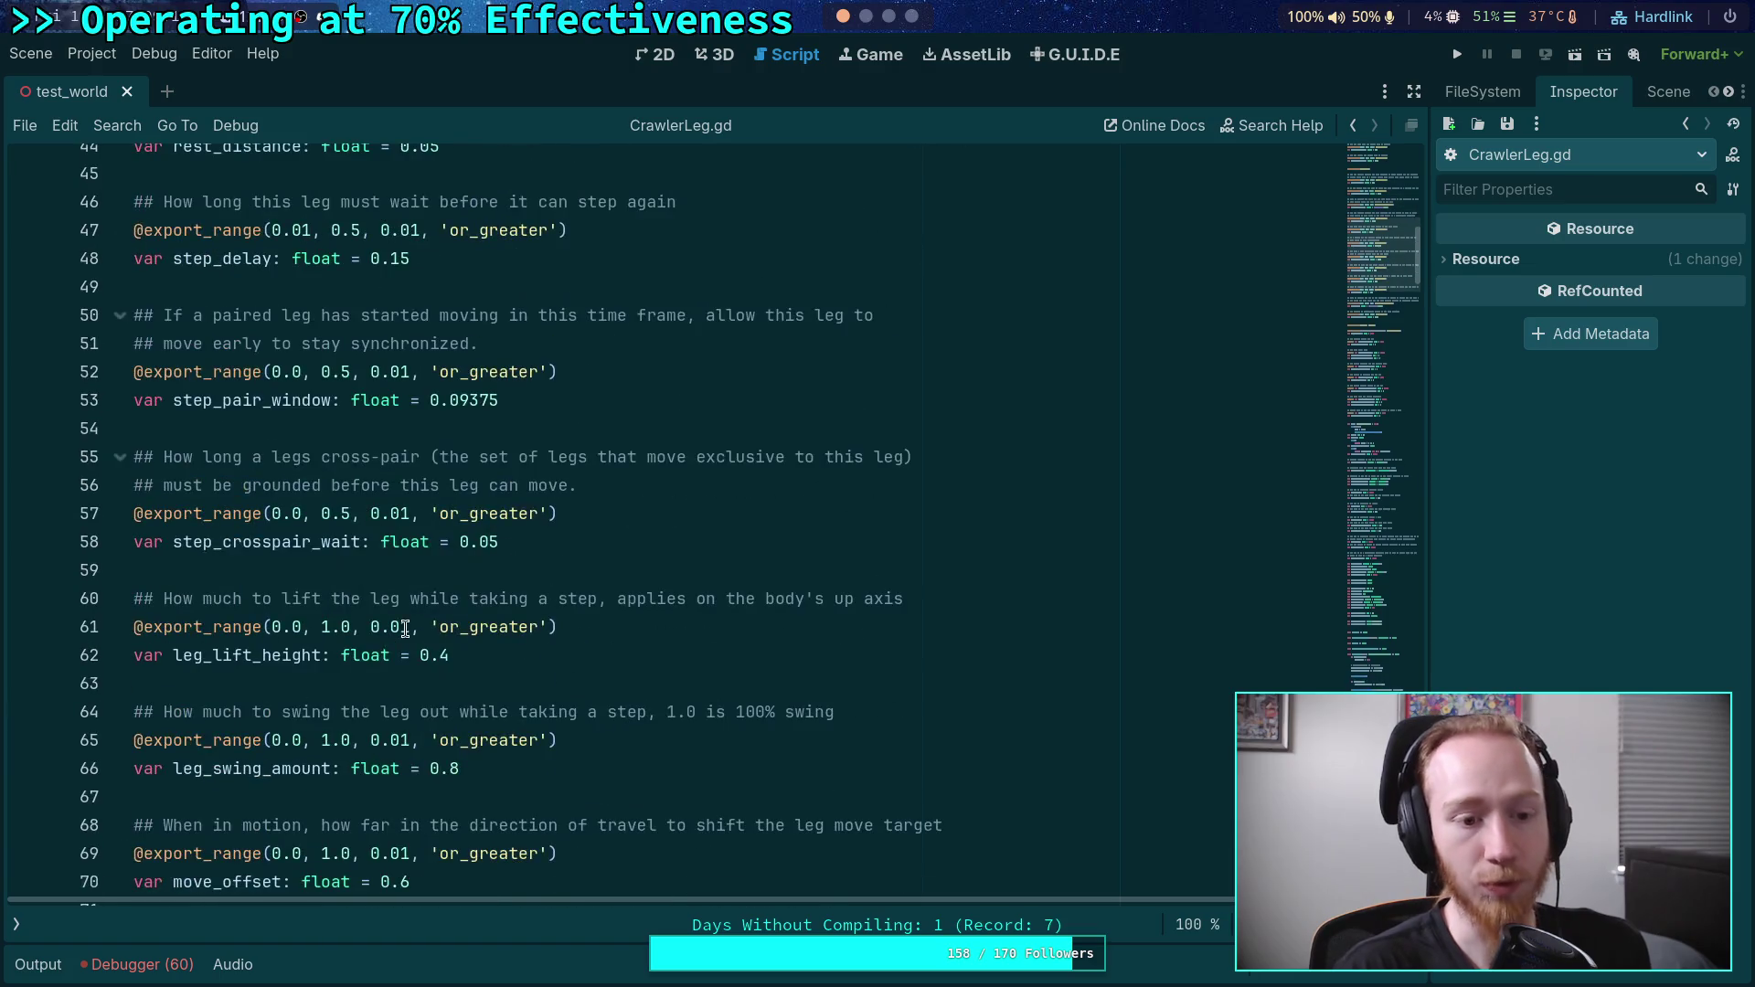
scroll(407, 627, down, 2)
click(449, 598)
text(0)
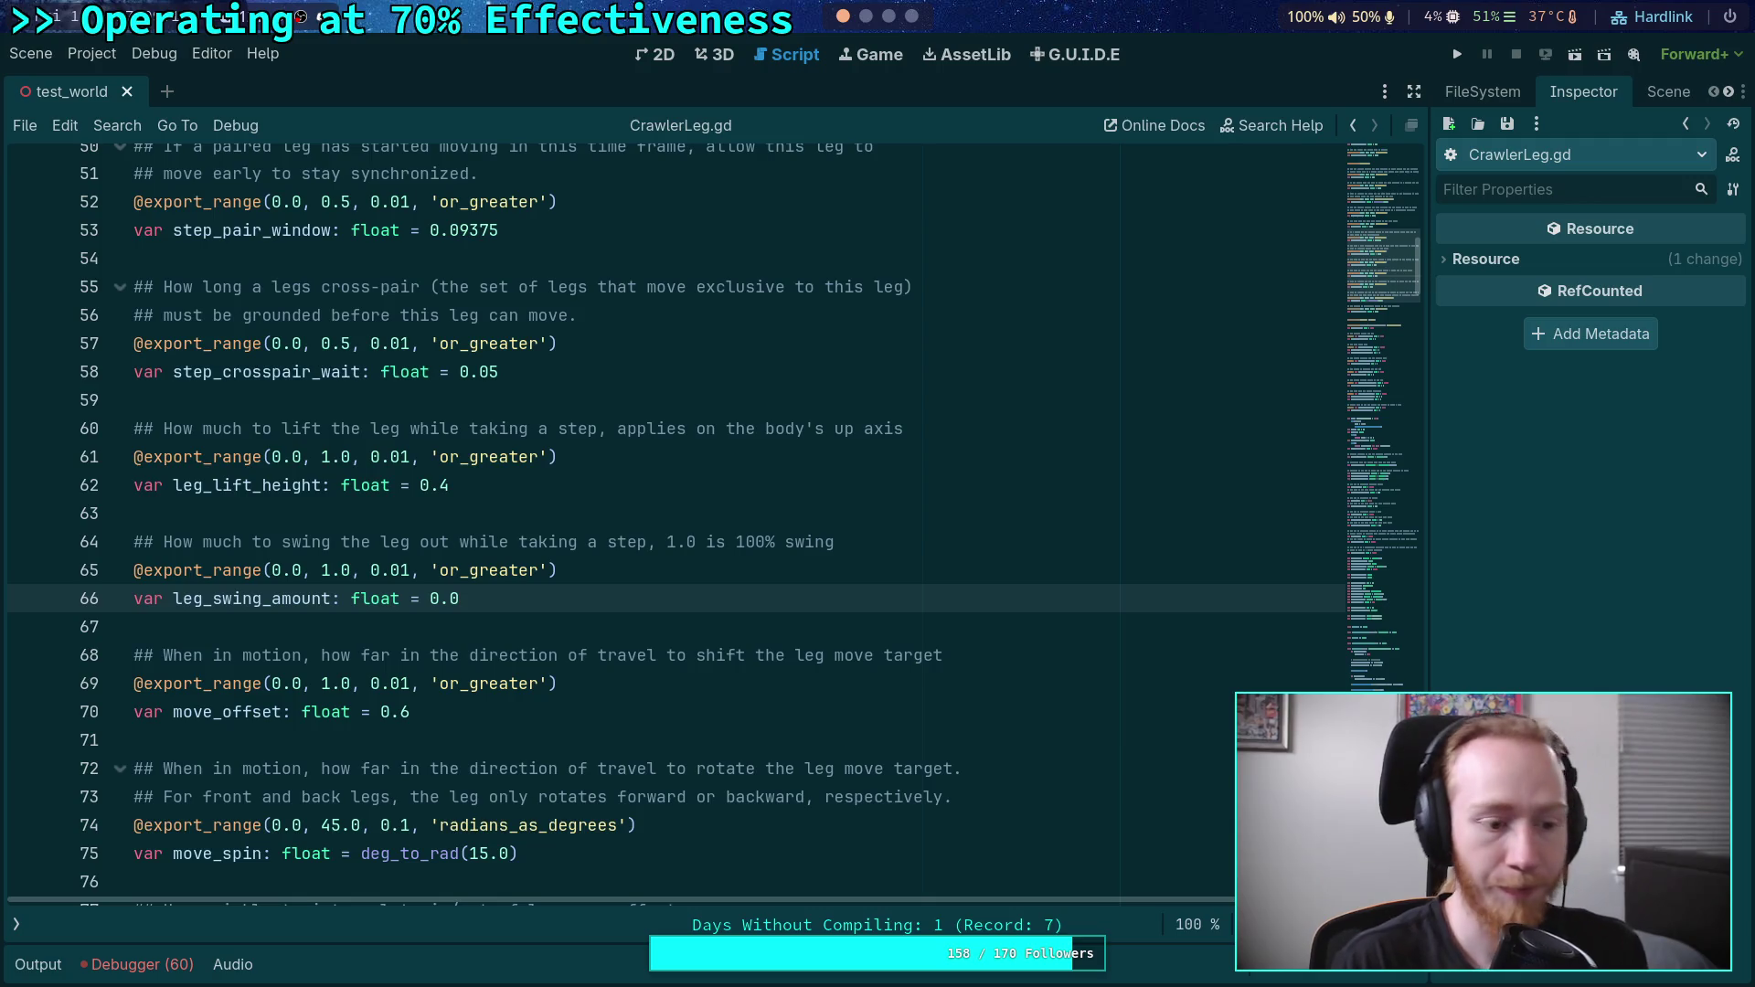
click(1459, 56)
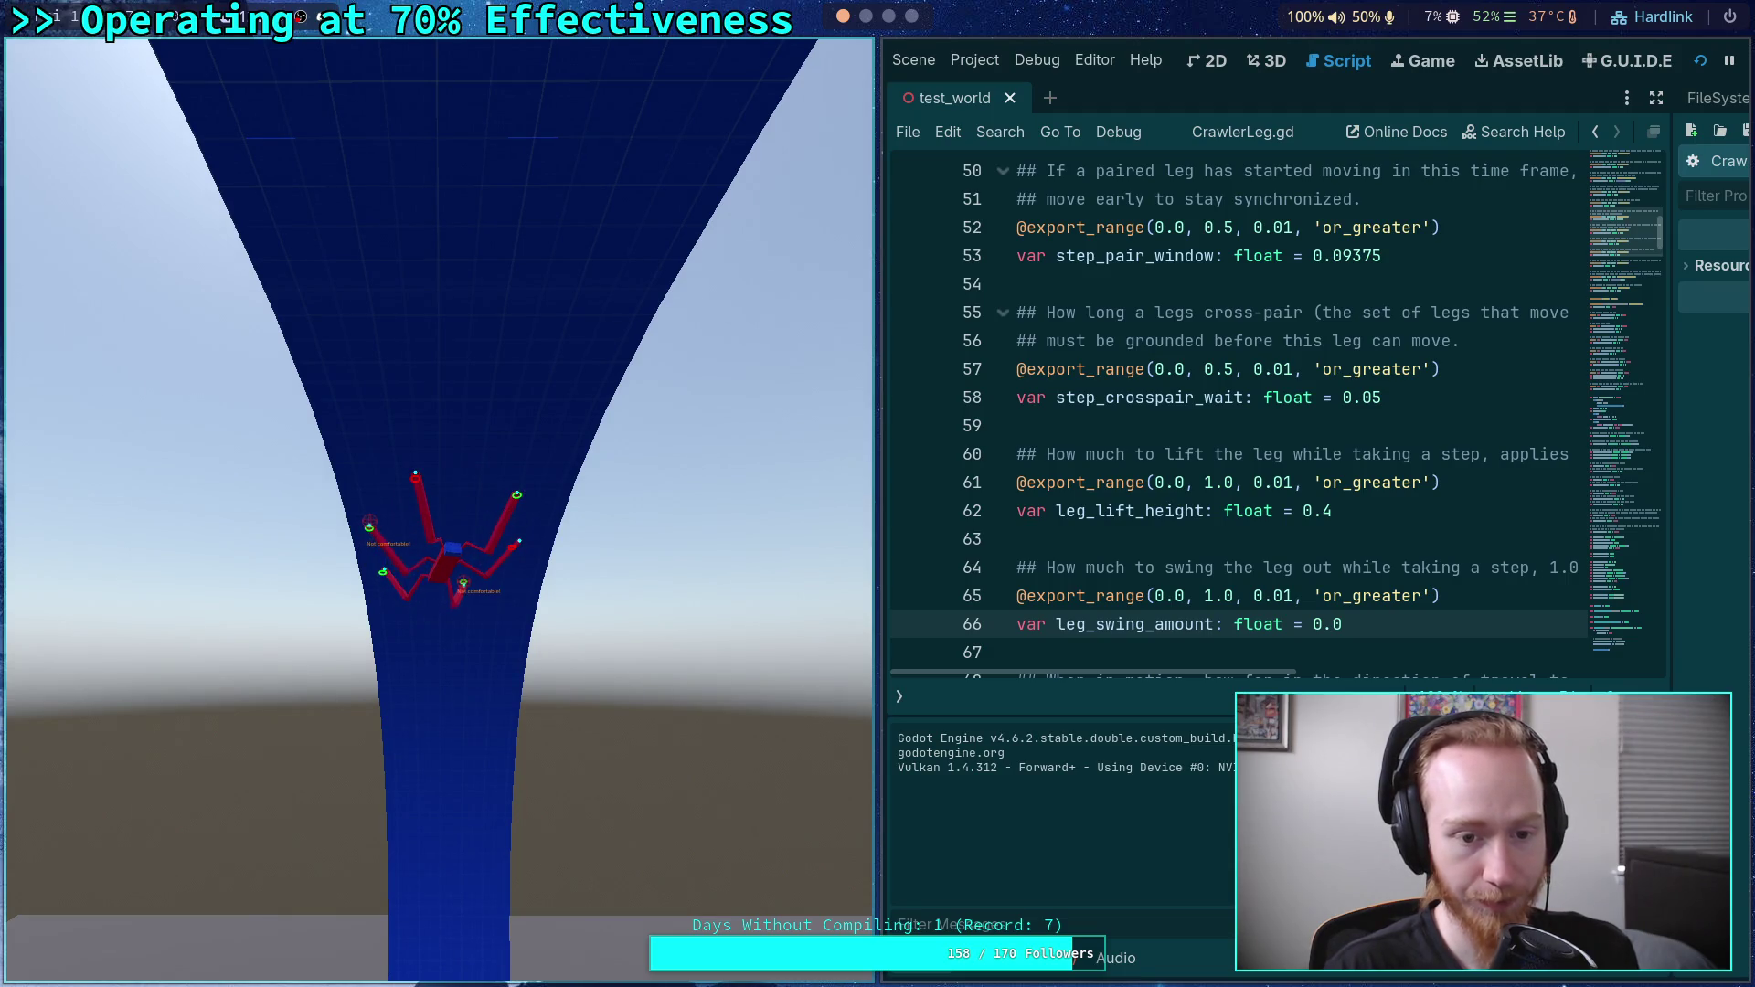
- Restart the spider test with zero leg swing, then stop the running game
click(1700, 60)
click(1700, 61)
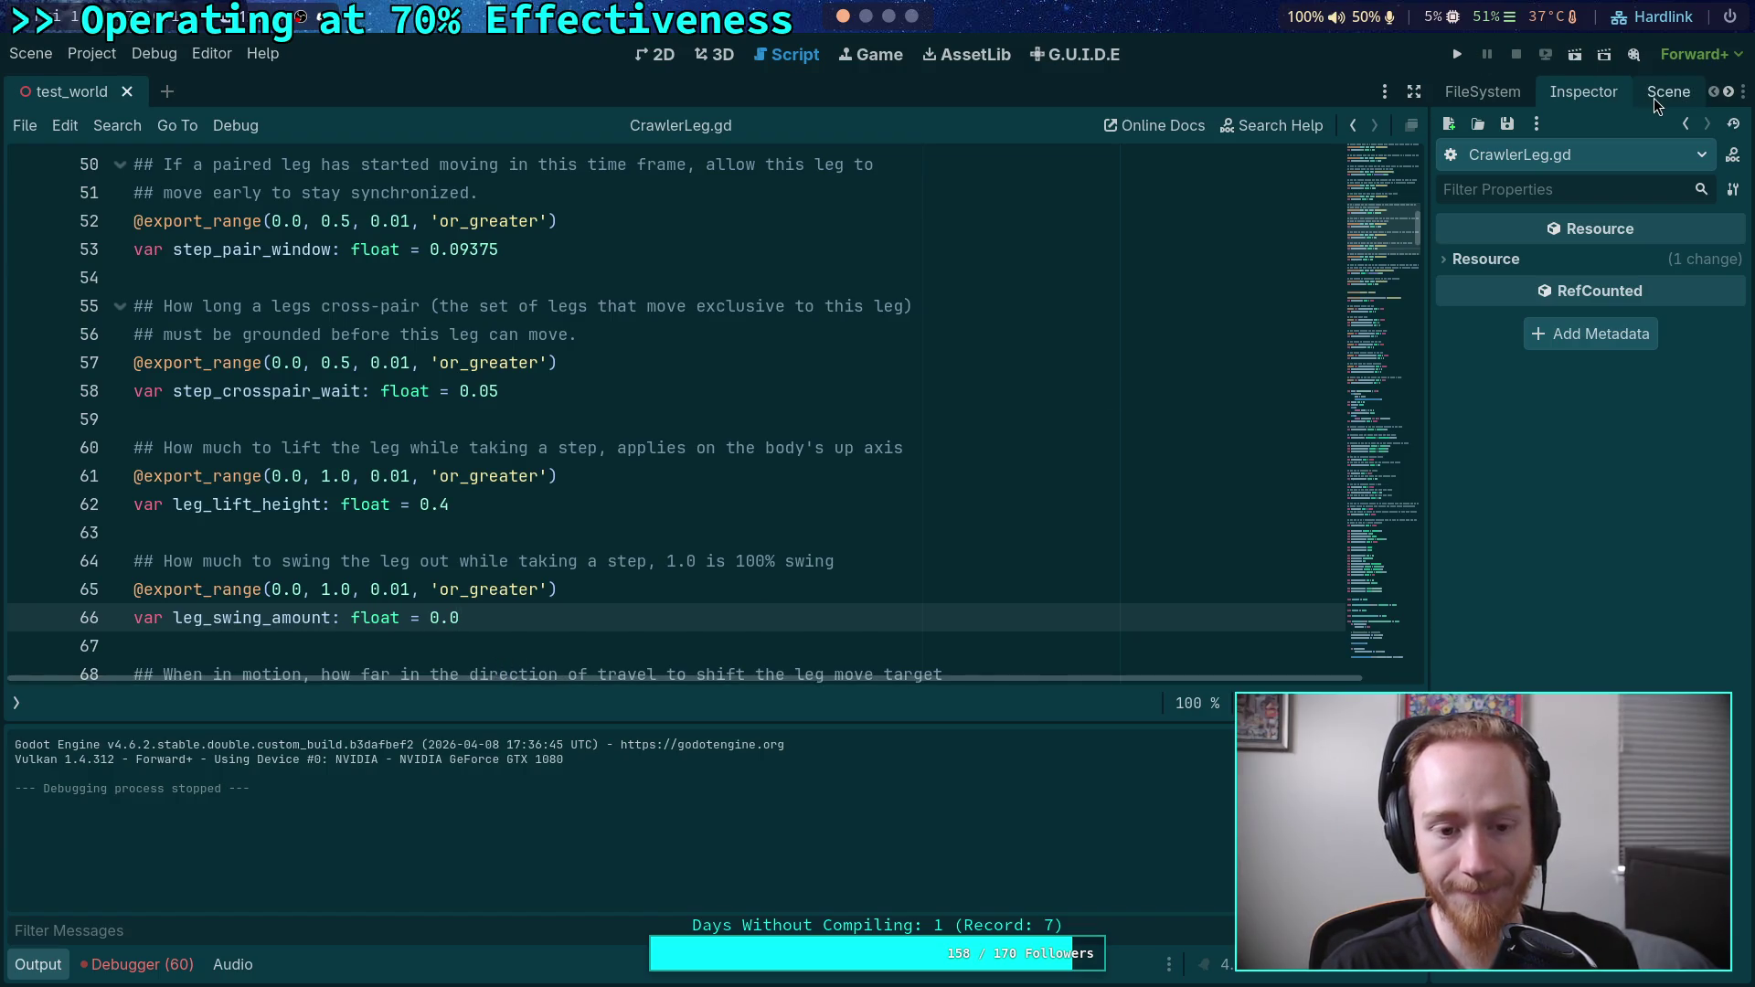
scroll(674, 560, down, 15)
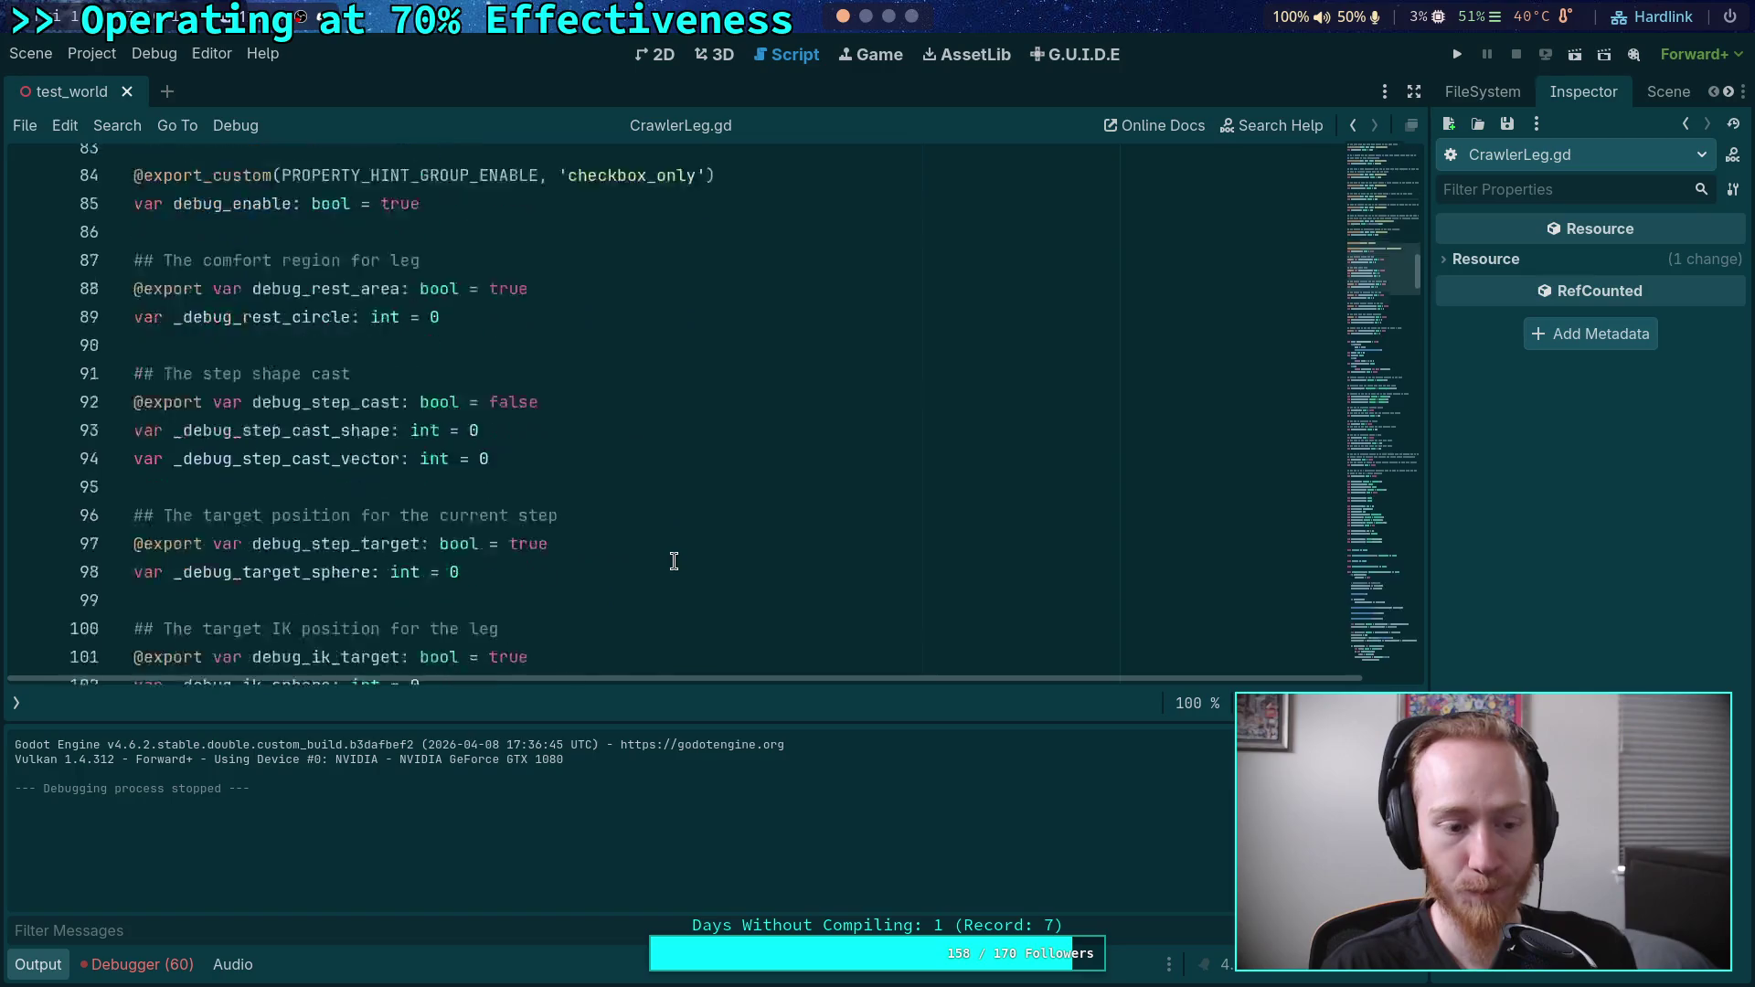
scroll(674, 561, down, 20)
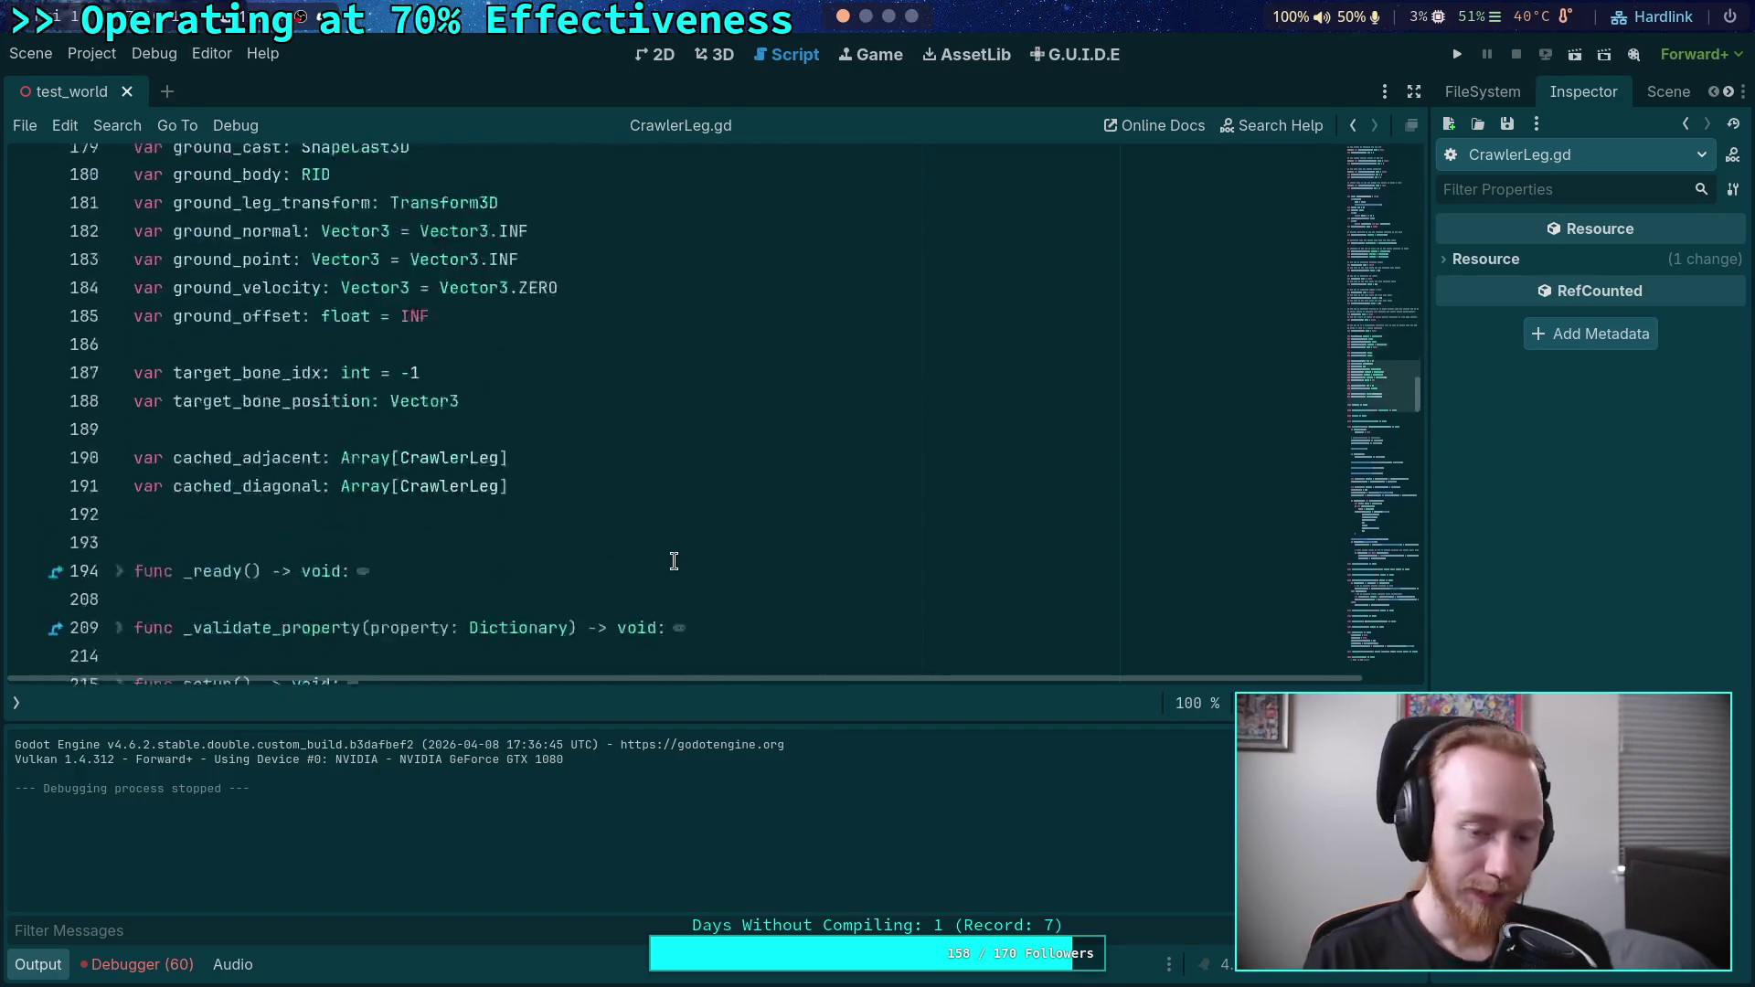